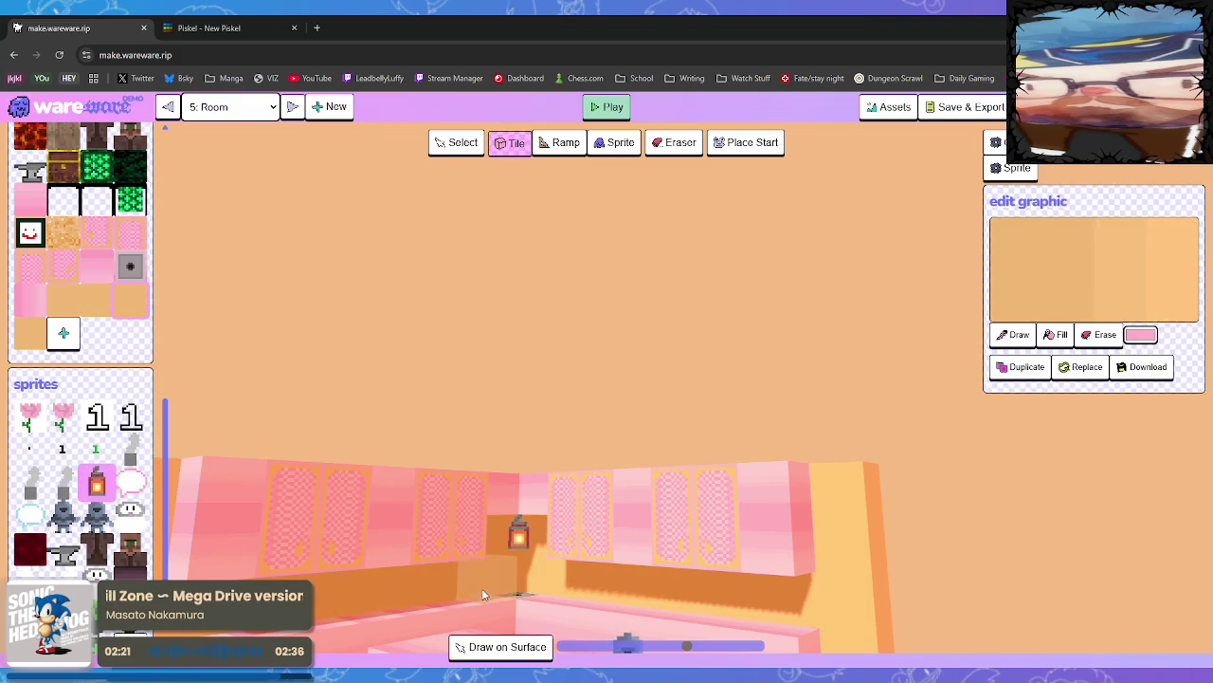
# Tilt the room view to show more floor and place a first light tile
pyautogui.scroll(5, 637, 568)
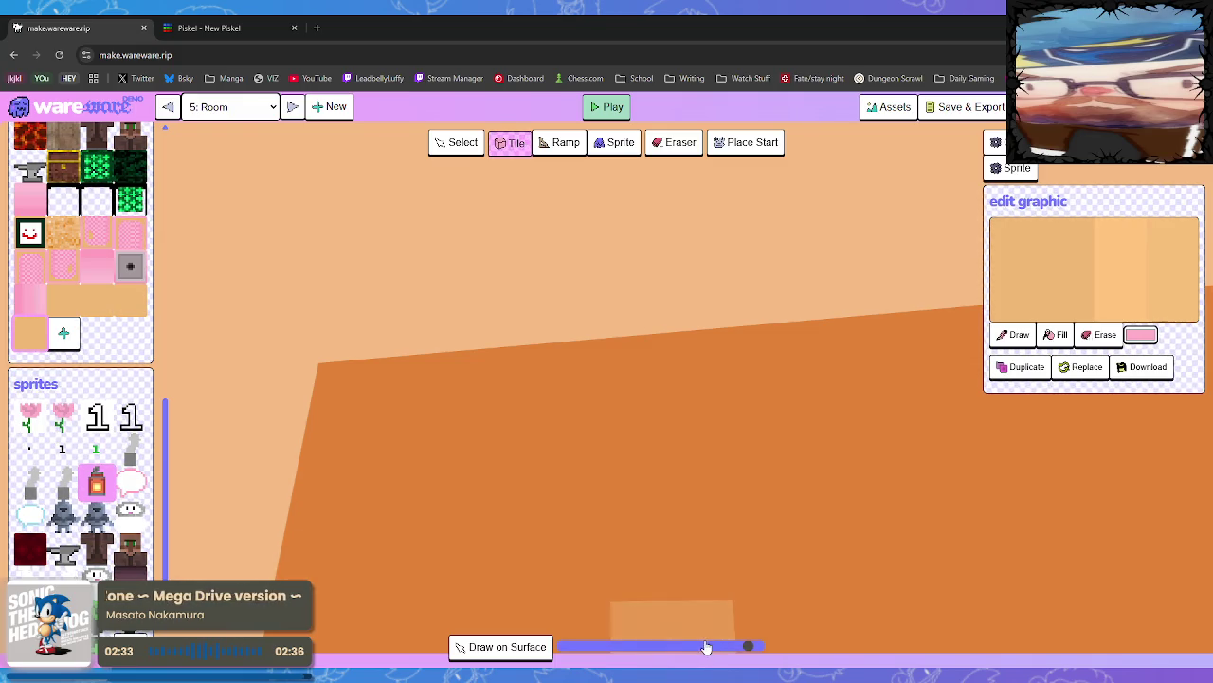
pyautogui.scroll(-3, 455, 560)
pyautogui.moveTo(468, 566)
pyautogui.mouseDown()
pyautogui.moveTo(476, 586)
pyautogui.moveTo(381, 529)
pyautogui.mouseUp()
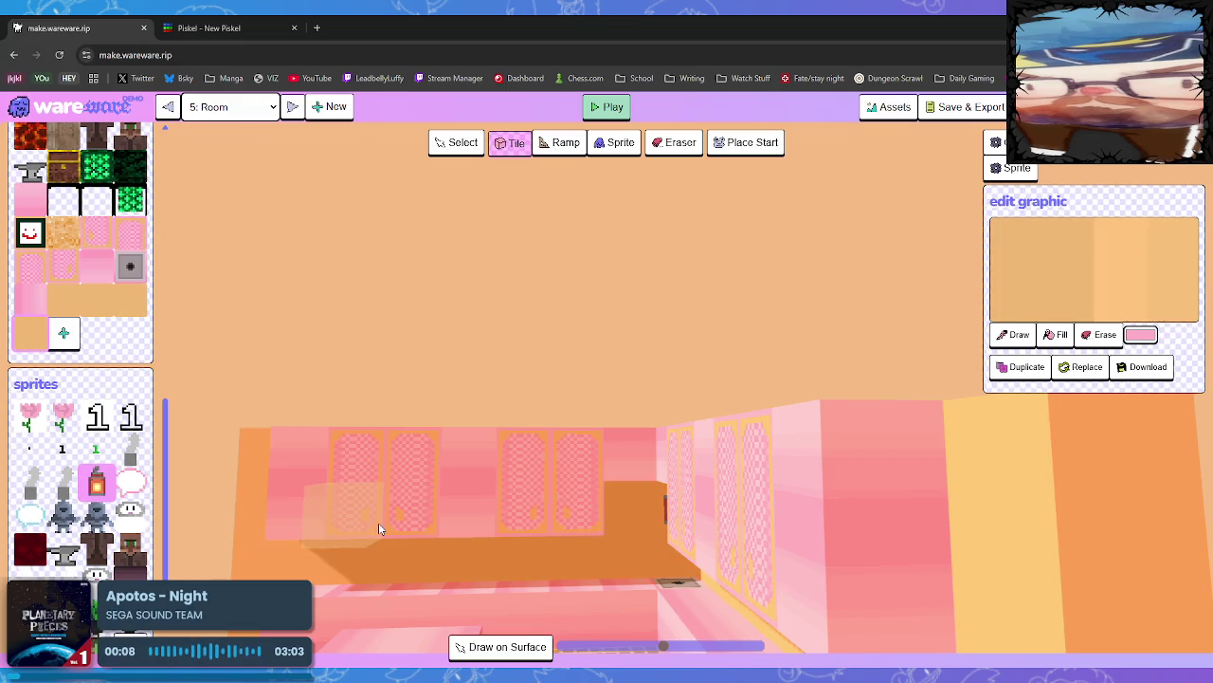
pyautogui.click(576, 566)
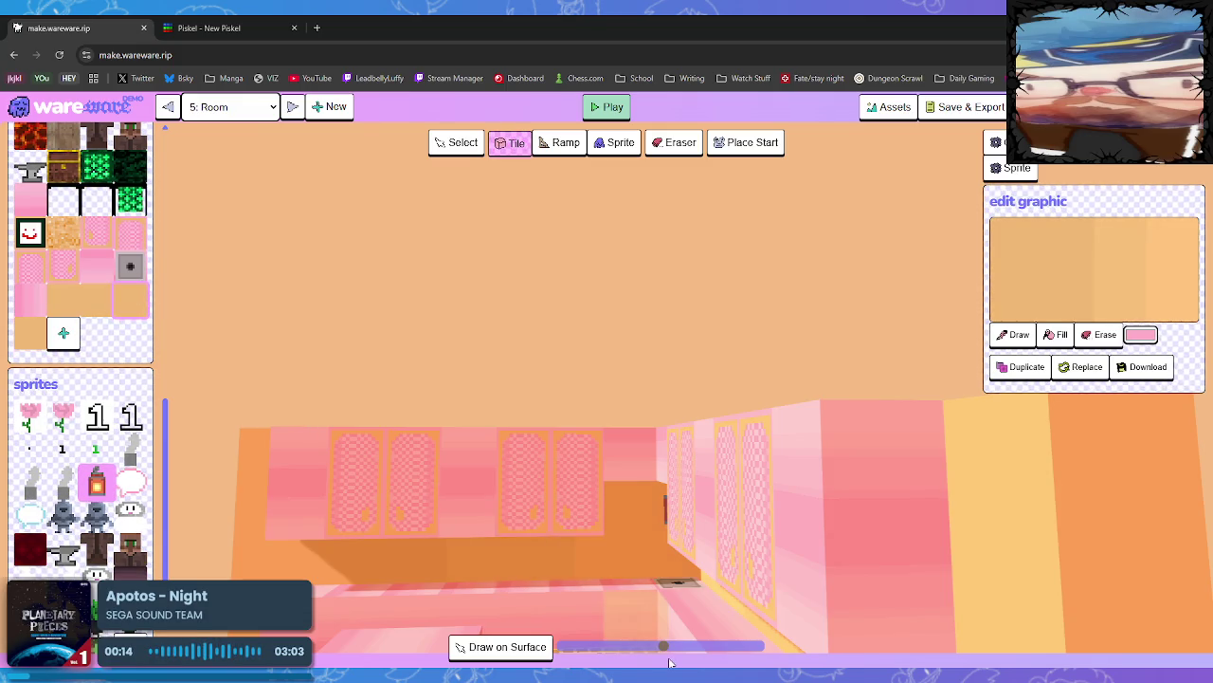
# Swing the view onto the orange floor and place light tiles along its bottom row
pyautogui.moveTo(636, 621)
pyautogui.mouseDown()
pyautogui.moveTo(607, 594)
pyautogui.moveTo(642, 605)
pyautogui.mouseUp()
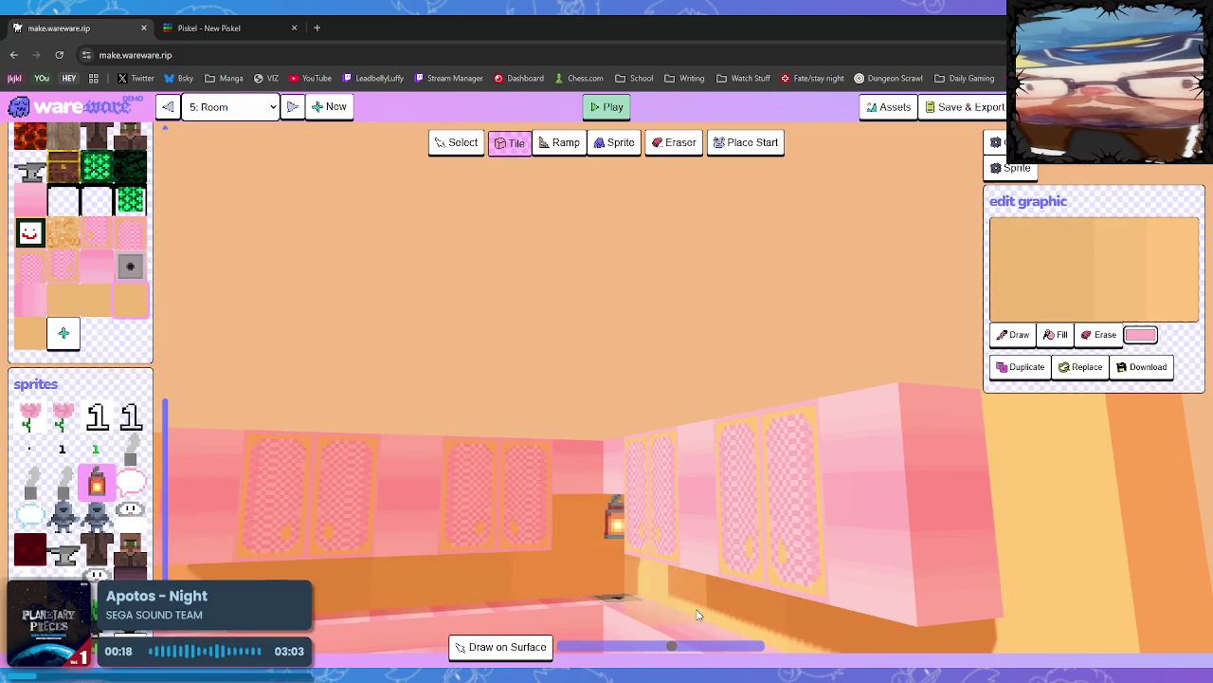
pyautogui.moveTo(727, 599)
pyautogui.mouseDown()
pyautogui.moveTo(654, 597)
pyautogui.moveTo(804, 599)
pyautogui.moveTo(742, 607)
pyautogui.moveTo(706, 568)
pyautogui.mouseUp()
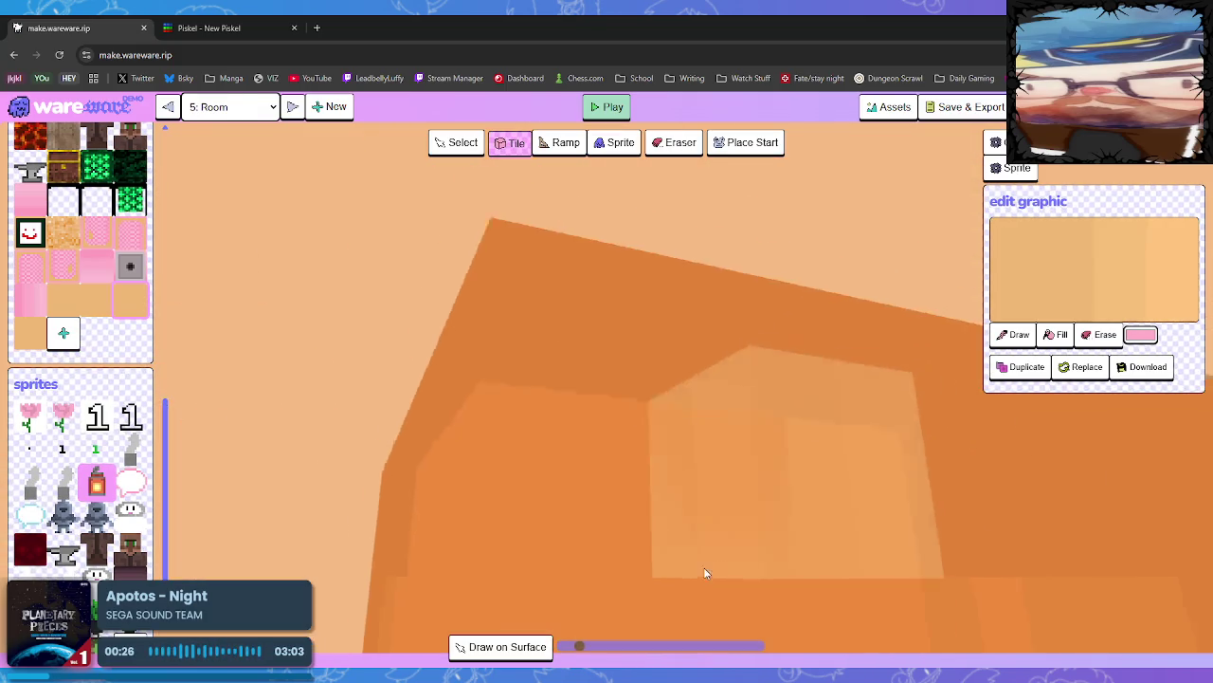
pyautogui.moveTo(706, 568); pyautogui.dragTo(843, 619)
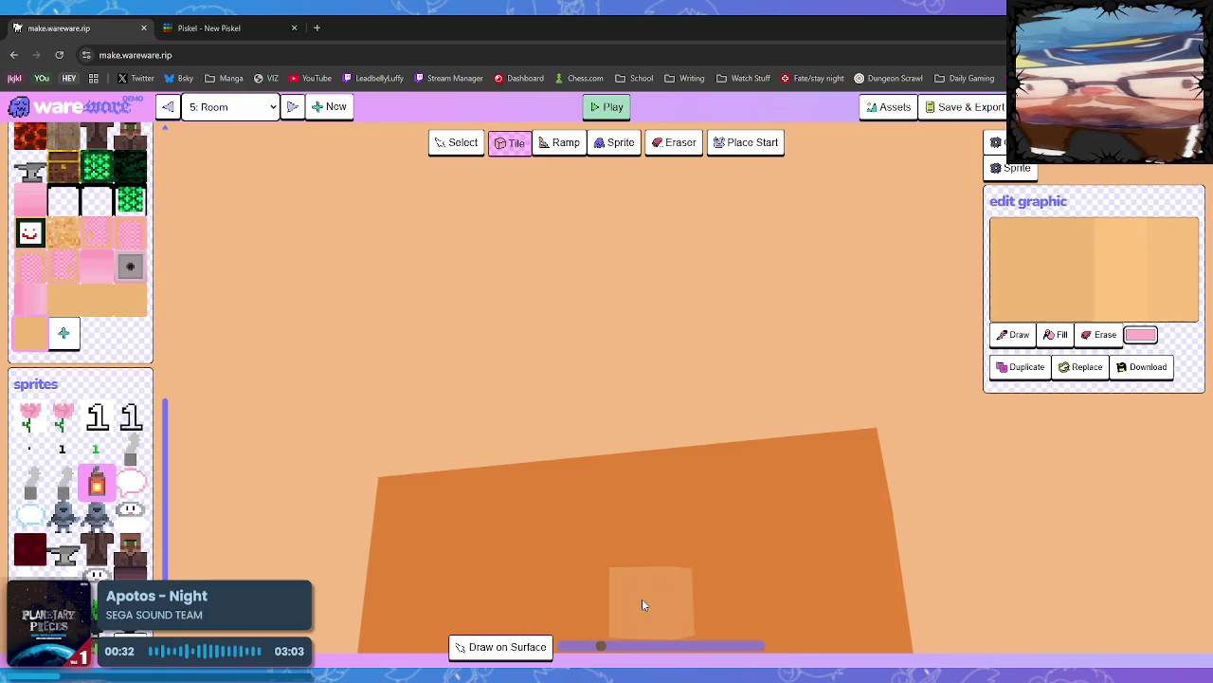
pyautogui.click(646, 599)
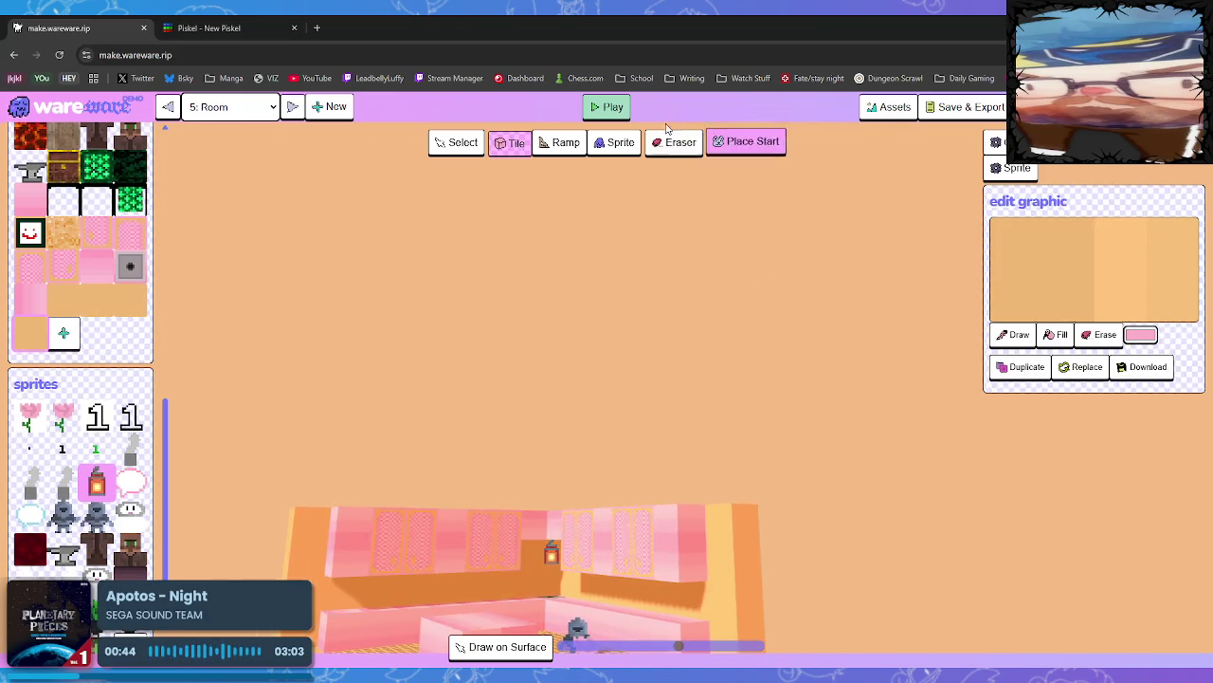
# Play-test Room 5, then switch over to the Piskel sprite editor
pyautogui.click(608, 106)
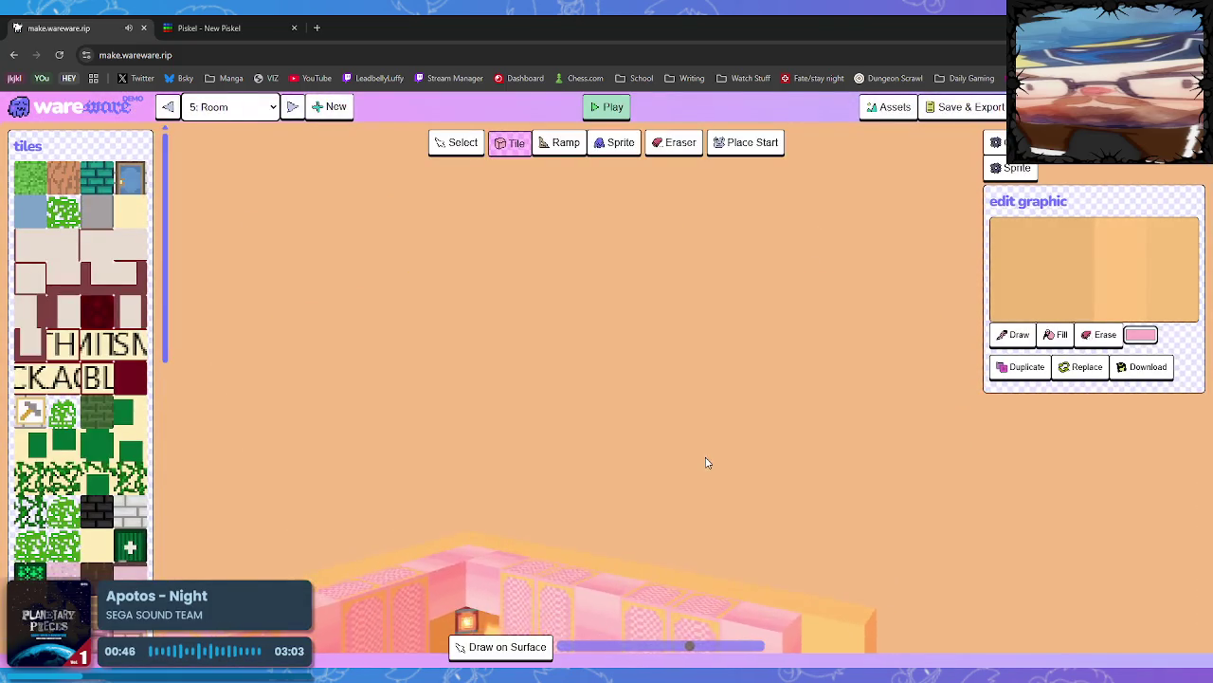
pyautogui.click(607, 107)
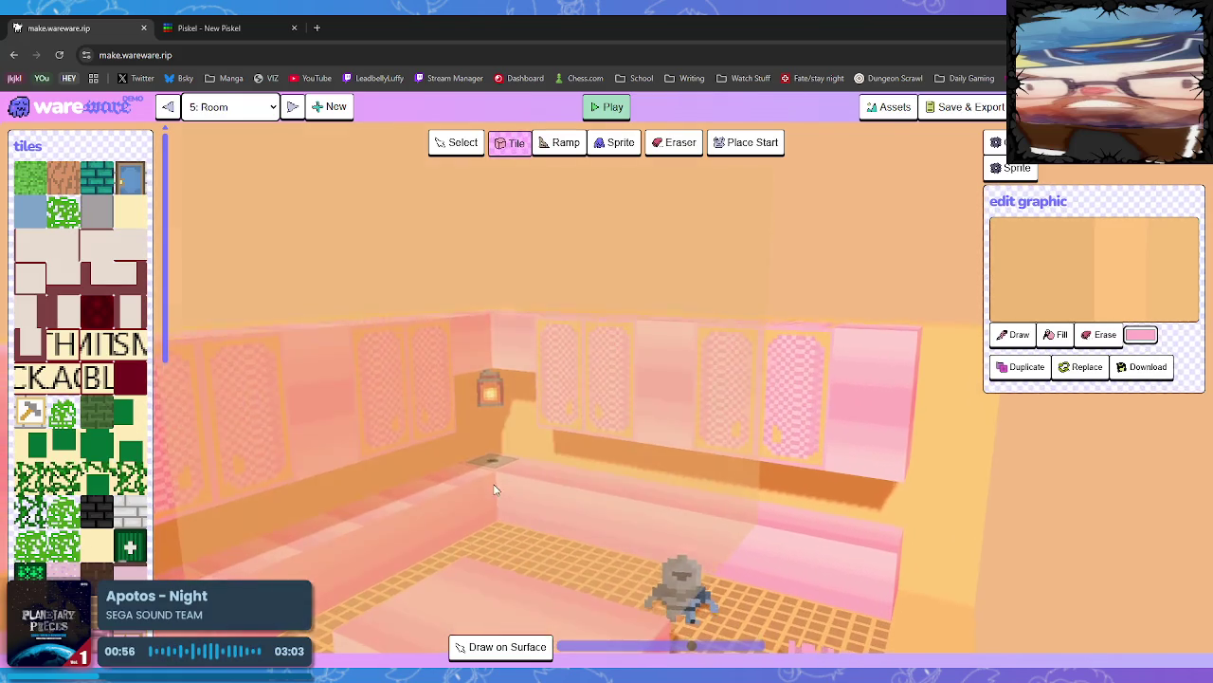
pyautogui.click(236, 30)
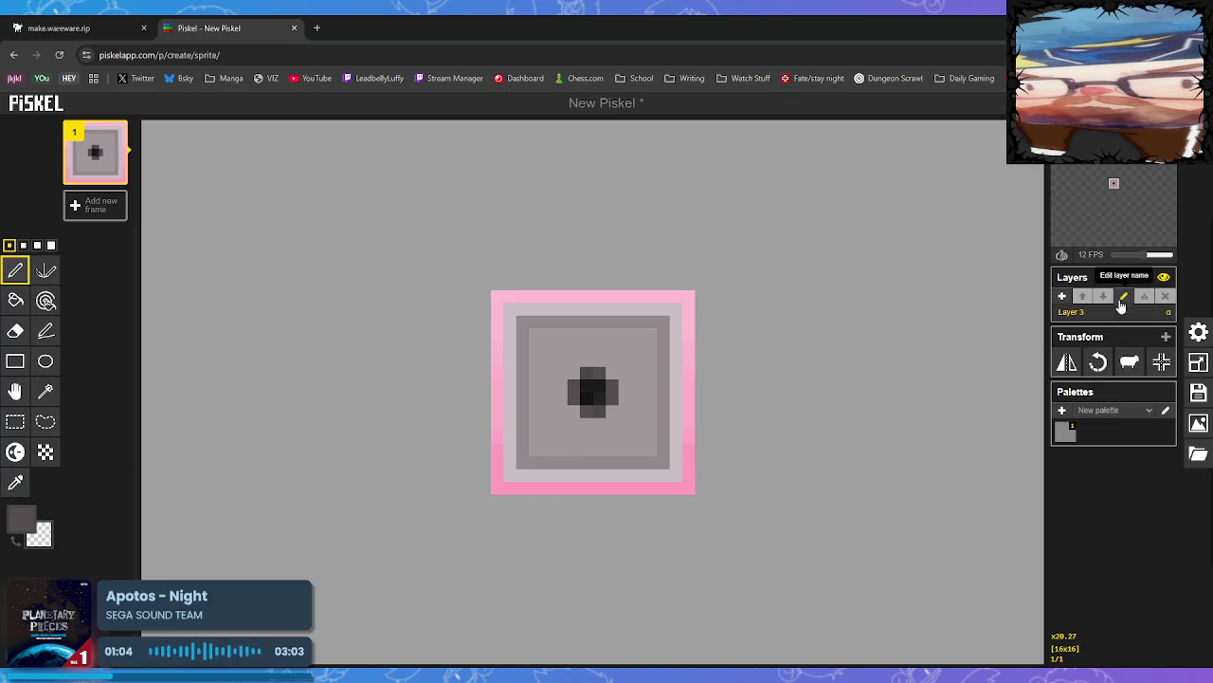
# Add a new Layer 1 and sample the light grey from Layer 3's tile
pyautogui.click(1062, 295)
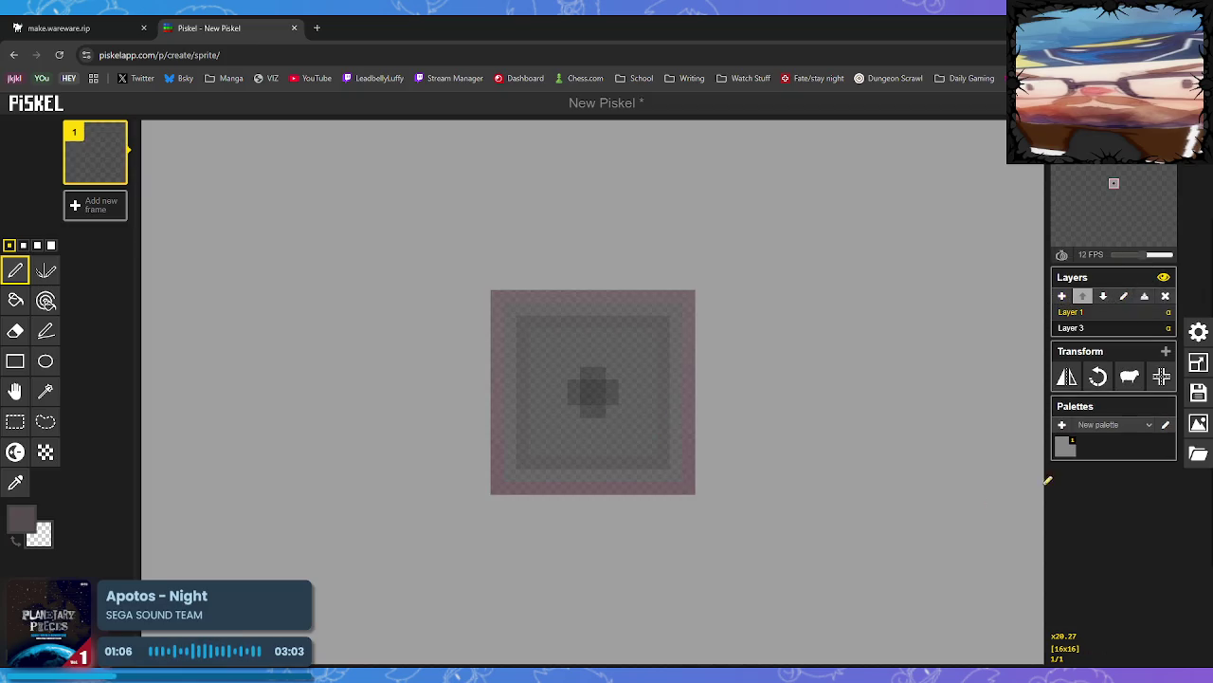
pyautogui.click(1126, 326)
pyautogui.click(15, 483)
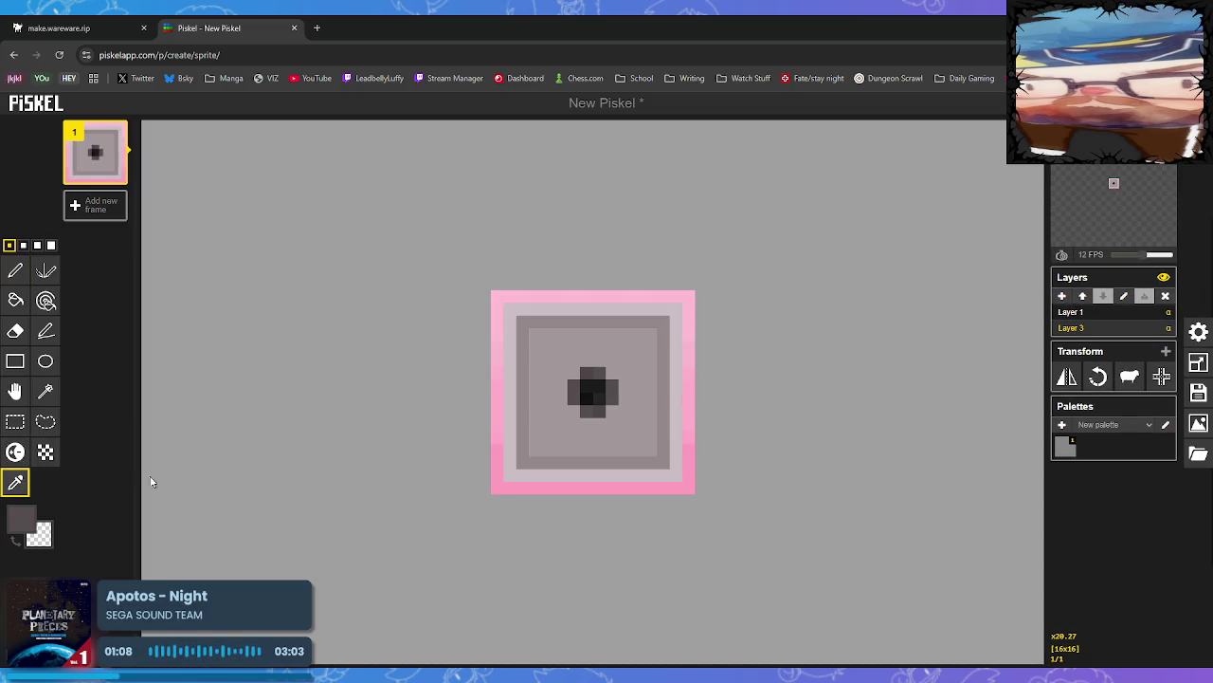
pyautogui.click(598, 442)
pyautogui.click(1072, 312)
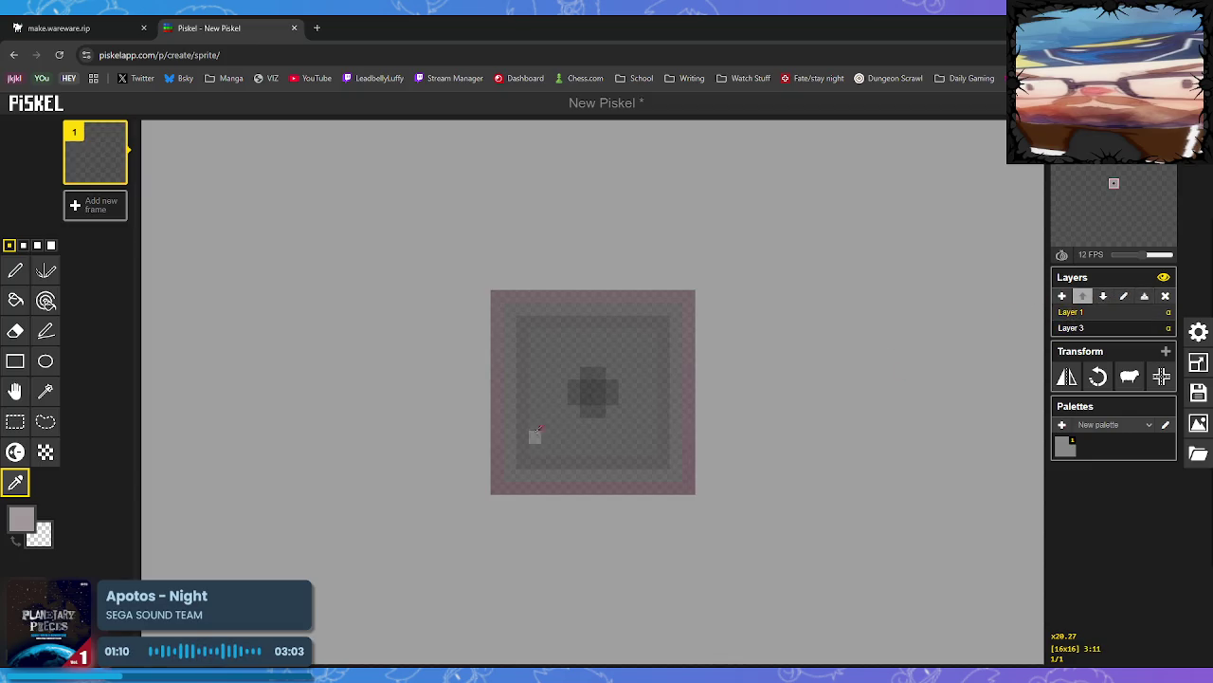
pyautogui.click(15, 270)
# Draw the numeral 1's vertical stem, two-row wide base and top bar in light grey
pyautogui.moveTo(587, 334)
pyautogui.mouseDown()
pyautogui.moveTo(586, 453)
pyautogui.moveTo(604, 330)
pyautogui.moveTo(601, 445)
pyautogui.moveTo(588, 462)
pyautogui.mouseUp()
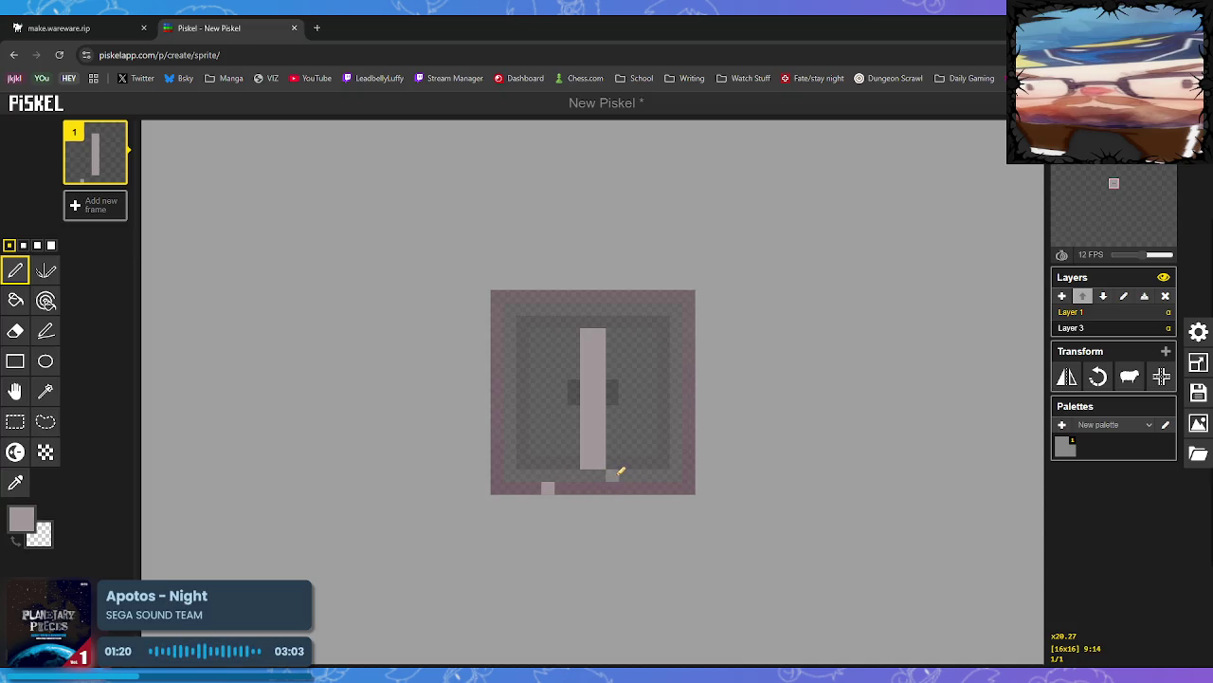
pyautogui.moveTo(554, 488); pyautogui.dragTo(635, 487)
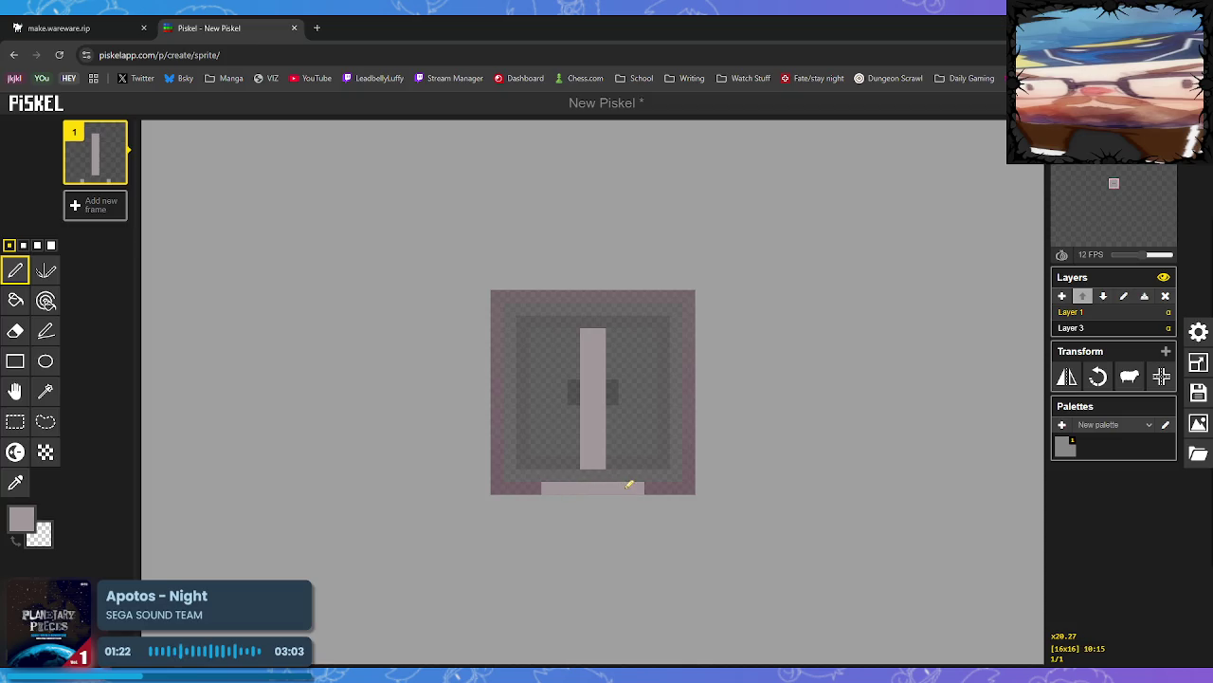
pyautogui.moveTo(558, 475); pyautogui.dragTo(623, 474)
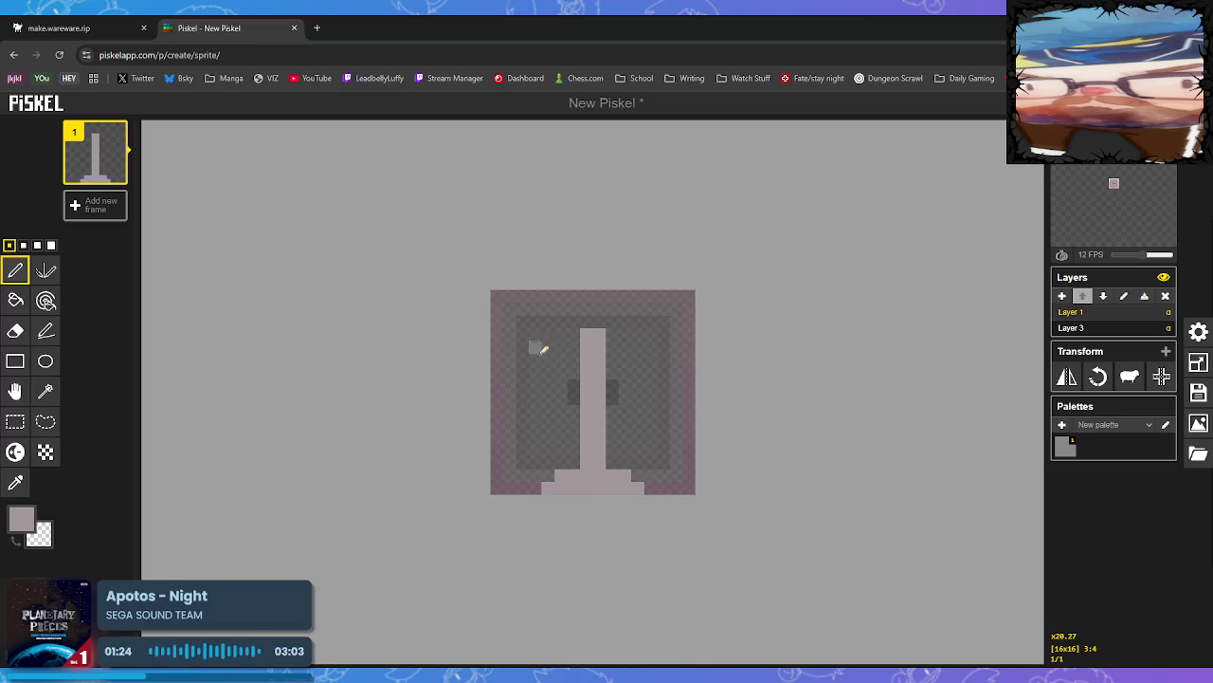
pyautogui.moveTo(537, 344); pyautogui.dragTo(541, 335)
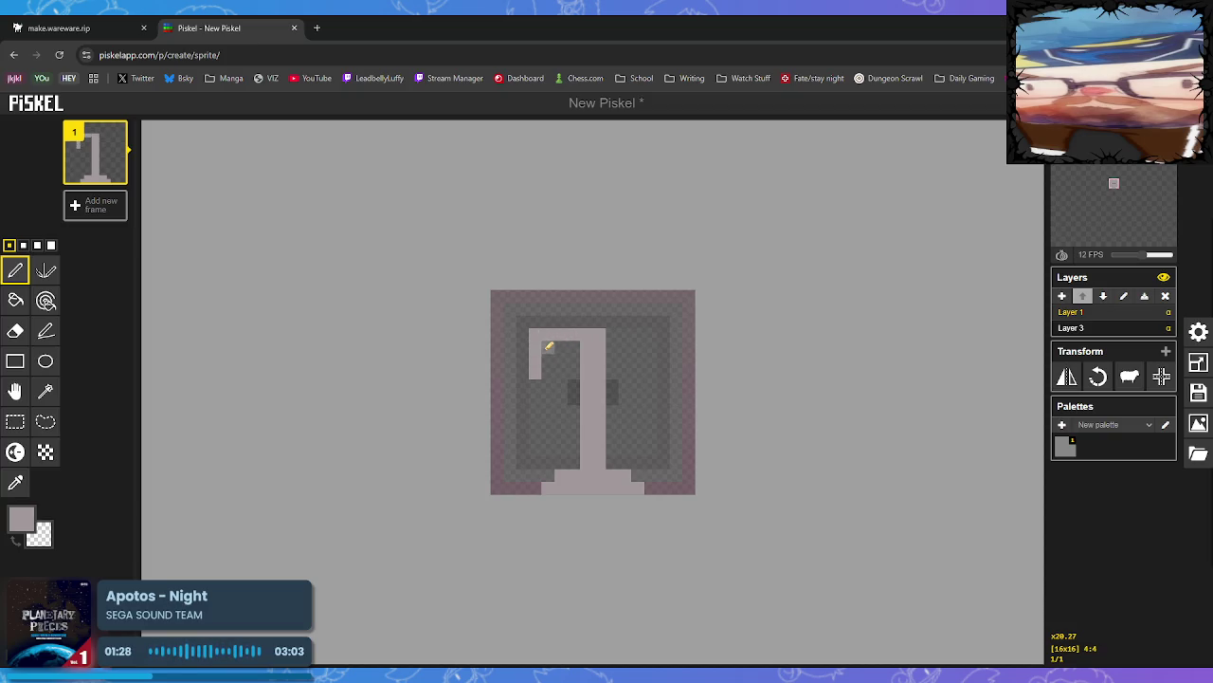
pyautogui.moveTo(561, 345); pyautogui.dragTo(579, 343)
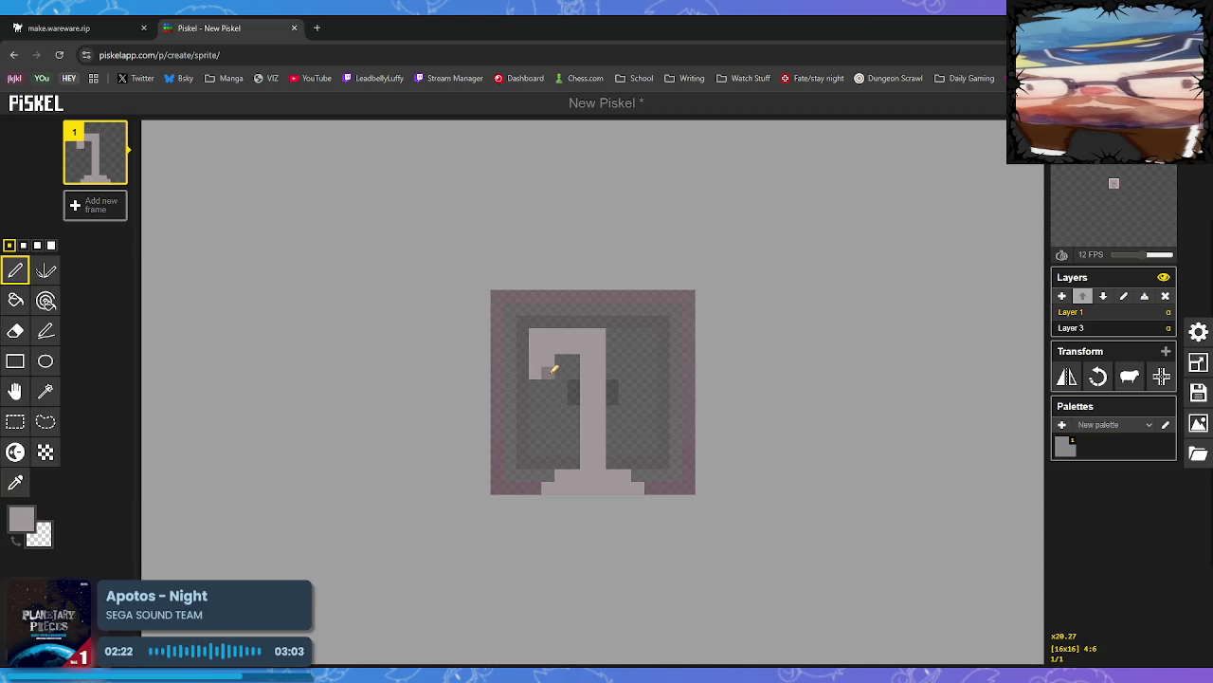
# Reshape the 1's hook into a solid block and erase stray pixels
pyautogui.moveTo(553, 370); pyautogui.dragTo(562, 348)
pyautogui.rightClick(573, 347)
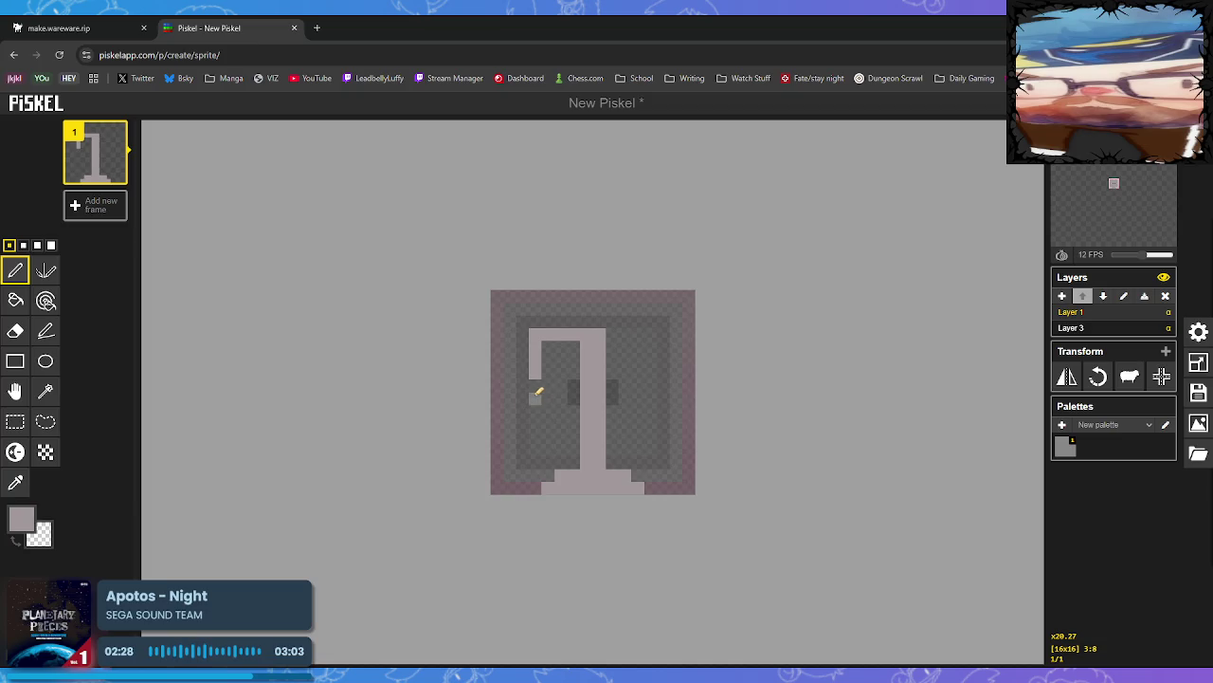
pyautogui.click(548, 385)
pyautogui.rightClick(523, 386)
pyautogui.click(537, 373)
pyautogui.rightClick(536, 488)
pyautogui.click(510, 461)
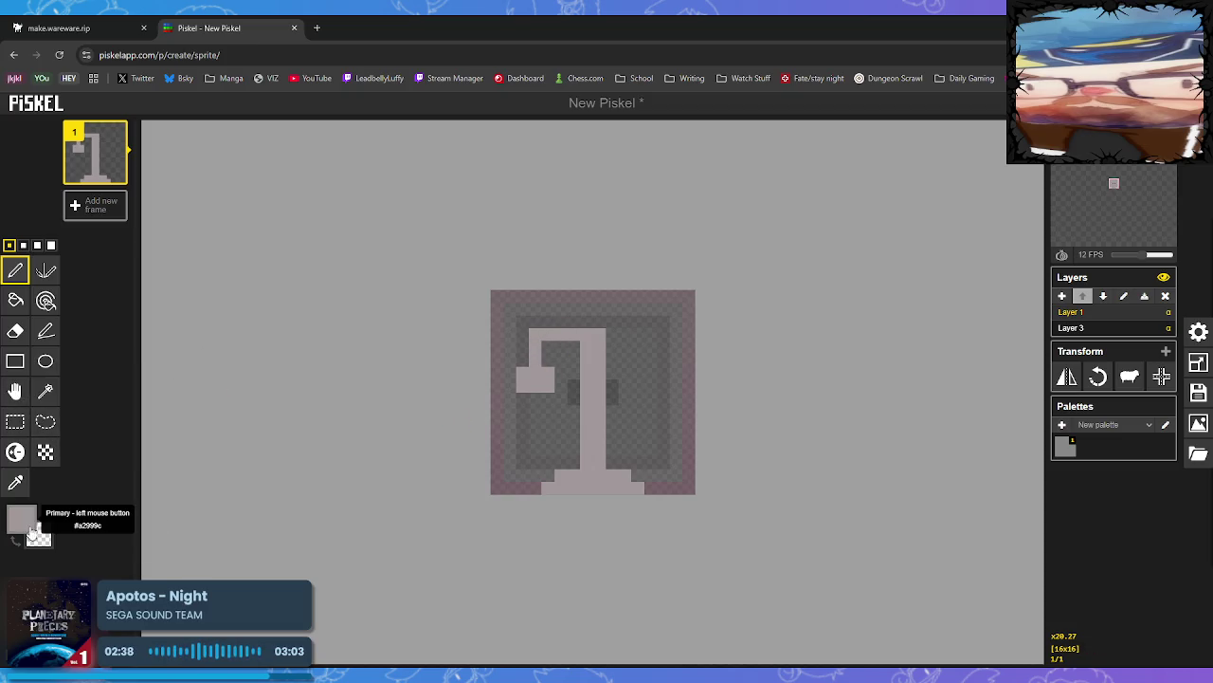
# Sample a darker grey from Layer 3; shade the hook bottom and row above the base
pyautogui.click(1102, 328)
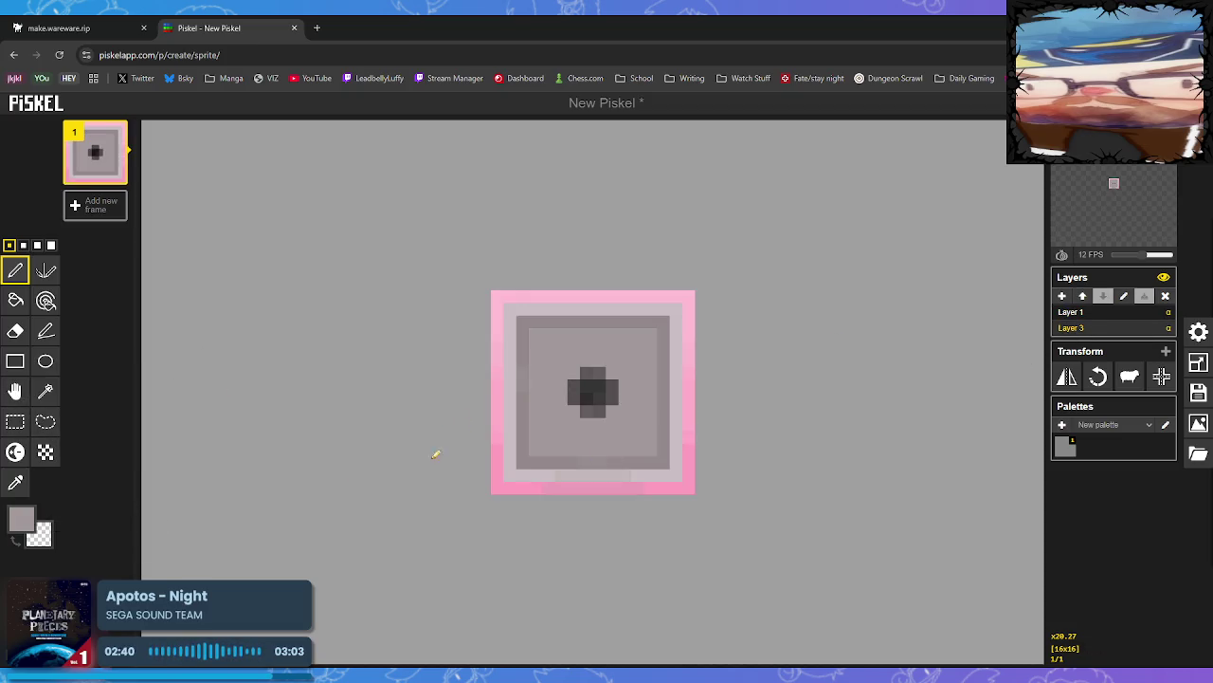
pyautogui.click(16, 483)
pyautogui.click(522, 419)
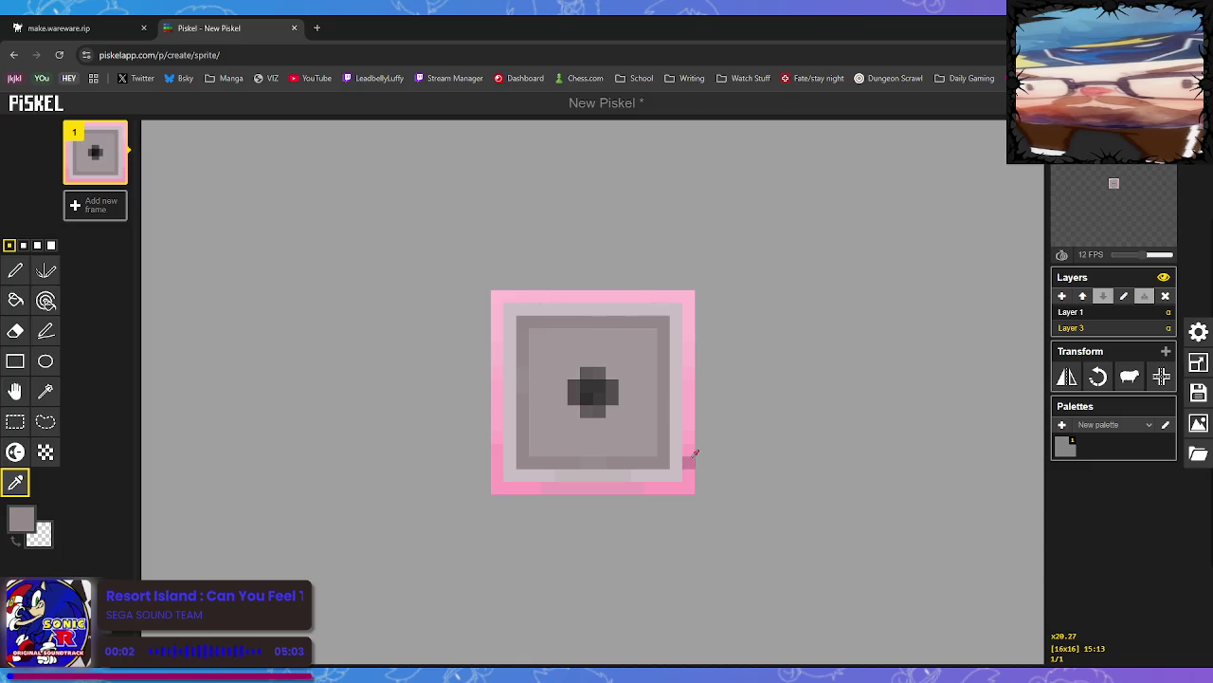
pyautogui.click(1099, 315)
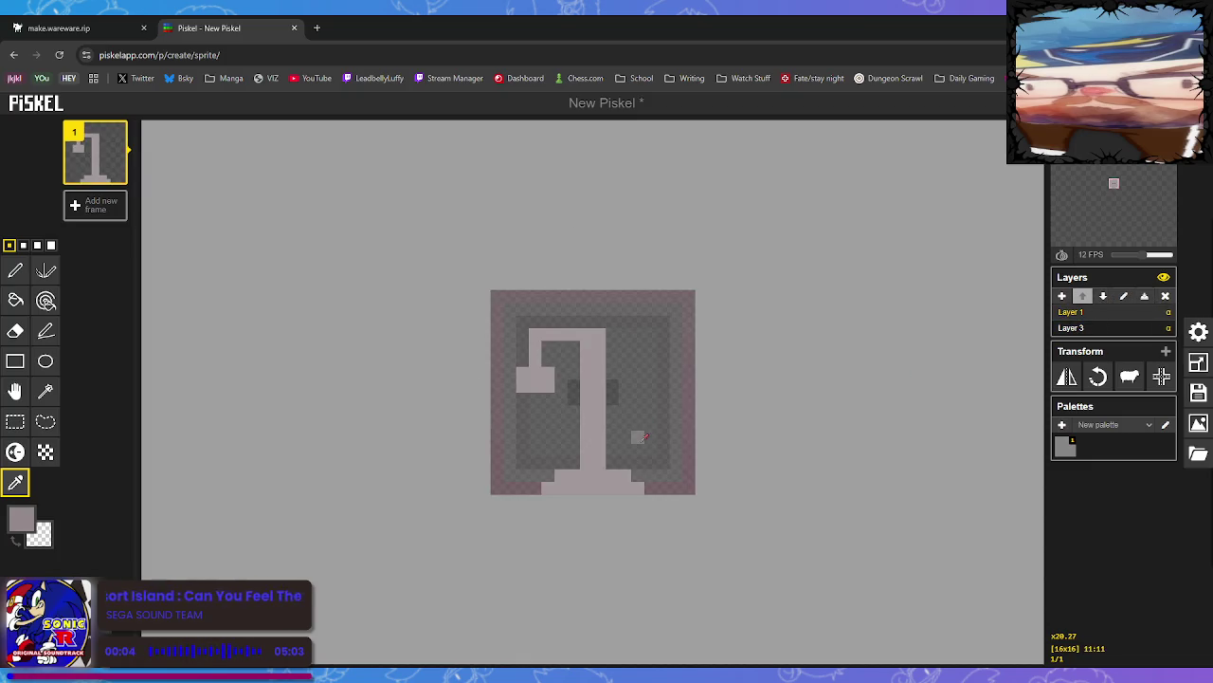
pyautogui.click(15, 271)
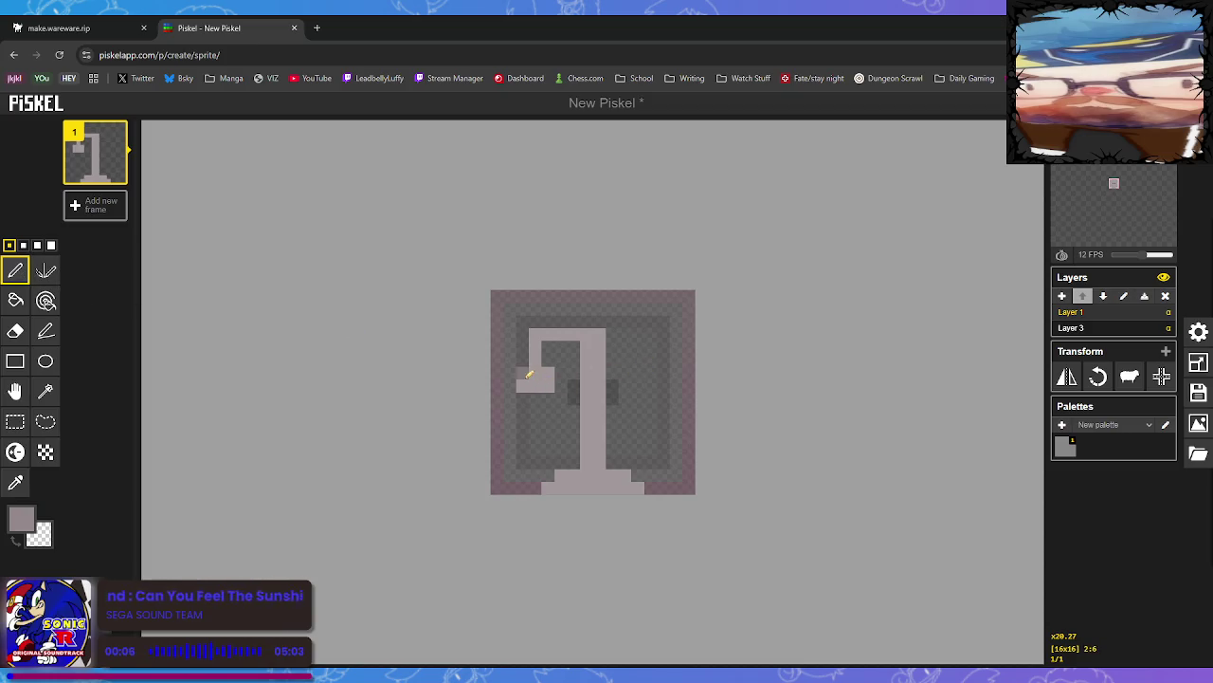
pyautogui.moveTo(548, 374); pyautogui.dragTo(543, 385)
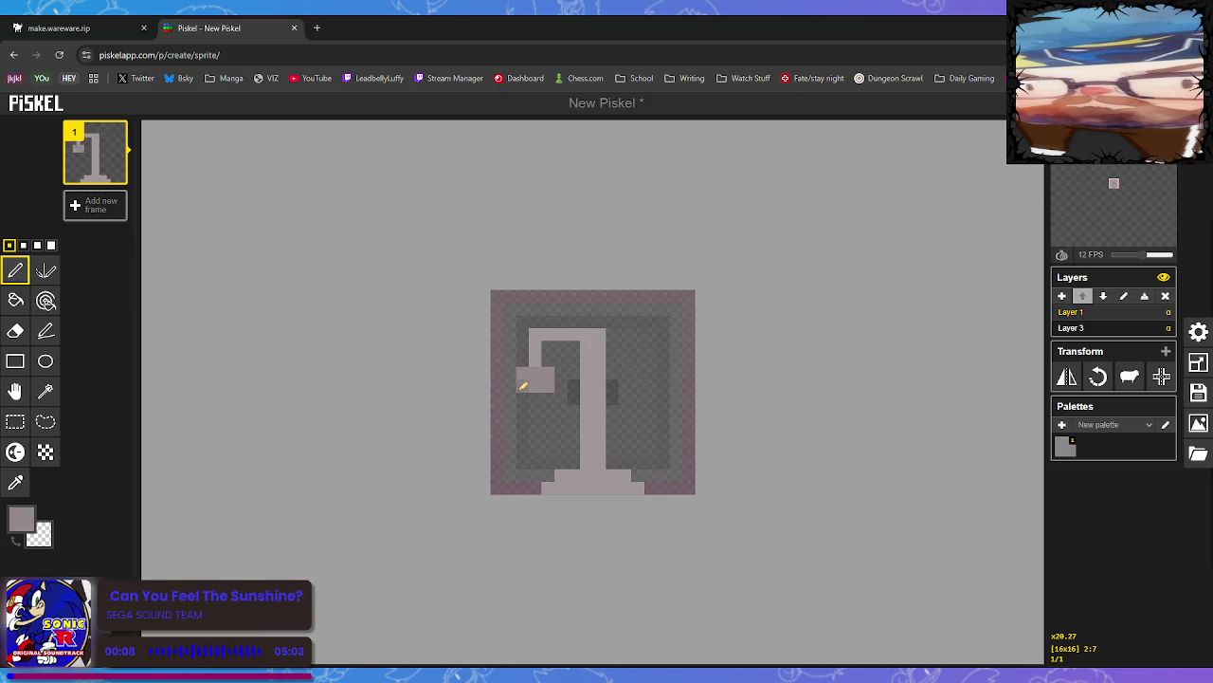
pyautogui.moveTo(578, 475)
pyautogui.mouseDown()
pyautogui.moveTo(563, 477)
pyautogui.moveTo(626, 474)
pyautogui.mouseUp()
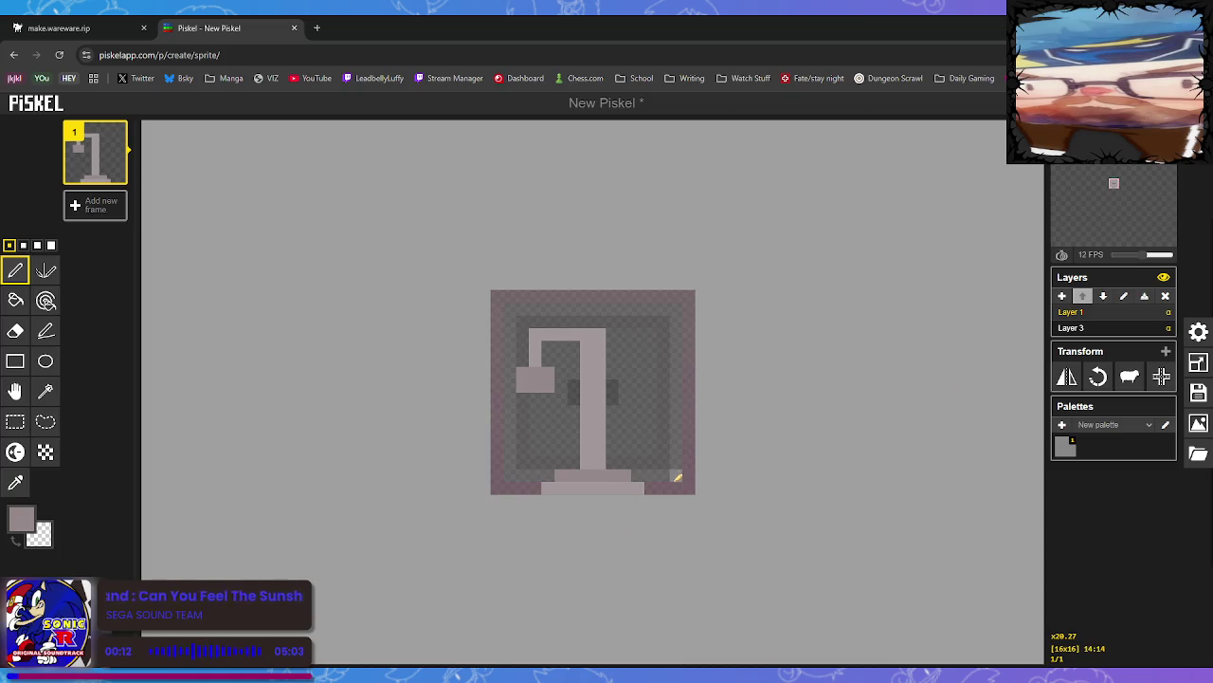
# Paint the bottom row slightly darker grey; try darkening the stem, then undo it
pyautogui.click(22, 518)
pyautogui.moveTo(68, 573); pyautogui.dragTo(70, 582)
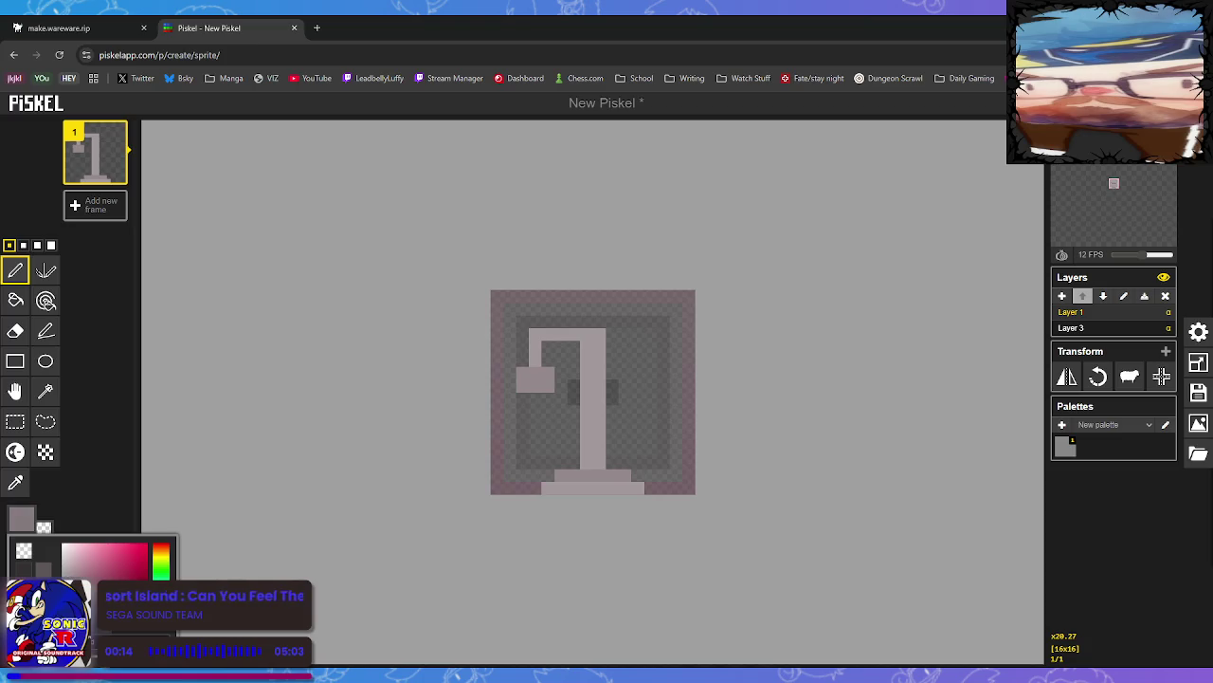
pyautogui.moveTo(548, 488); pyautogui.dragTo(641, 486)
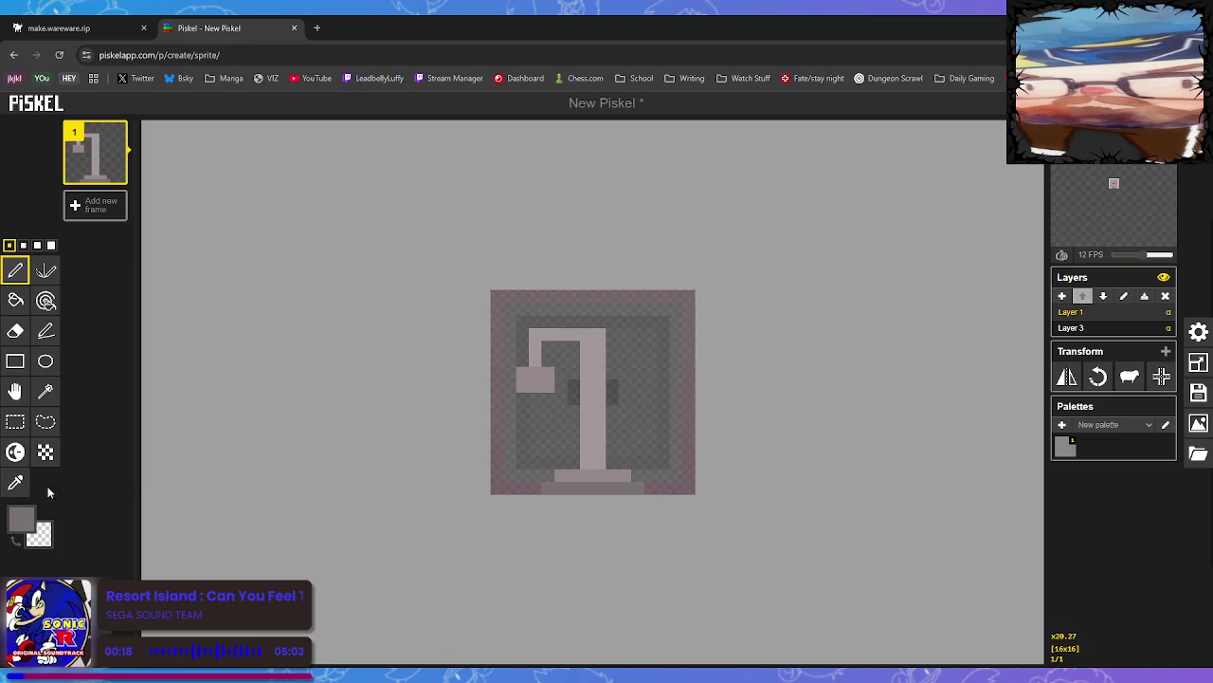
pyautogui.click(15, 452)
pyautogui.moveTo(598, 460)
pyautogui.mouseDown()
pyautogui.moveTo(588, 341)
pyautogui.moveTo(593, 436)
pyautogui.moveTo(589, 405)
pyautogui.moveTo(607, 387)
pyautogui.moveTo(585, 355)
pyautogui.moveTo(585, 425)
pyautogui.moveTo(604, 347)
pyautogui.moveTo(606, 466)
pyautogui.moveTo(638, 481)
pyautogui.moveTo(594, 425)
pyautogui.moveTo(594, 446)
pyautogui.moveTo(592, 357)
pyautogui.moveTo(599, 449)
pyautogui.mouseUp()
pyautogui.hotkey('ctrl', 'z')
pyautogui.hotkey('ctrl', 'z')
pyautogui.hotkey('ctrl', 'z')
pyautogui.hotkey('ctrl', 'z')
pyautogui.hotkey('ctrl', 'z')
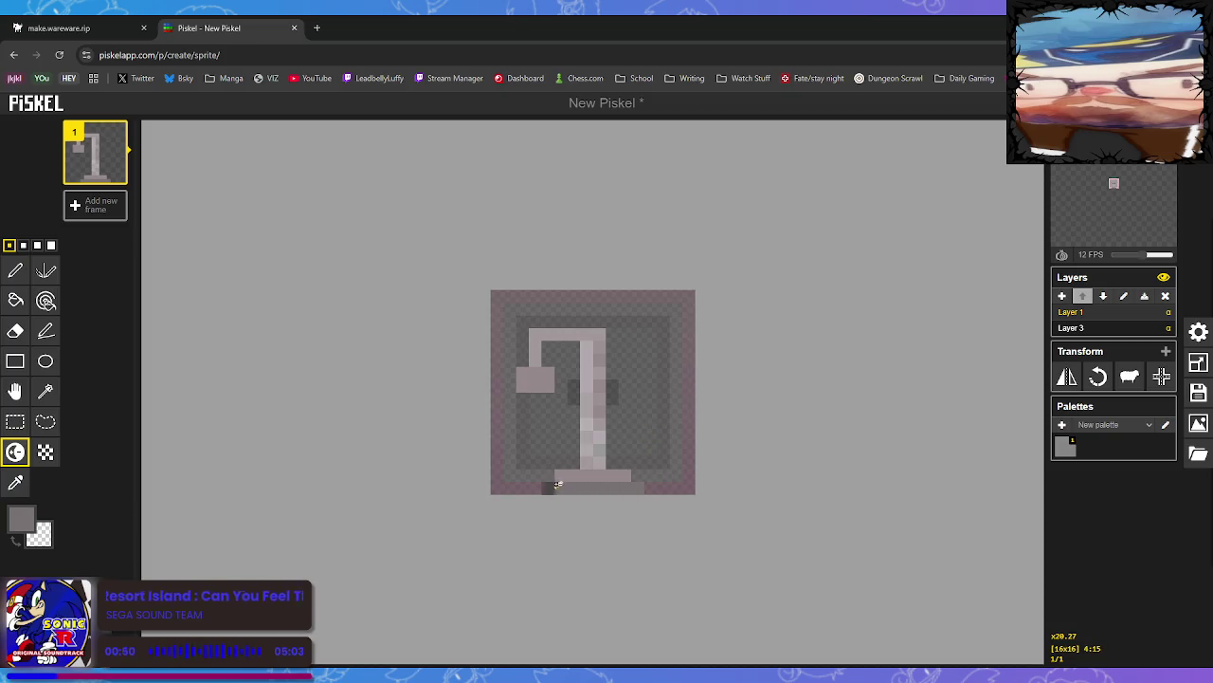
# Try darkening the base's bottom row twice, undoing both strokes
pyautogui.moveTo(548, 487); pyautogui.dragTo(635, 485)
pyautogui.hotkey('ctrl', 'z')
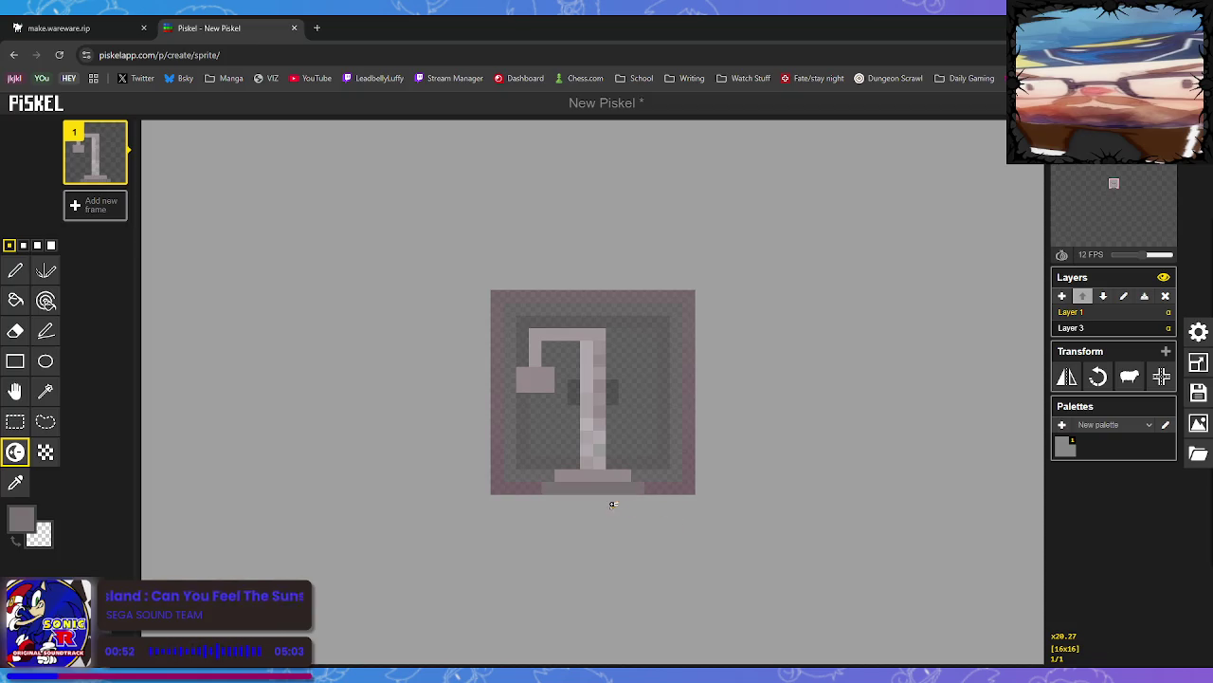
pyautogui.moveTo(562, 491); pyautogui.dragTo(659, 487)
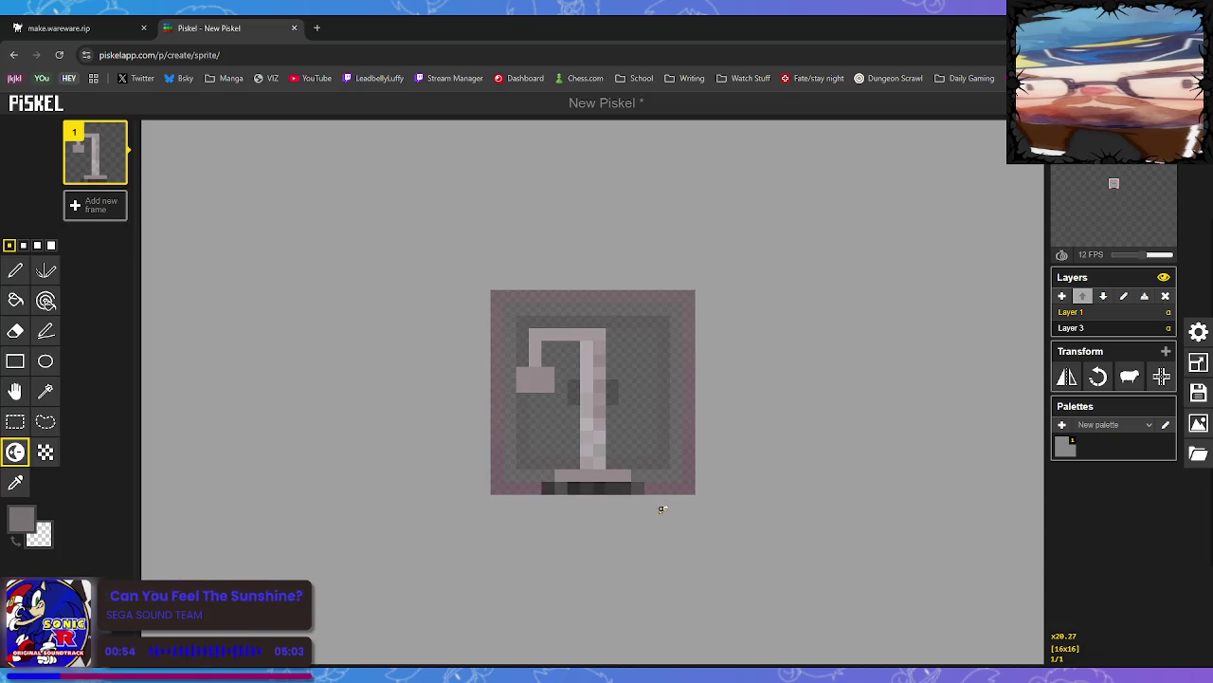
pyautogui.hotkey('ctrl', 'z')
# Darken the left part of the bottom row and one extra pixel, then show export options
pyautogui.moveTo(548, 487); pyautogui.dragTo(640, 485)
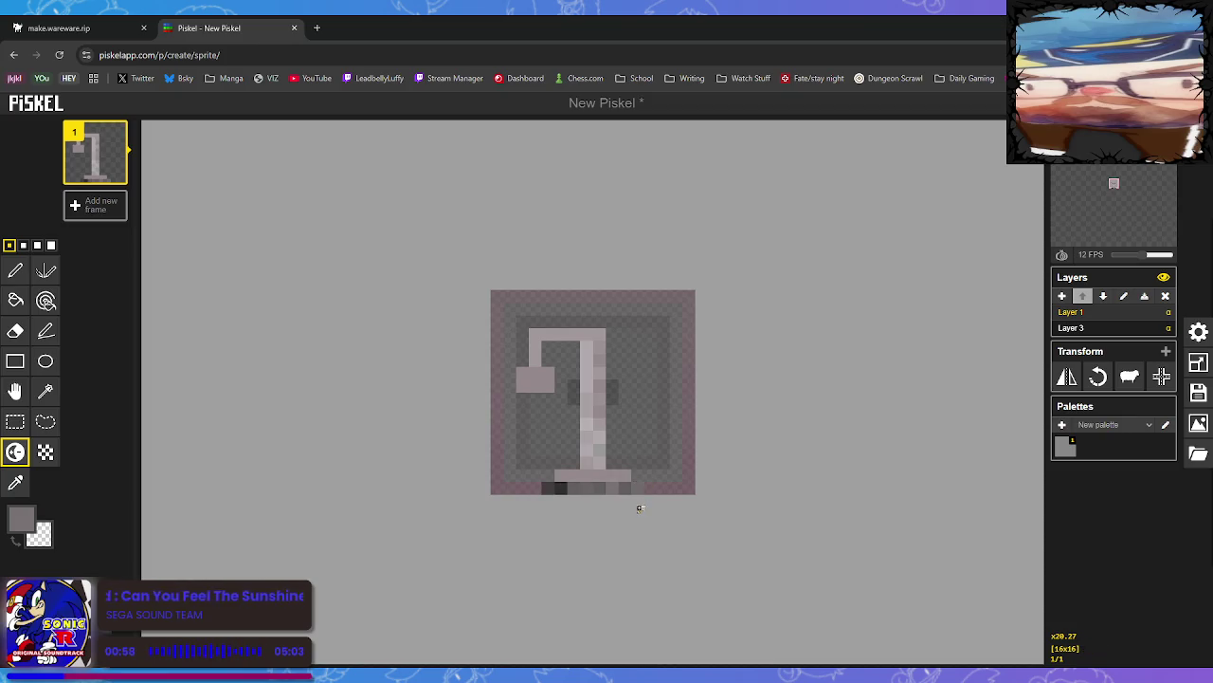
pyautogui.click(566, 487)
pyautogui.click(563, 489)
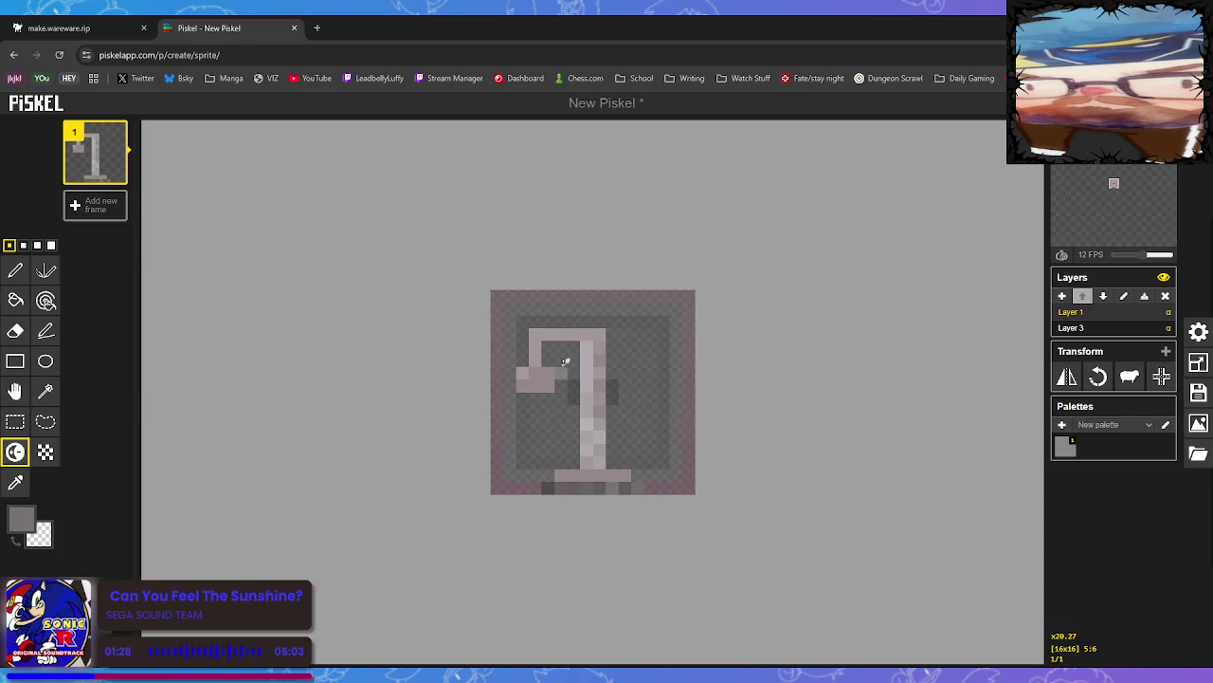
pyautogui.click(1201, 426)
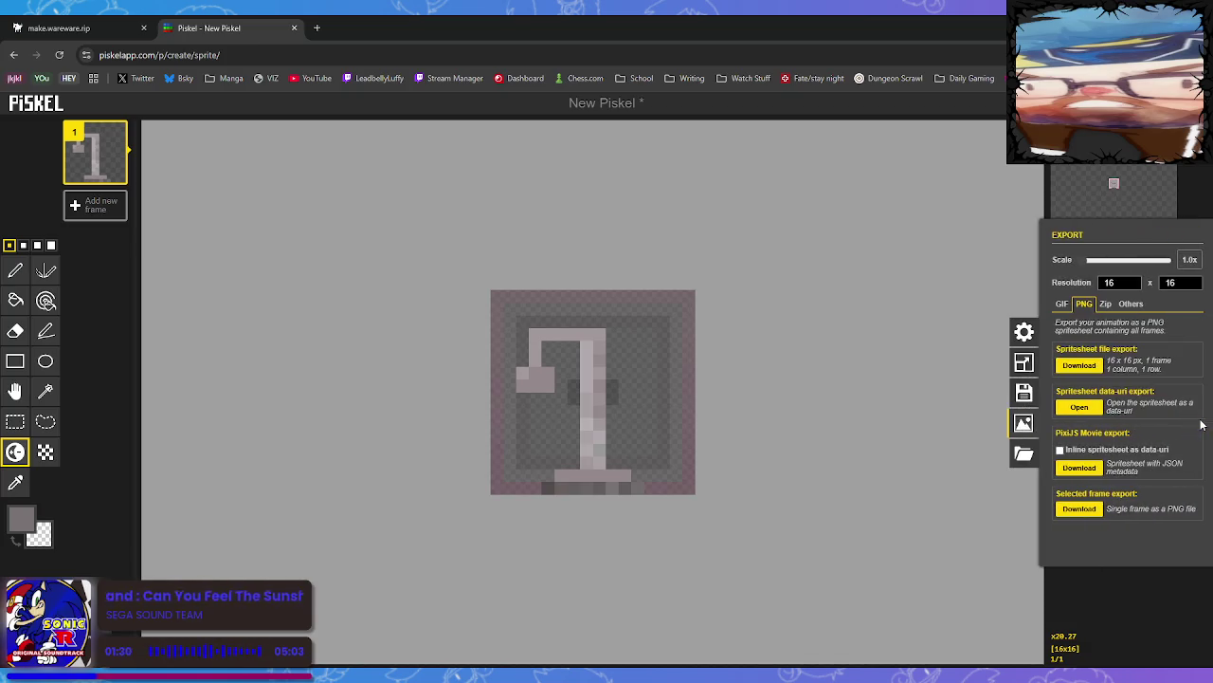
# Download the selected frame as a PNG and delete Layer 3
pyautogui.click(1085, 510)
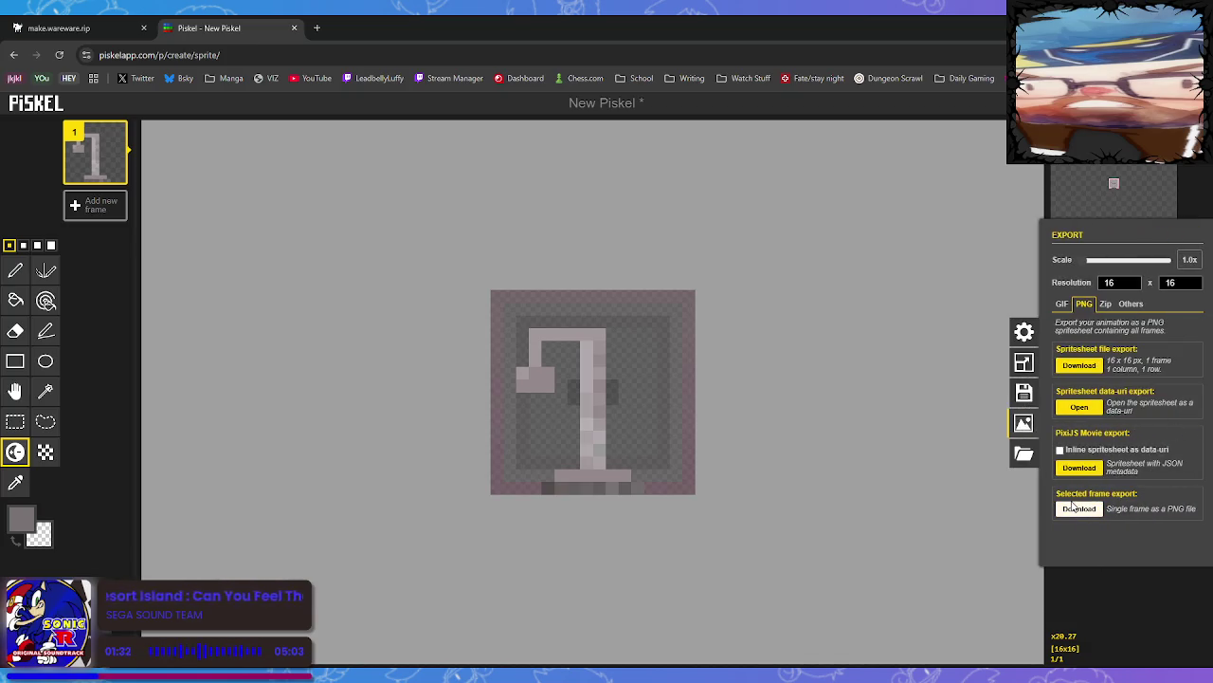
pyautogui.click(15, 422)
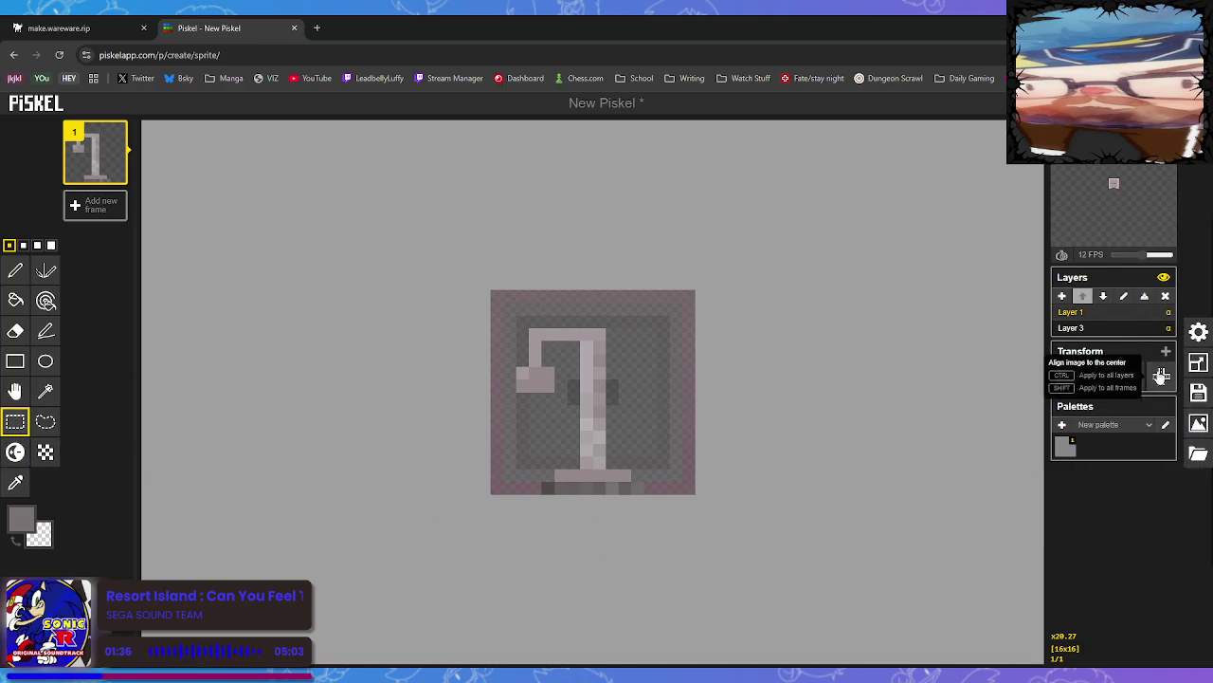
pyautogui.click(1126, 328)
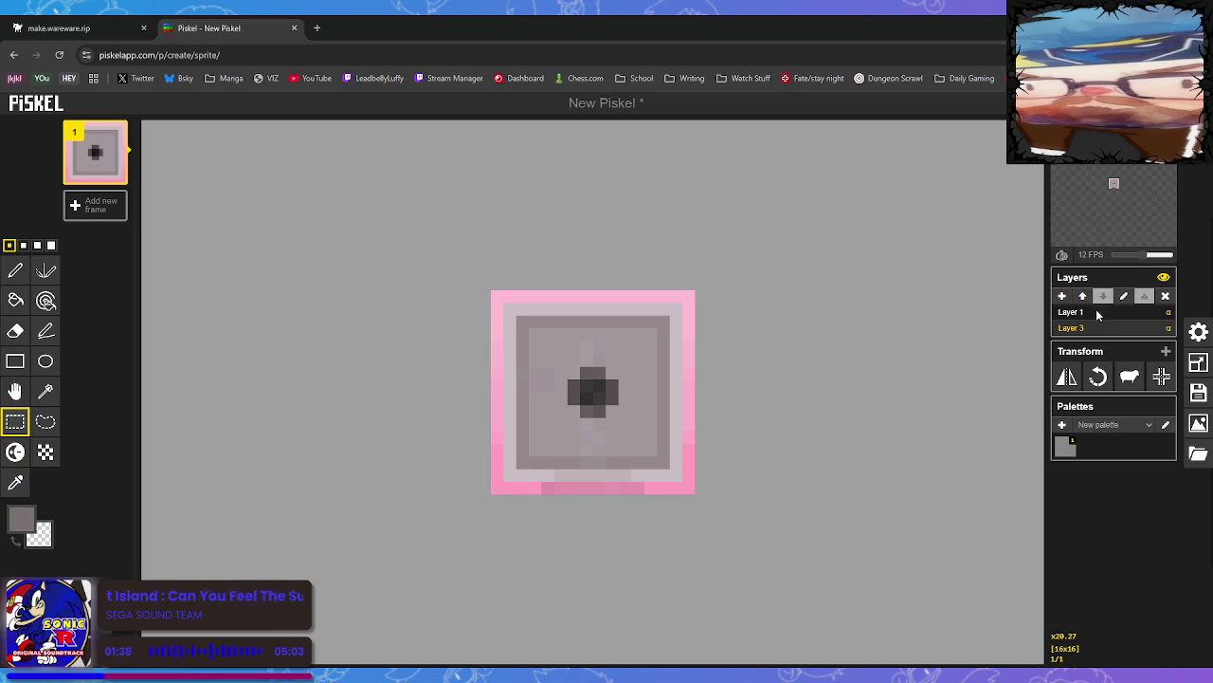
pyautogui.click(1166, 296)
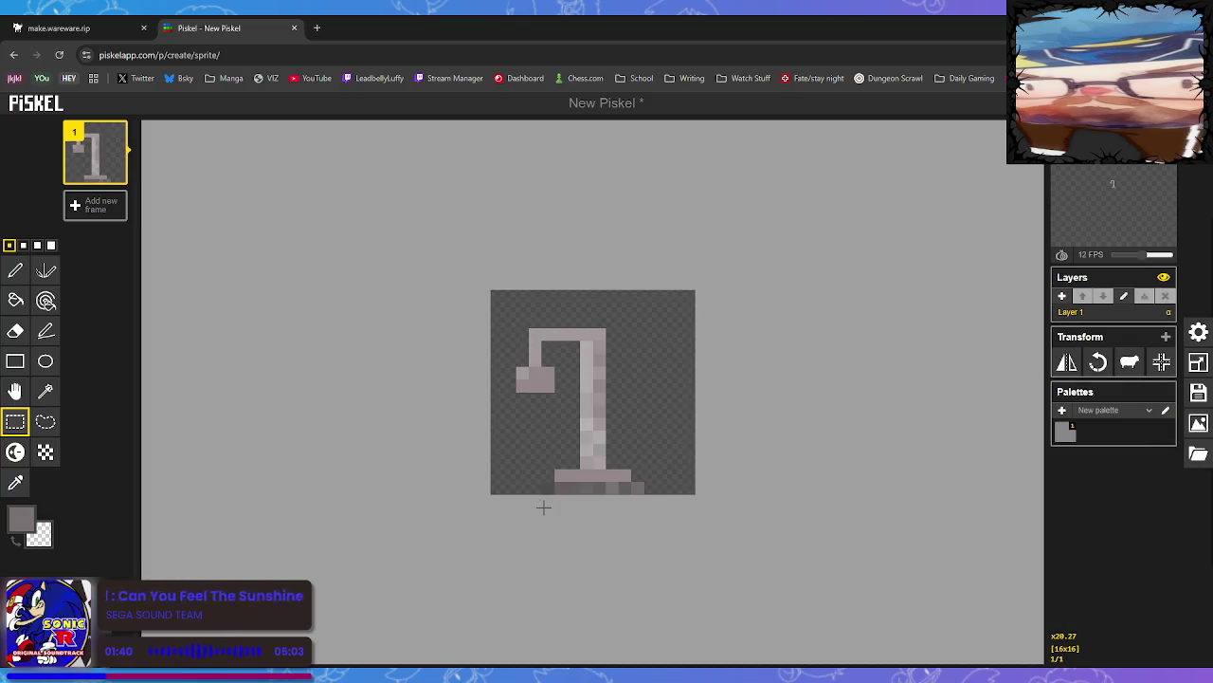
# Paint a grey row along the bottom of the canvas with the Pen
pyautogui.click(15, 483)
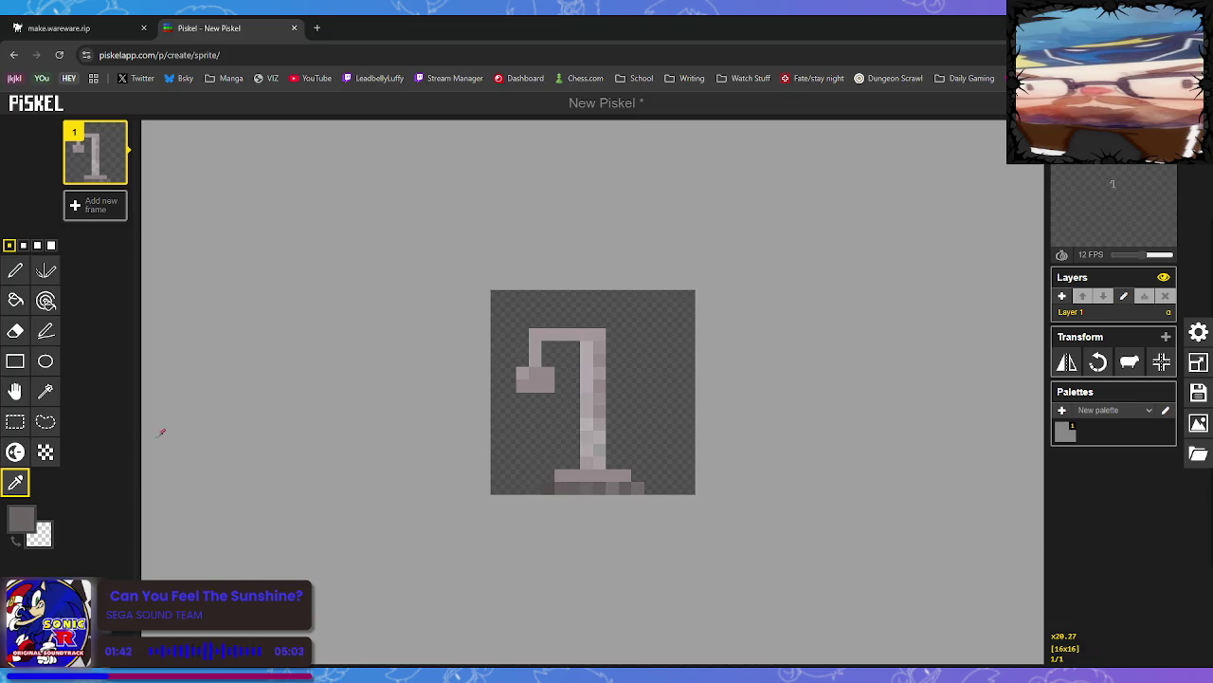
pyautogui.click(15, 270)
pyautogui.moveTo(543, 493); pyautogui.dragTo(641, 488)
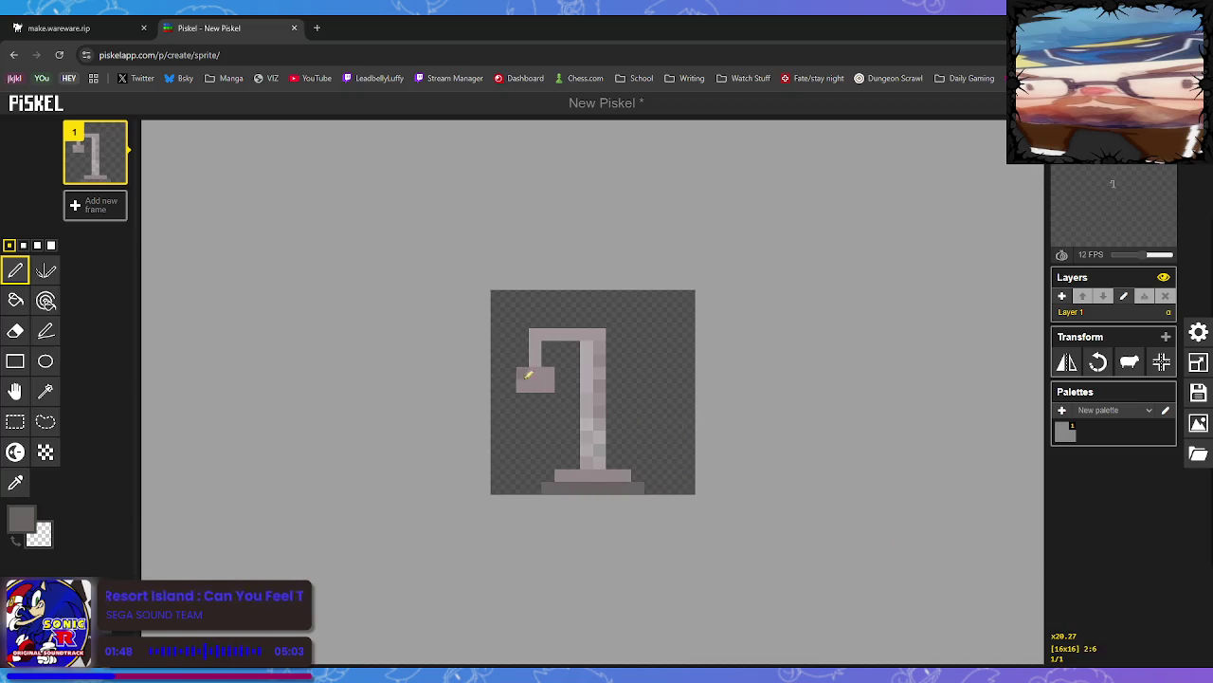
# Pick the Lighten/Darken tool for the lamp head and reopen the PNG export panel
pyautogui.click(17, 483)
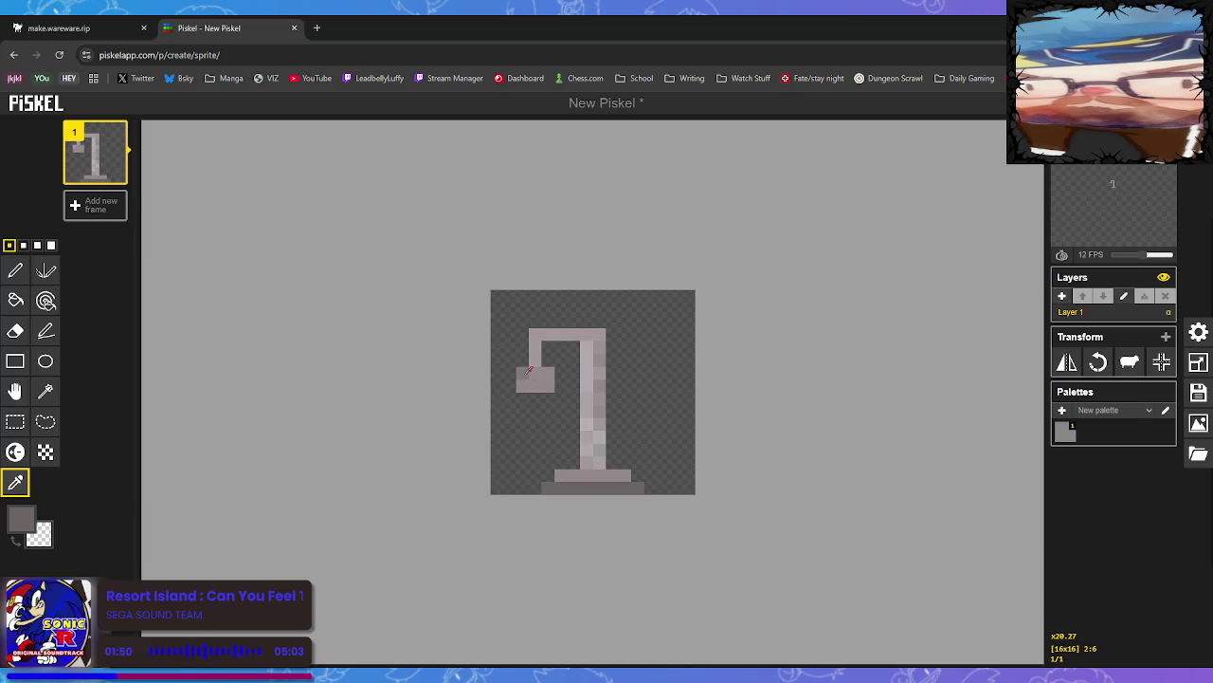
pyautogui.click(15, 452)
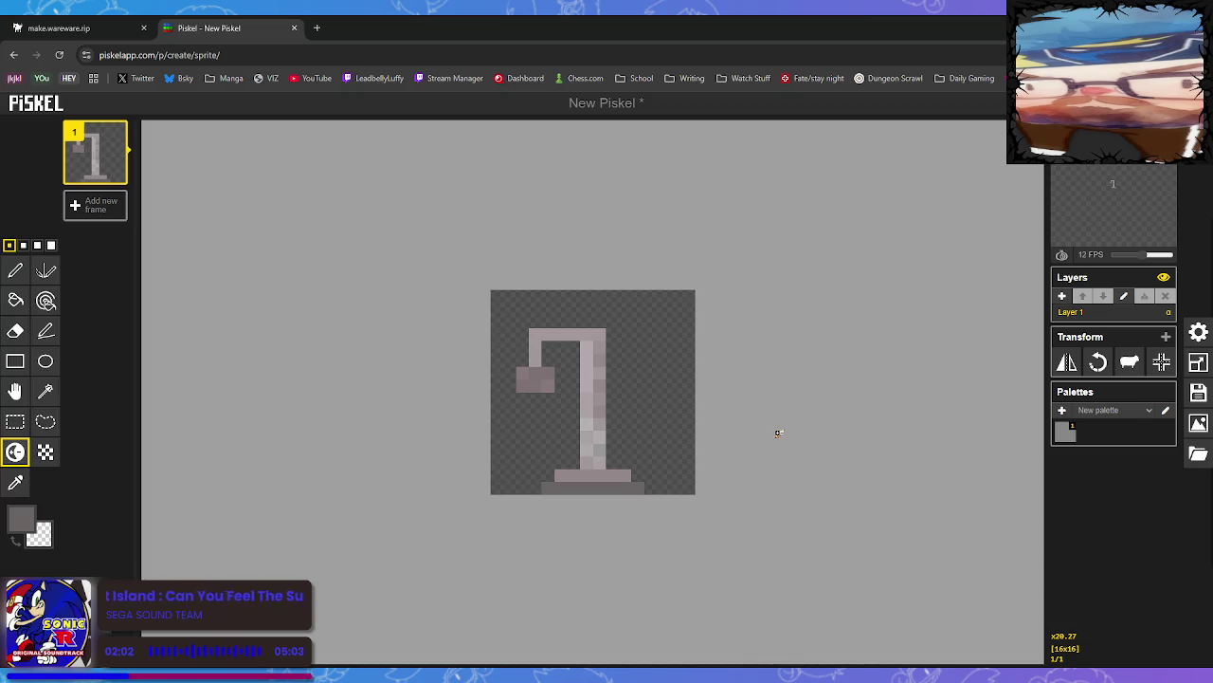
pyautogui.click(1199, 423)
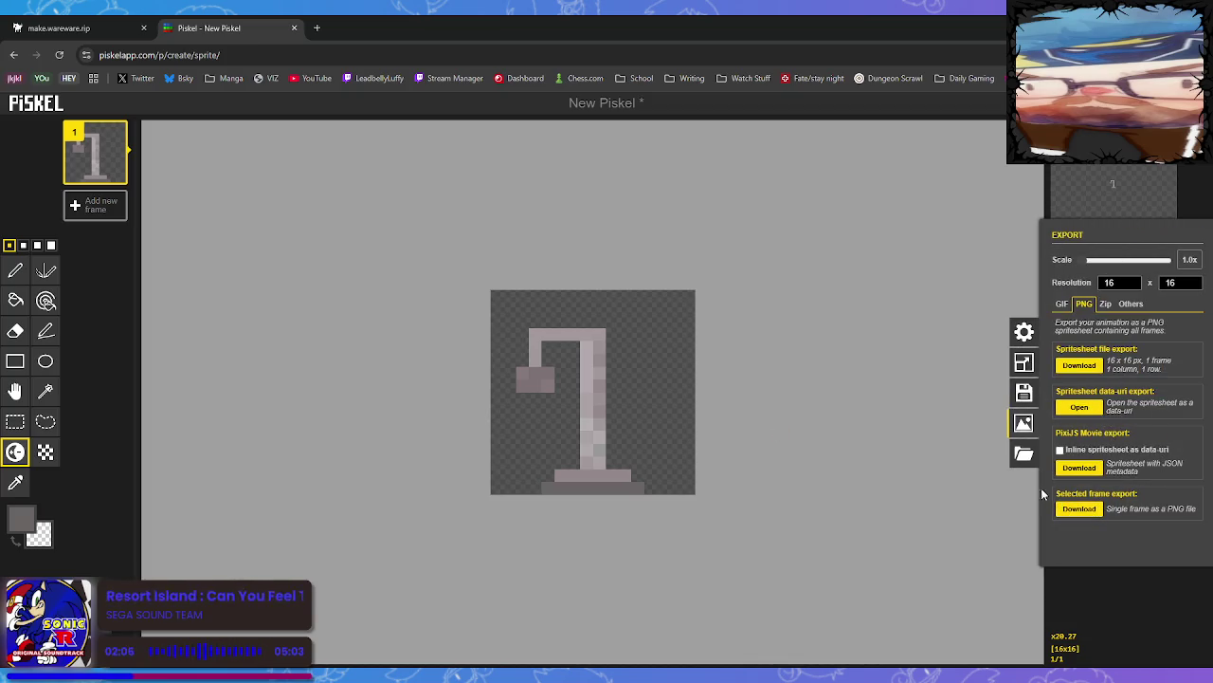
pyautogui.click(15, 422)
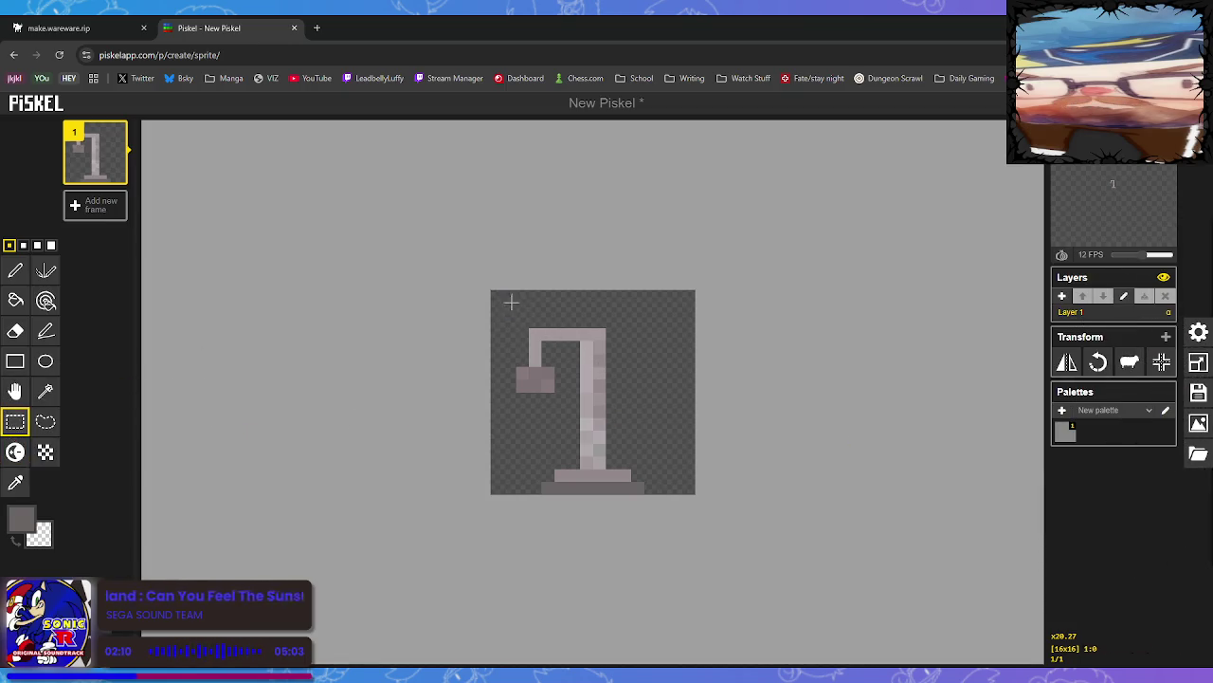
# Move the upper lamp (arm and pole) up and fill the pole down to the base
pyautogui.moveTo(507, 301); pyautogui.dragTo(644, 457)
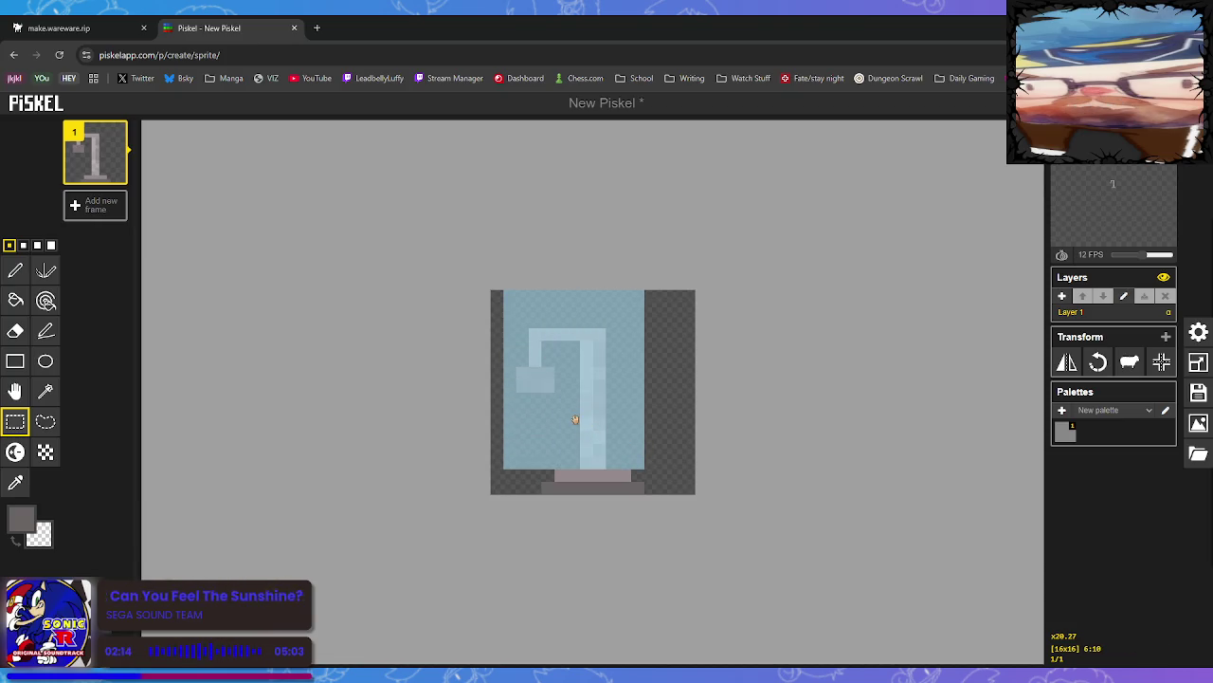
pyautogui.moveTo(585, 424); pyautogui.dragTo(588, 389)
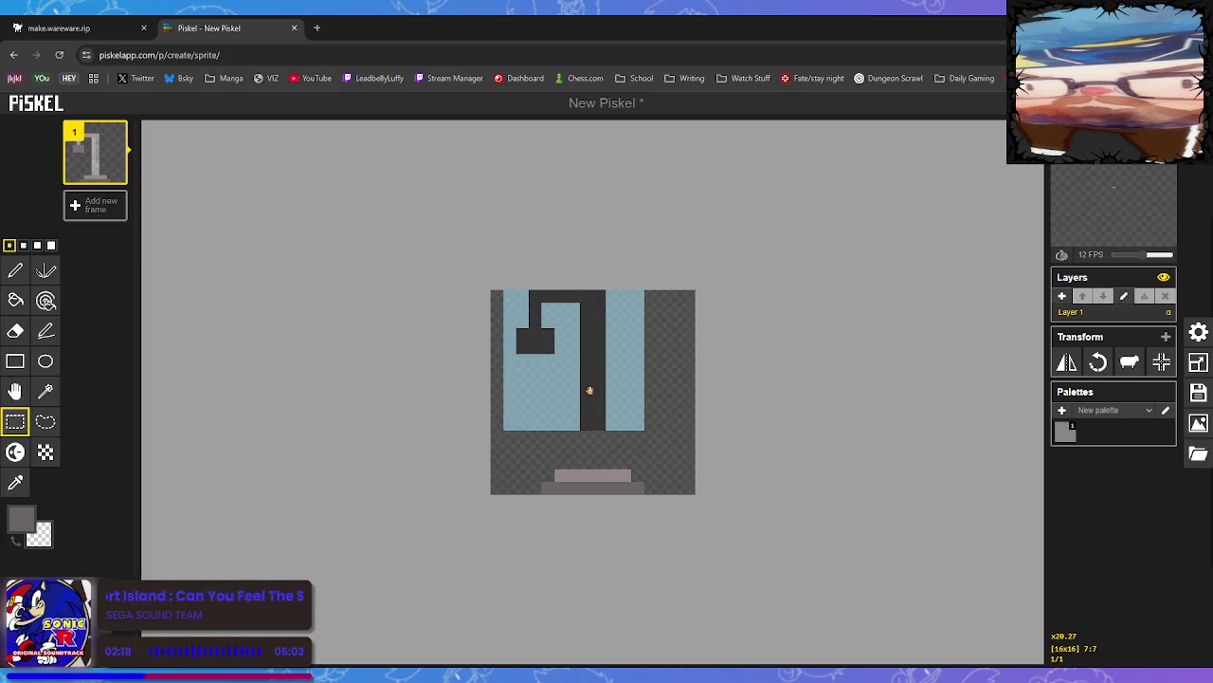
pyautogui.click(634, 456)
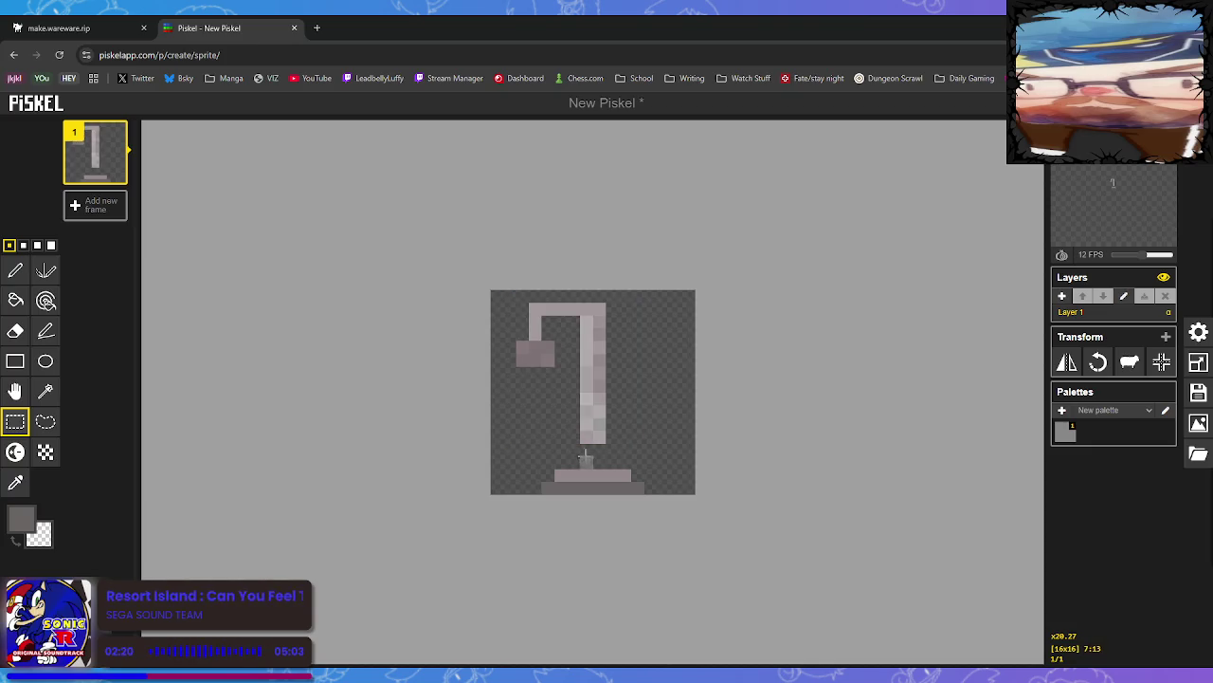
pyautogui.click(16, 271)
pyautogui.moveTo(601, 470); pyautogui.dragTo(603, 445)
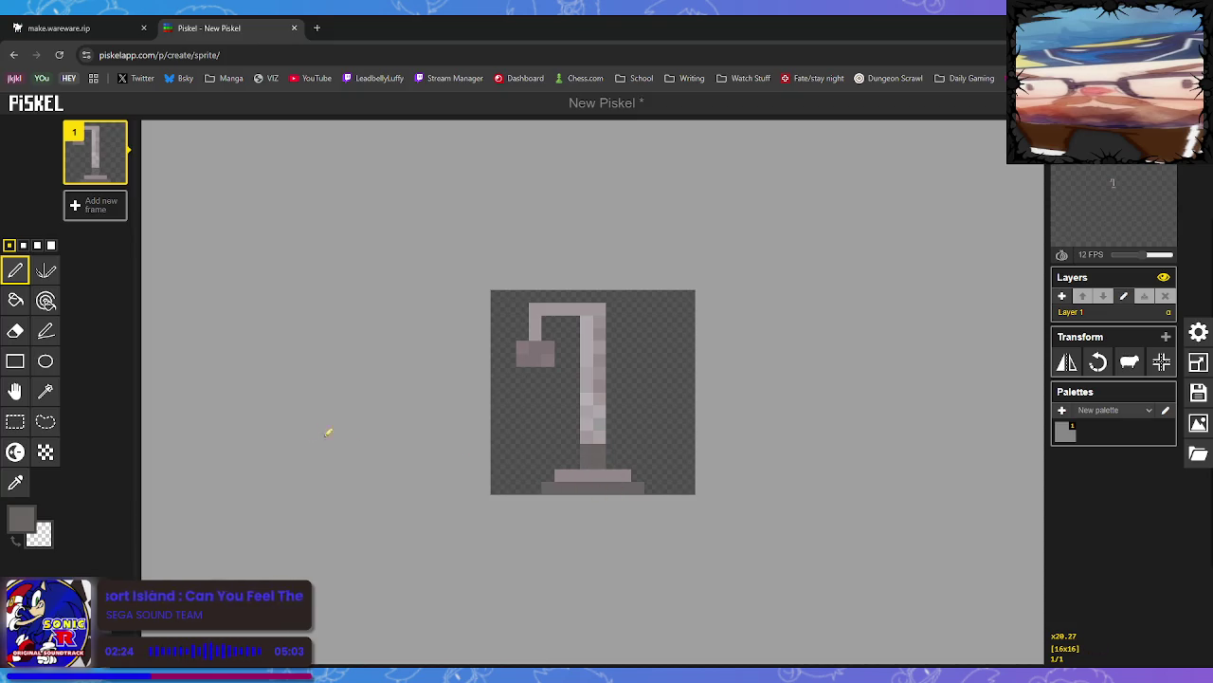
# Shade the pole's bottom and the base's lower rows, then show the export options
pyautogui.click(15, 452)
pyautogui.moveTo(588, 448); pyautogui.dragTo(591, 450)
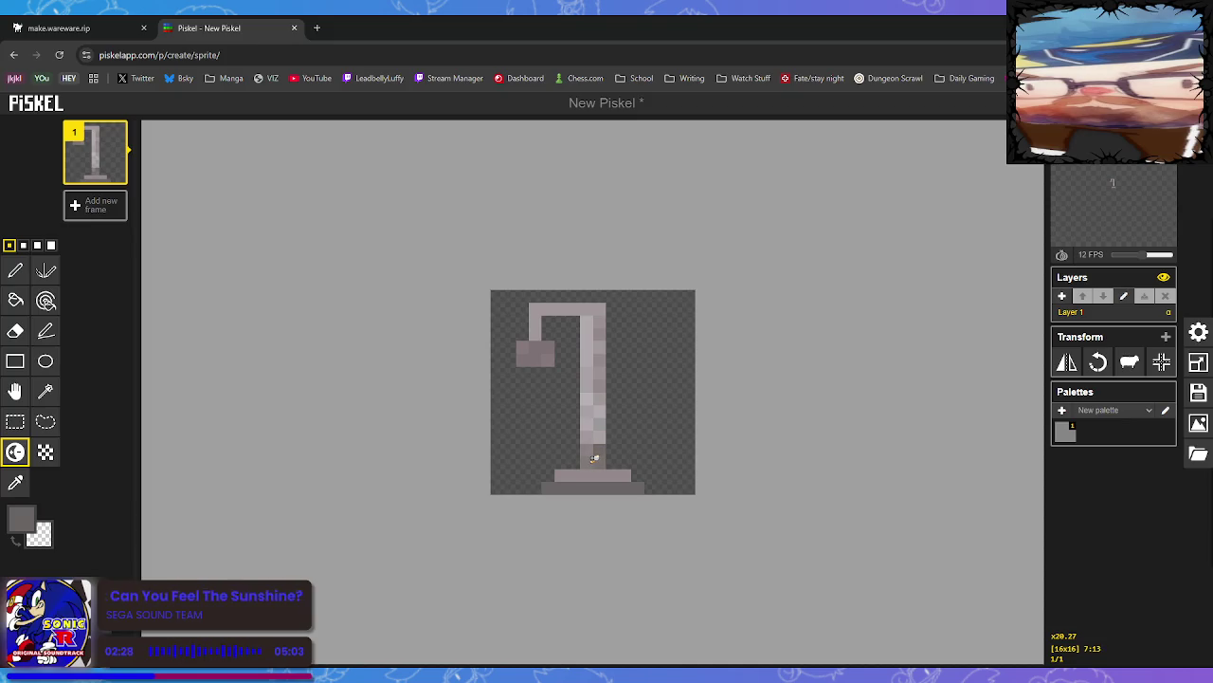
pyautogui.moveTo(594, 447)
pyautogui.mouseDown()
pyautogui.moveTo(646, 472)
pyautogui.moveTo(626, 360)
pyautogui.moveTo(595, 329)
pyautogui.moveTo(528, 349)
pyautogui.mouseUp()
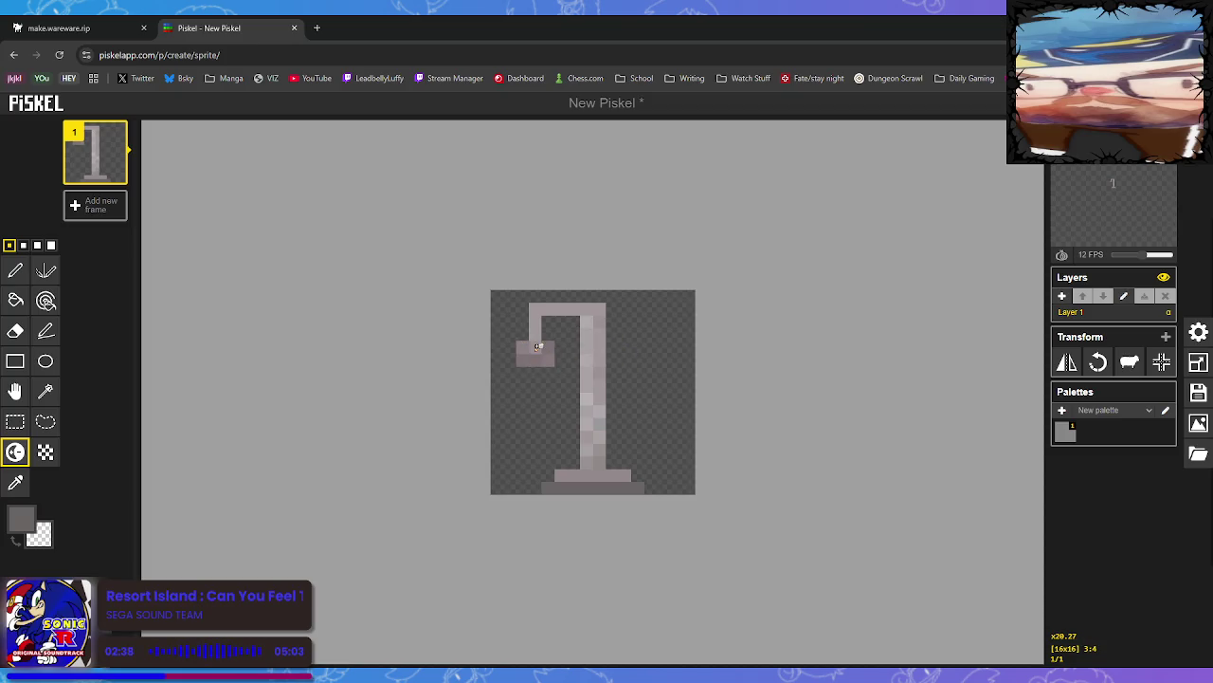
pyautogui.moveTo(625, 474); pyautogui.dragTo(614, 474)
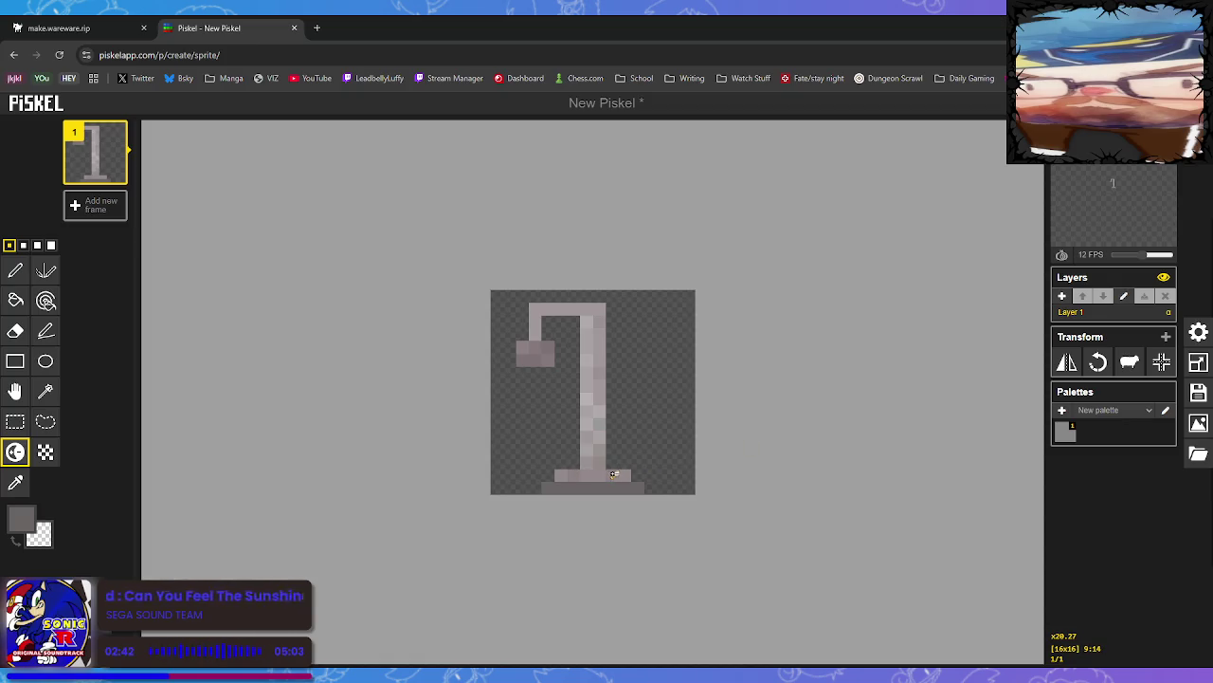
pyautogui.moveTo(555, 487); pyautogui.dragTo(628, 487)
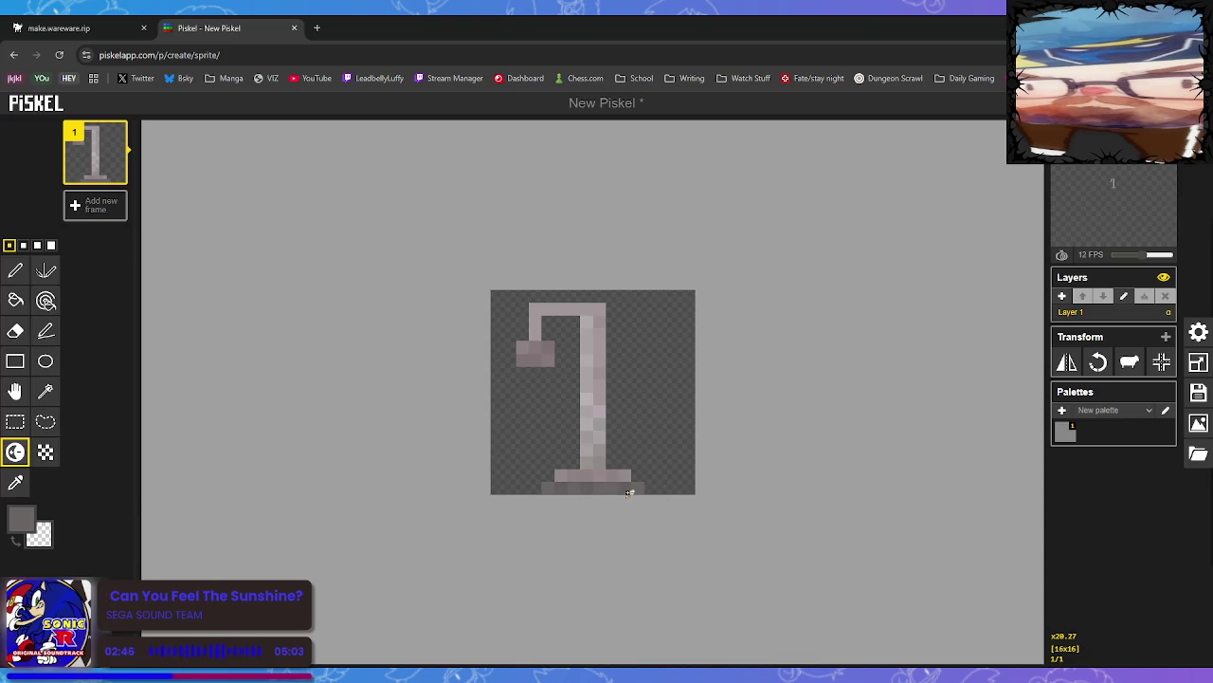
pyautogui.click(1198, 423)
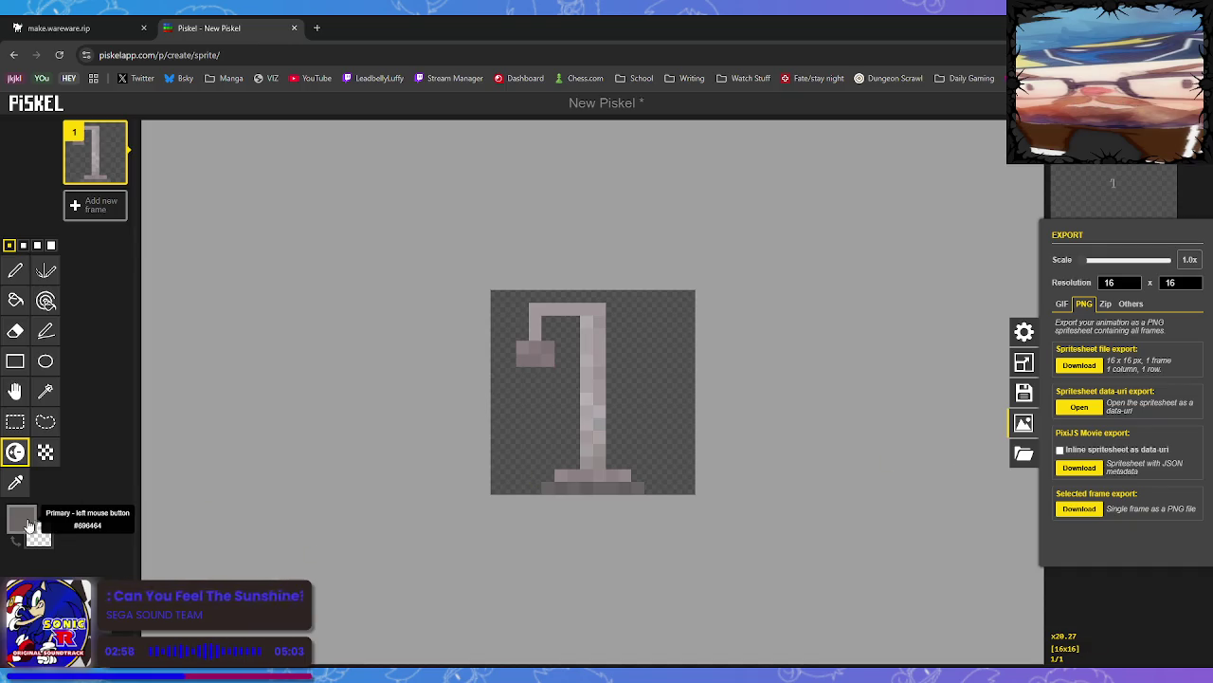
# Check the primary colour chooser, then view the 16 x 16 px resize settings
pyautogui.click(28, 527)
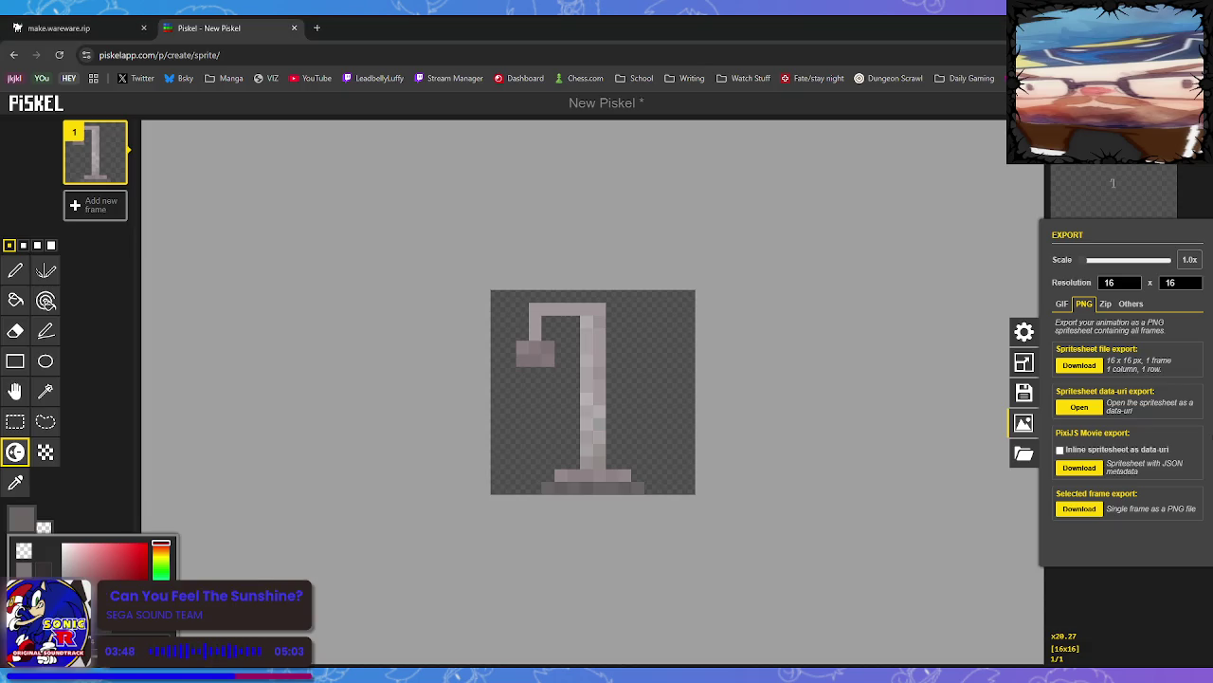
pyautogui.click(1023, 362)
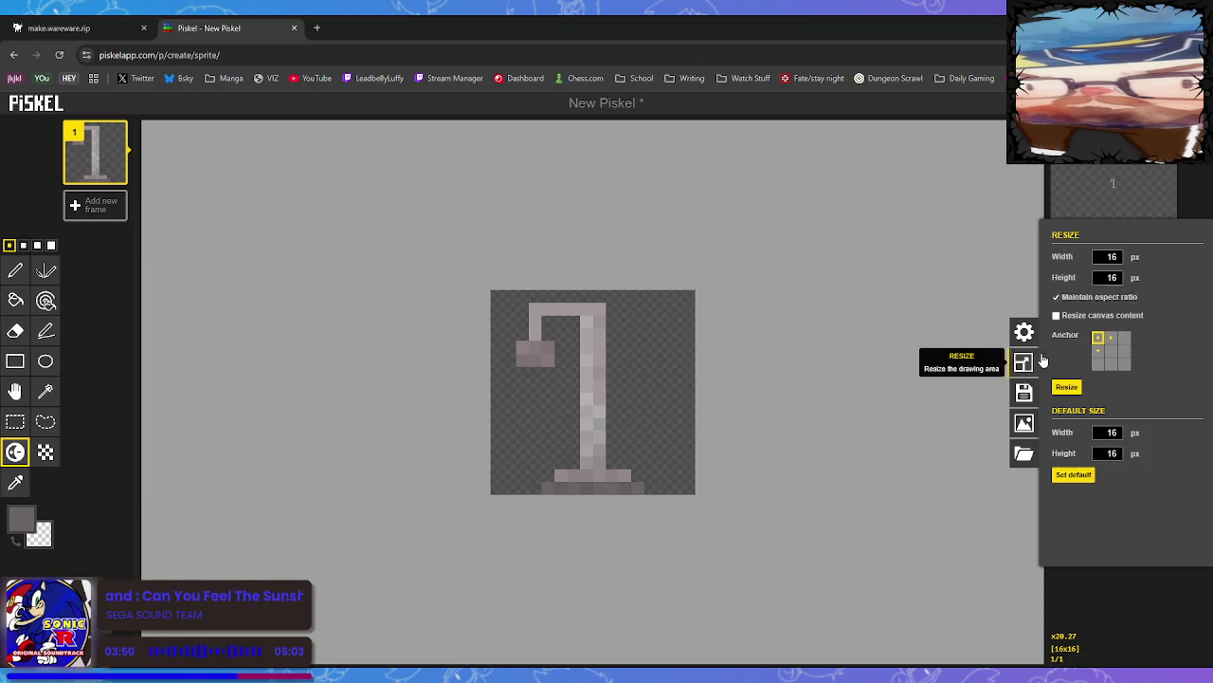
# Widen the canvas to 32 px and paste a second lamp copy into the right half
pyautogui.doubleClick(1111, 256)
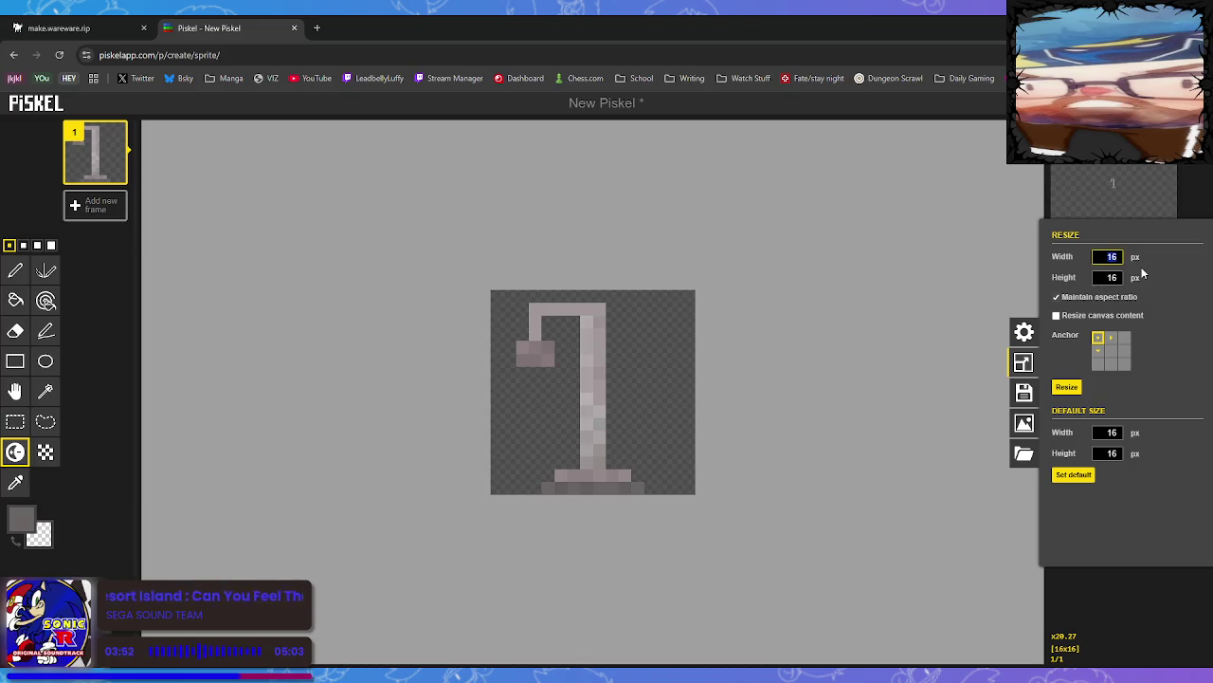
pyautogui.write('32')
pyautogui.press('Return')
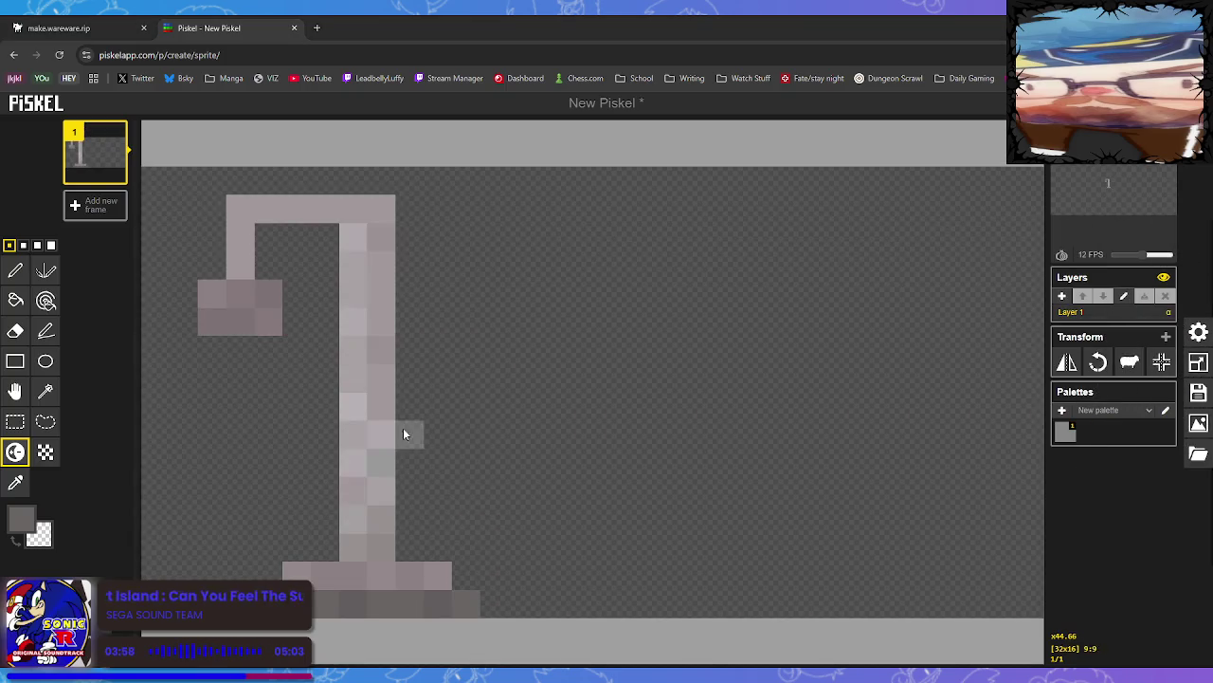
pyautogui.hotkey('ctrl', 'v')
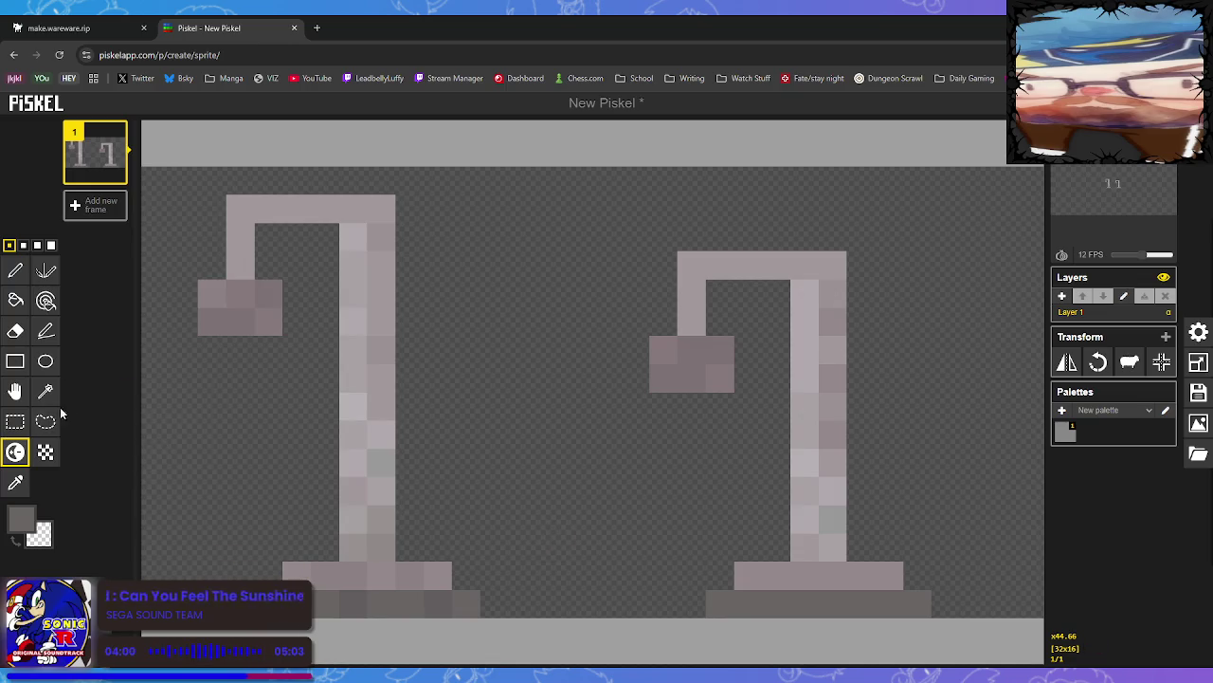
pyautogui.click(20, 517)
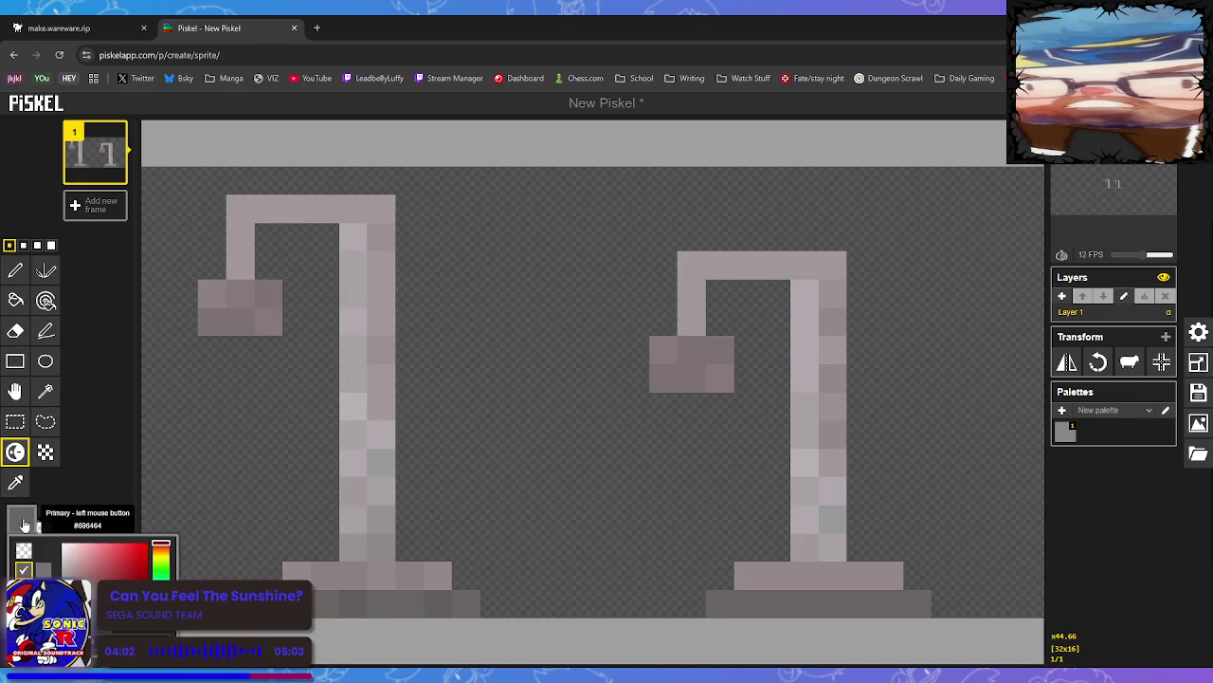
# Paint a blue shape beneath the right figure's grey block, erasing one stray pixel
pyautogui.click(161, 588)
pyautogui.click(111, 572)
pyautogui.click(677, 422)
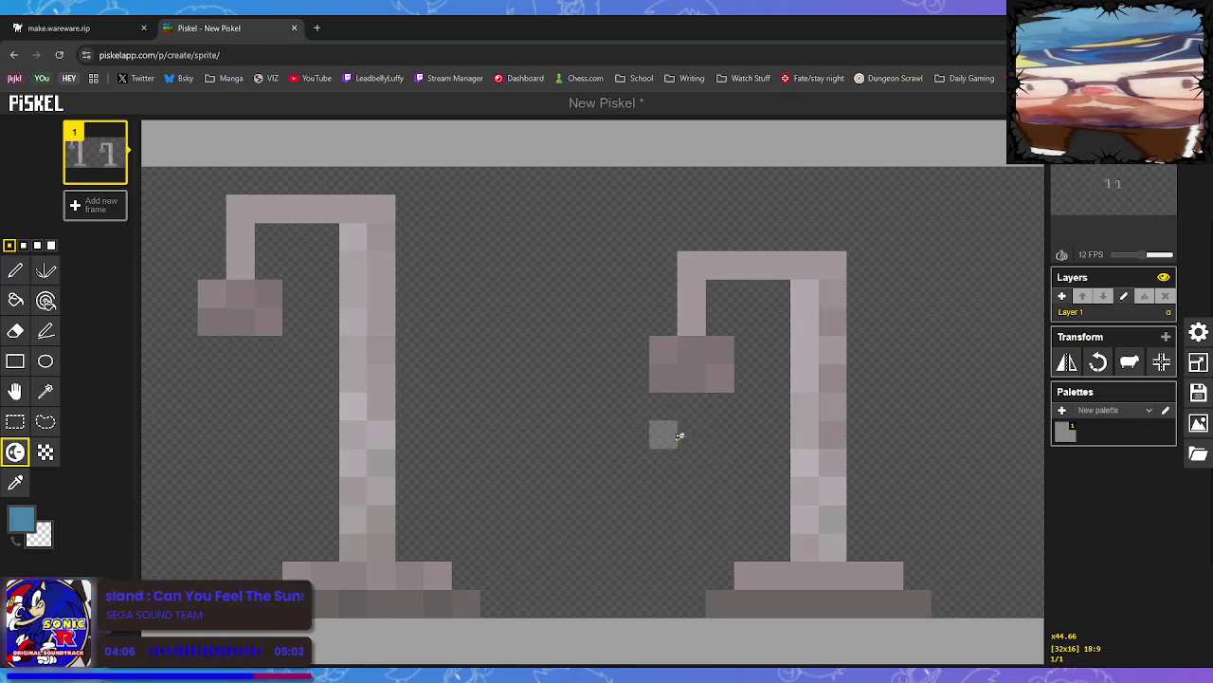
pyautogui.click(15, 270)
pyautogui.click(691, 406)
pyautogui.click(662, 434)
pyautogui.moveTo(644, 466)
pyautogui.mouseDown()
pyautogui.moveTo(643, 520)
pyautogui.moveTo(665, 573)
pyautogui.moveTo(722, 520)
pyautogui.moveTo(720, 433)
pyautogui.moveTo(693, 547)
pyautogui.moveTo(710, 461)
pyautogui.moveTo(726, 487)
pyautogui.moveTo(644, 543)
pyautogui.moveTo(606, 491)
pyautogui.mouseUp()
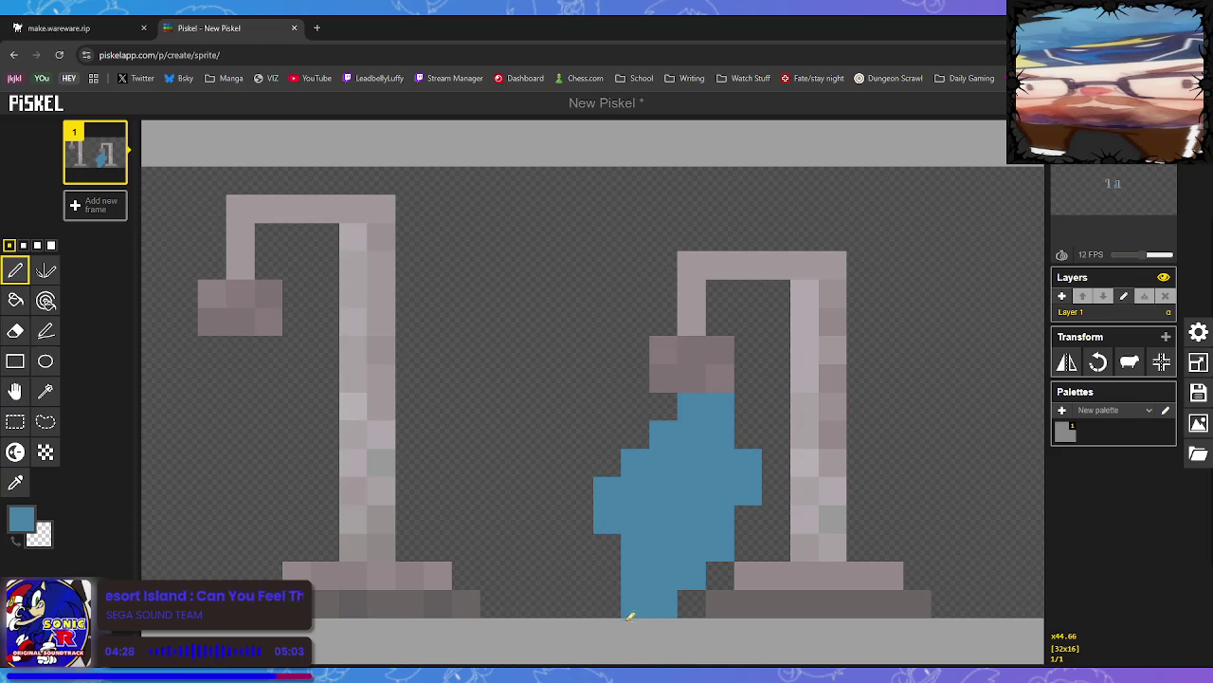
pyautogui.click(607, 547)
pyautogui.click(580, 520)
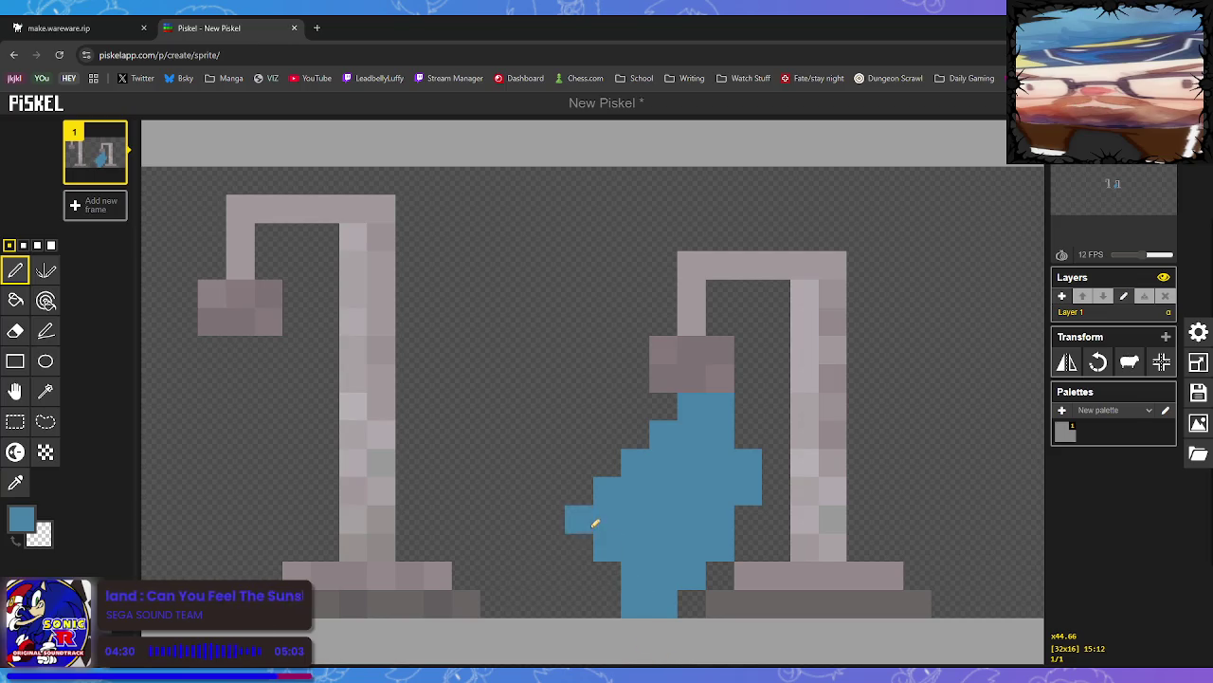
pyautogui.click(607, 575)
pyautogui.rightClick(578, 520)
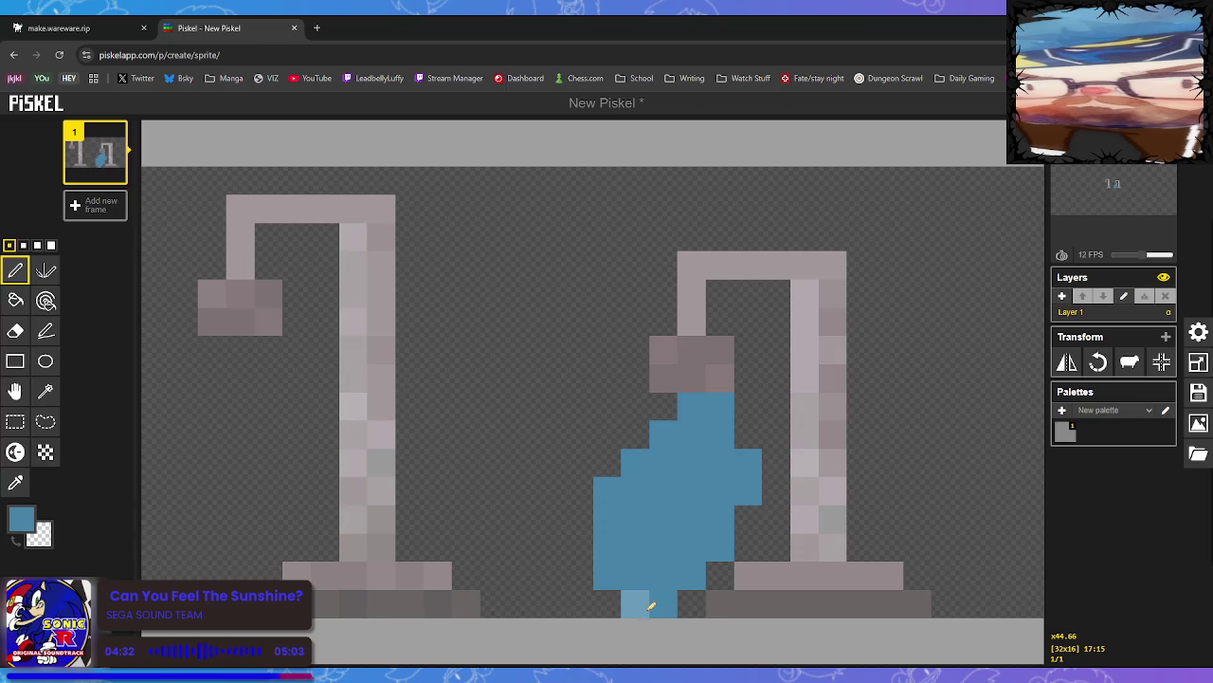
# Shade the blue shape by lightening its right side and darkening its left edge
pyautogui.click(15, 483)
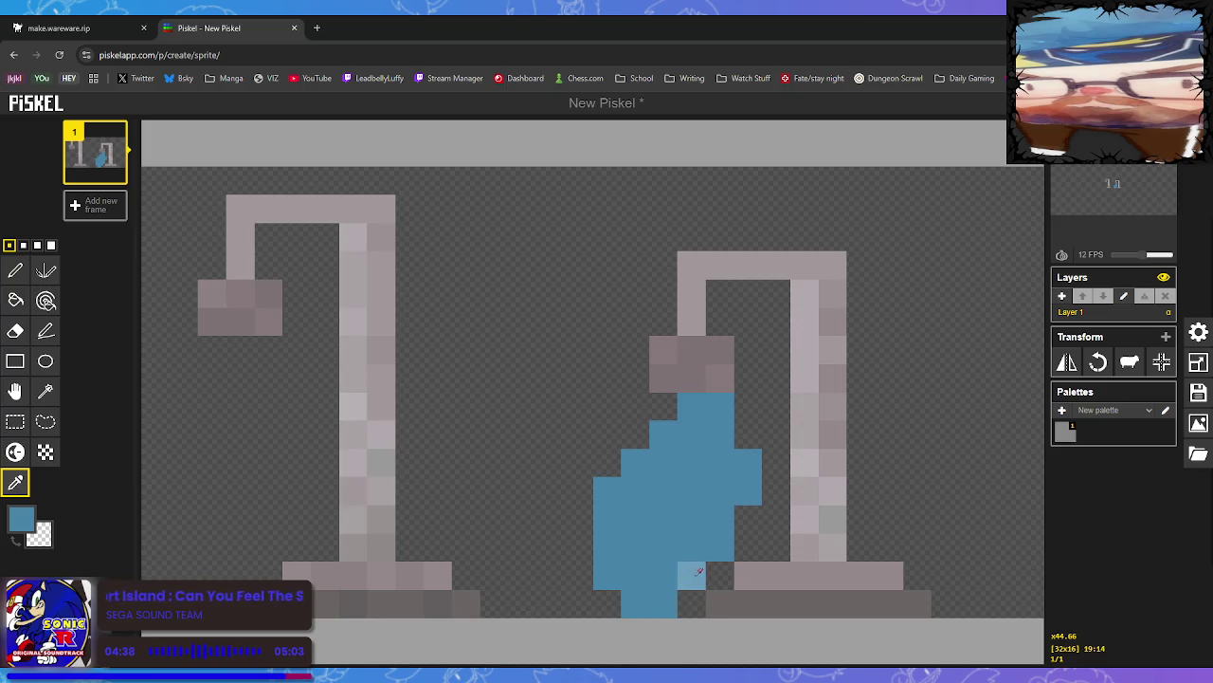
pyautogui.click(15, 452)
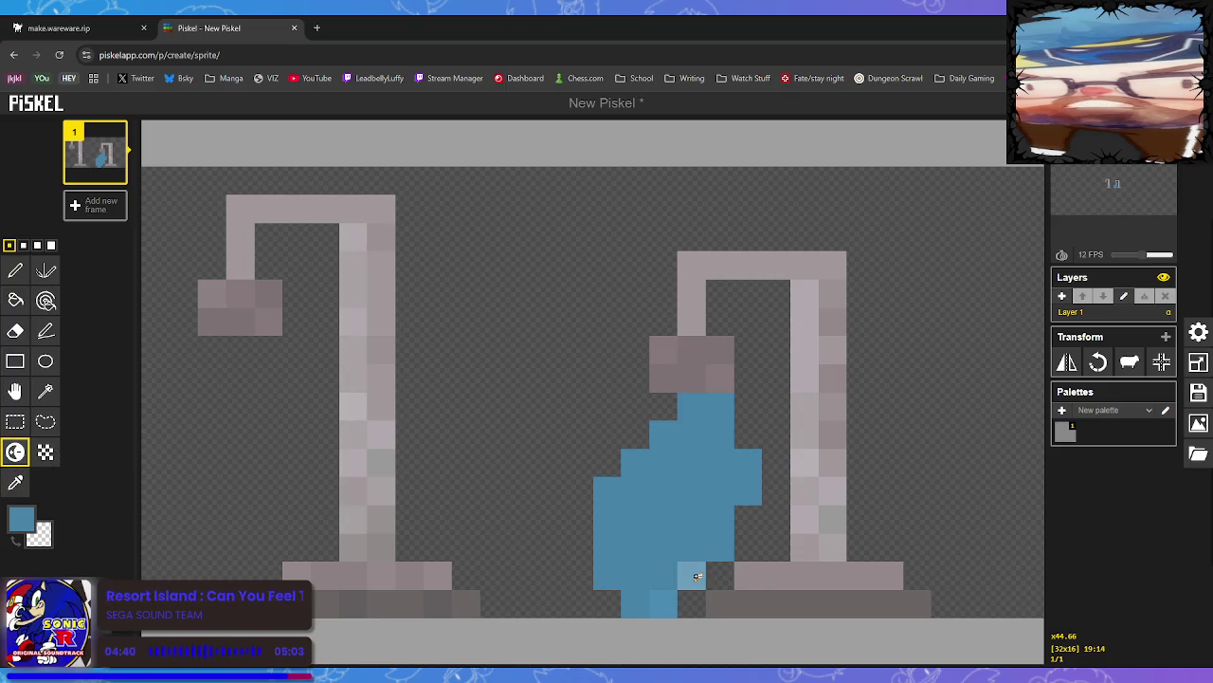
pyautogui.moveTo(750, 493); pyautogui.dragTo(750, 461)
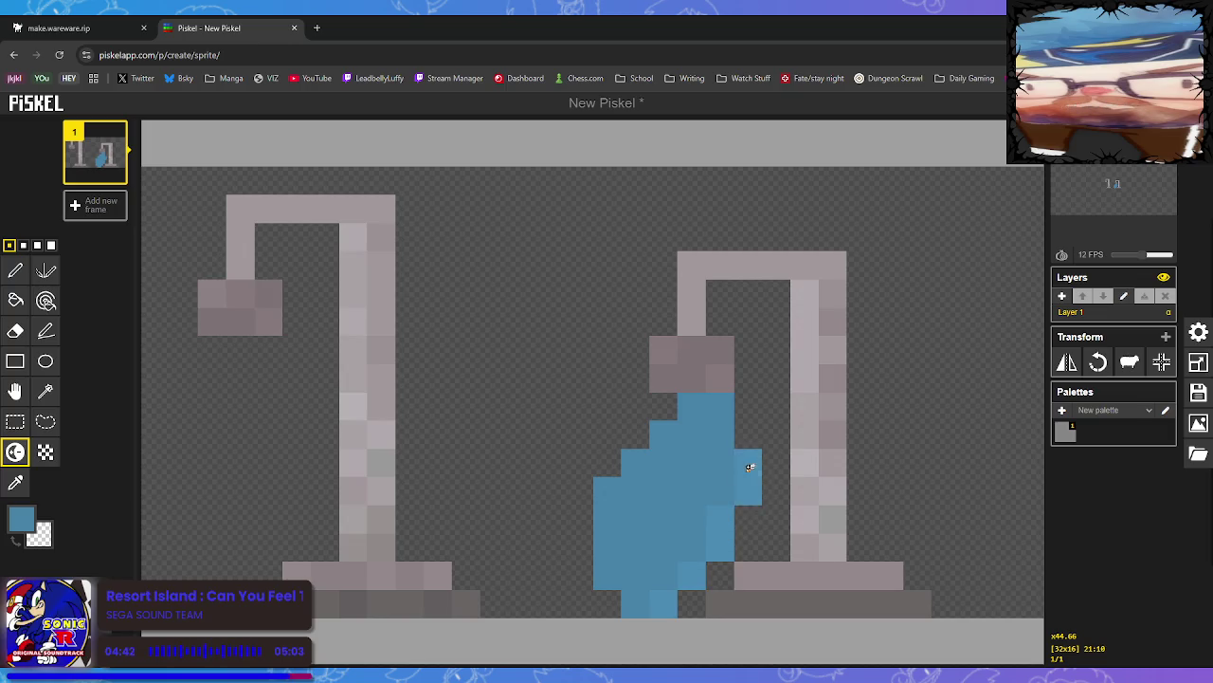
pyautogui.moveTo(648, 600)
pyautogui.mouseDown()
pyautogui.moveTo(699, 556)
pyautogui.moveTo(735, 489)
pyautogui.moveTo(725, 453)
pyautogui.mouseUp()
pyautogui.click(611, 567)
pyautogui.moveTo(601, 571)
pyautogui.mouseDown()
pyautogui.moveTo(606, 487)
pyautogui.moveTo(644, 479)
pyautogui.moveTo(701, 408)
pyautogui.mouseUp()
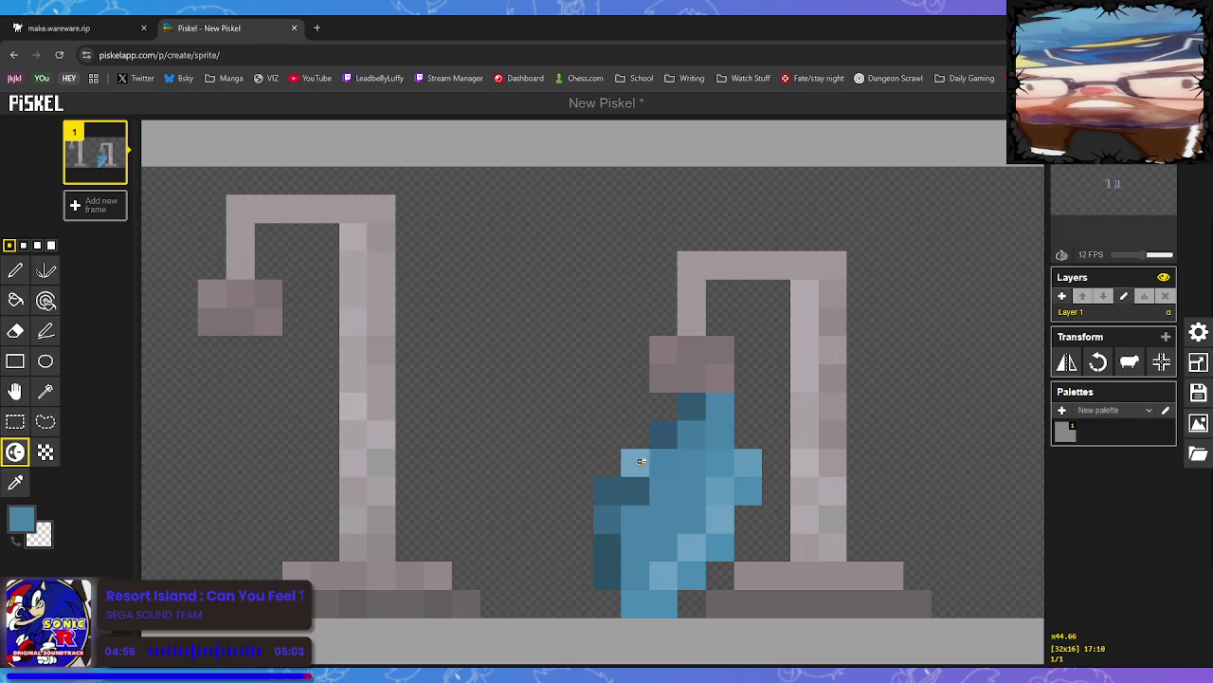
# Lighten the blue shape's bottom and middle pixels, re-darken some, and bring up PNG export options
pyautogui.keyDown('ctrl'); pyautogui.click(663, 575); pyautogui.keyUp('ctrl')
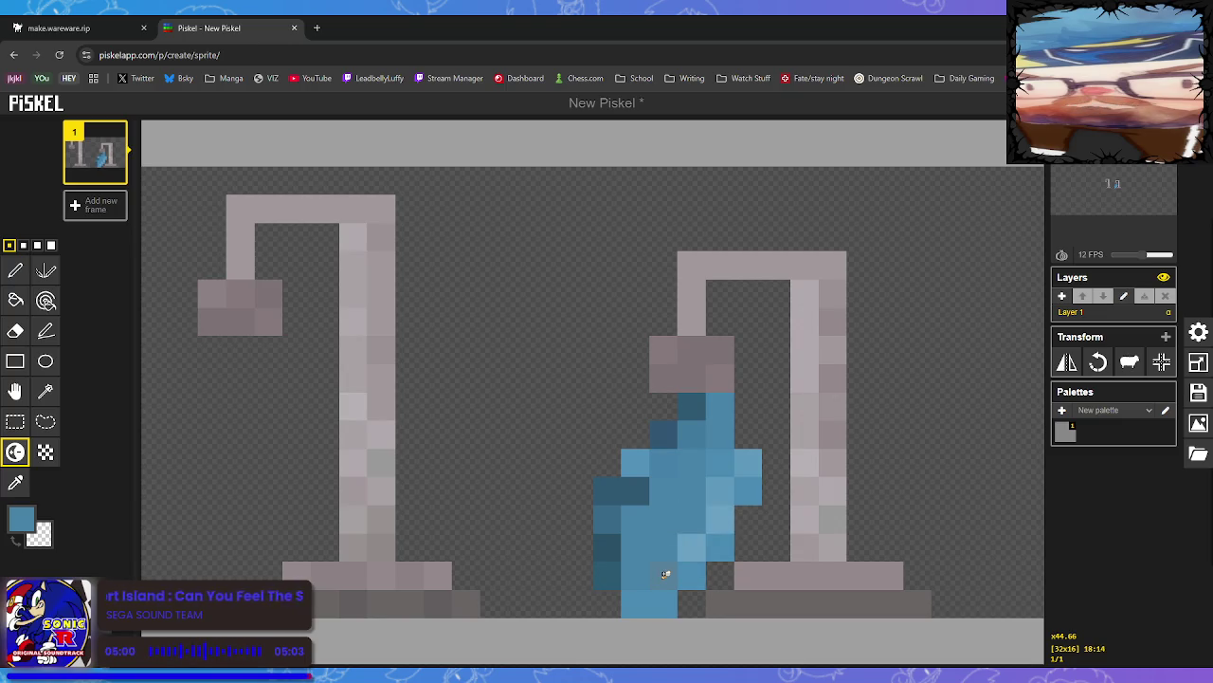
pyautogui.click(666, 573)
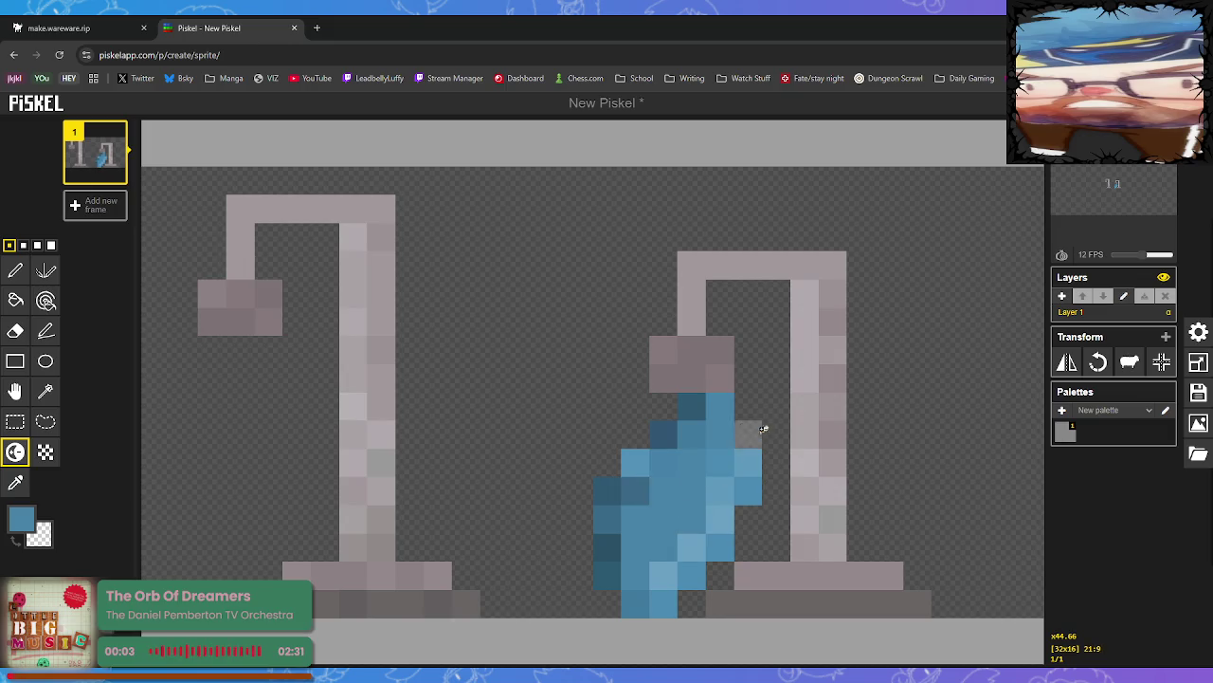
pyautogui.click(664, 603)
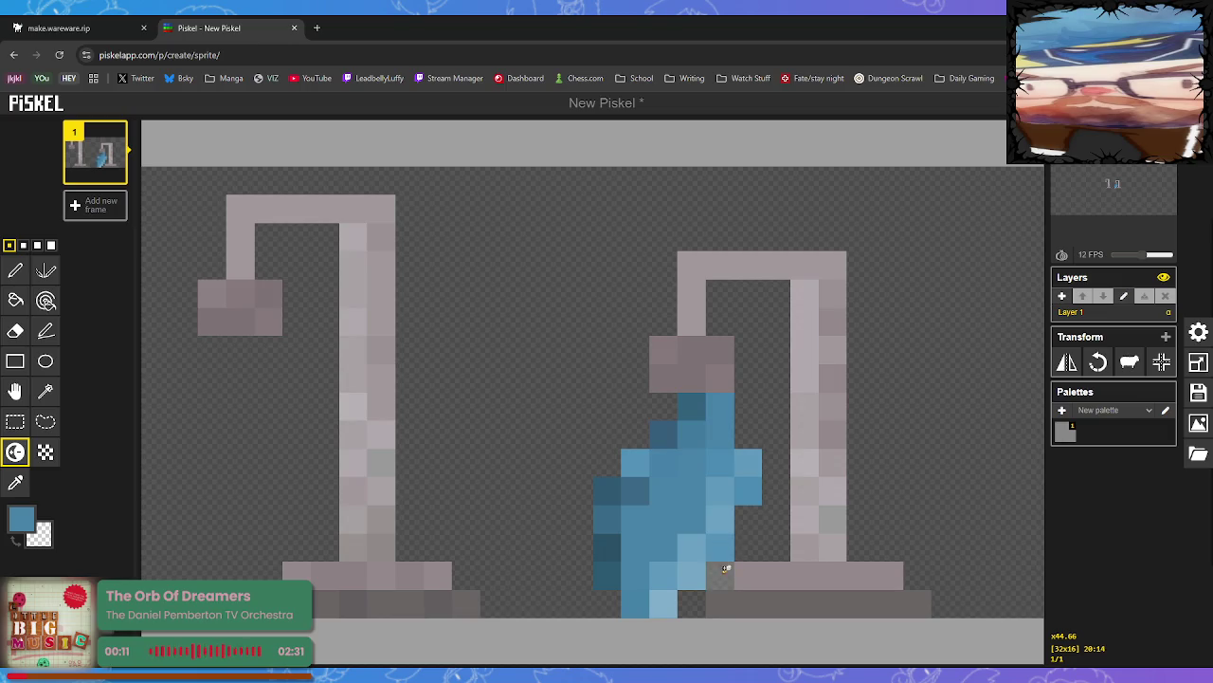
pyautogui.click(608, 576)
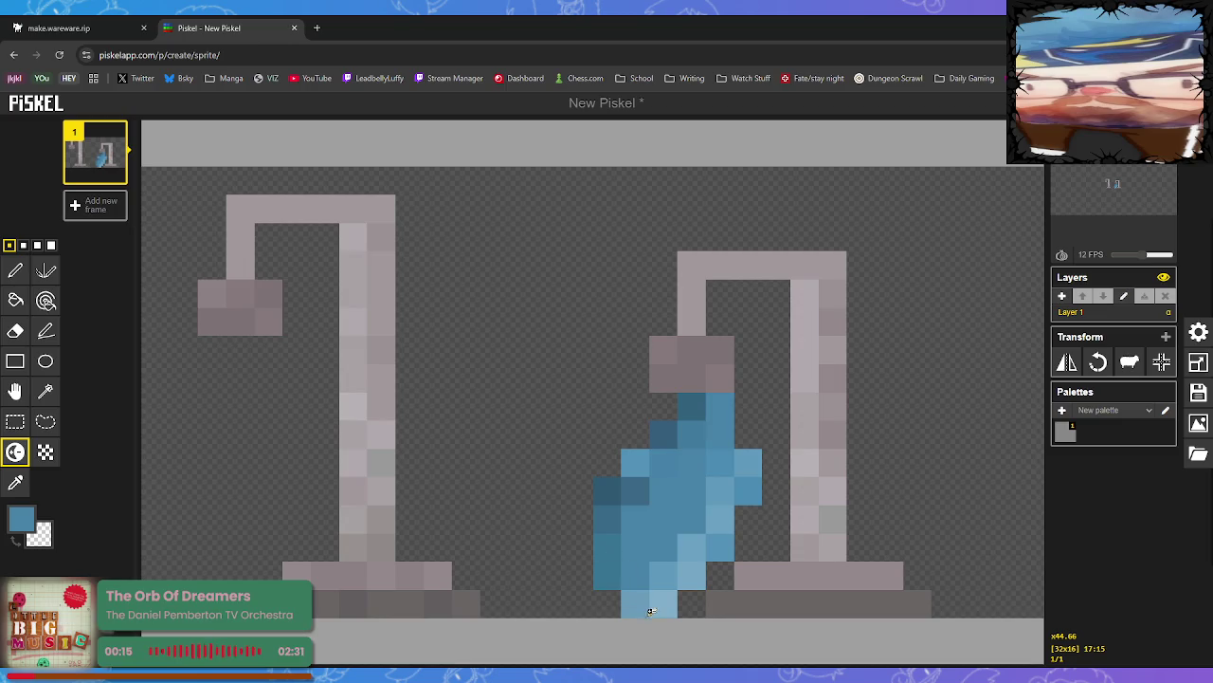
pyautogui.click(612, 572)
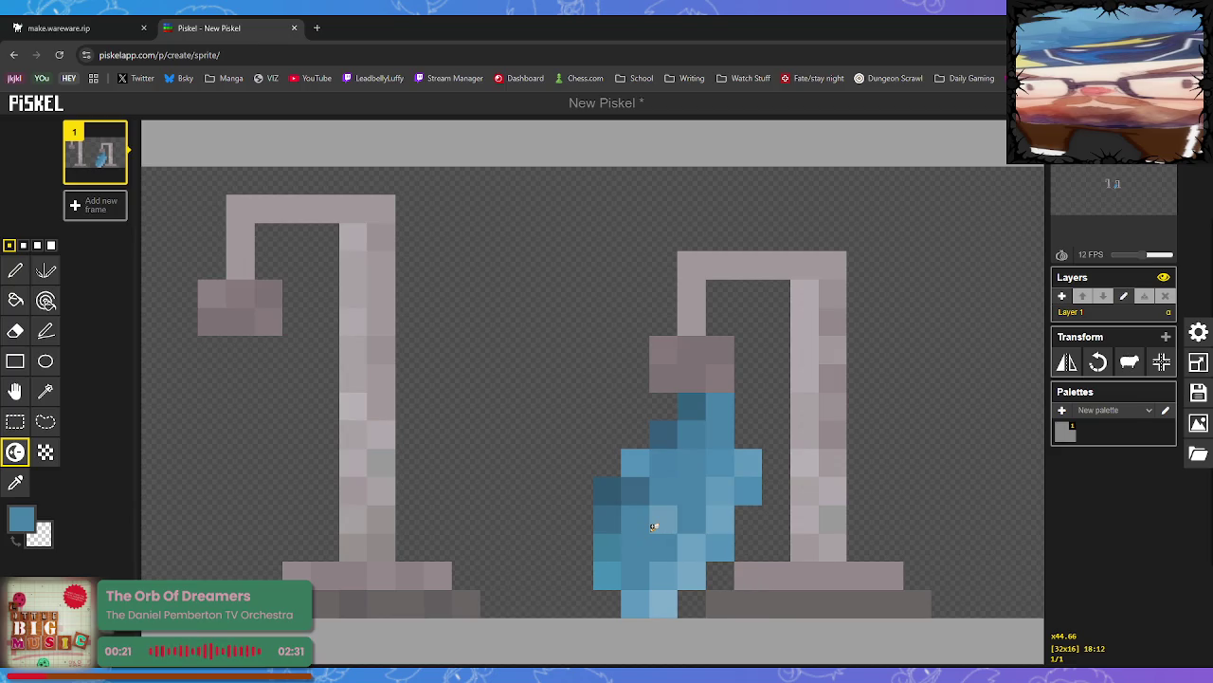
pyautogui.moveTo(677, 556)
pyautogui.mouseDown()
pyautogui.moveTo(639, 547)
pyautogui.moveTo(667, 541)
pyautogui.moveTo(688, 488)
pyautogui.moveTo(661, 487)
pyautogui.mouseUp()
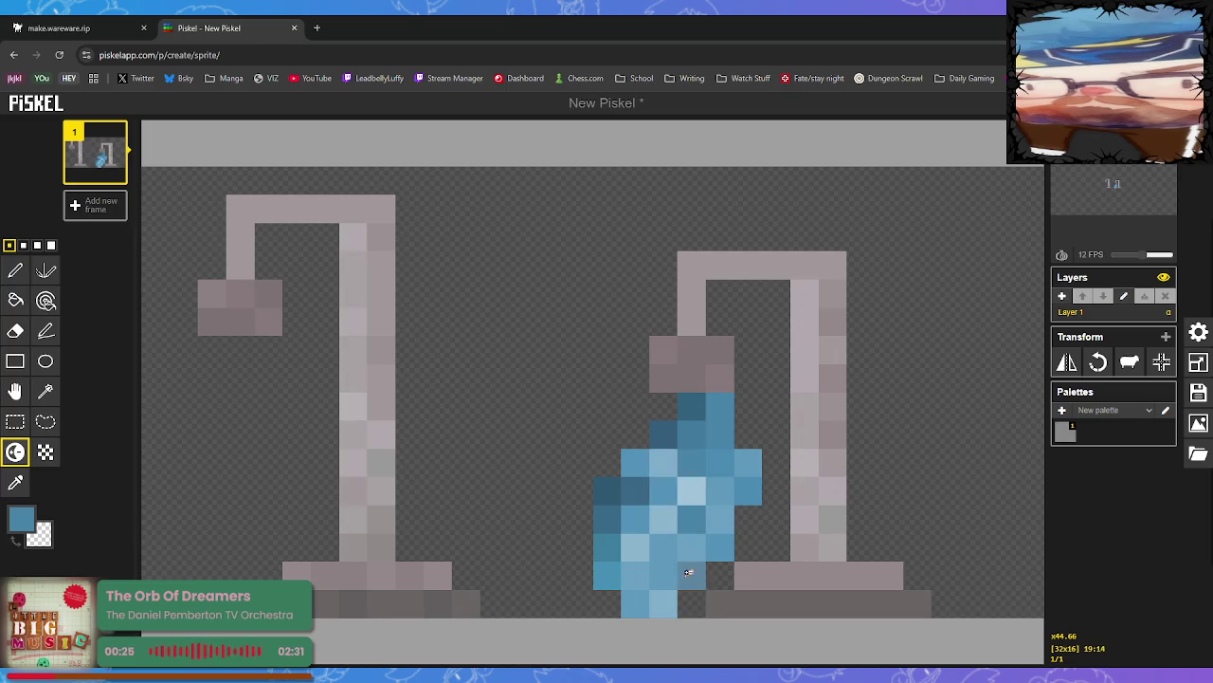
pyautogui.moveTo(618, 548)
pyautogui.mouseDown()
pyautogui.moveTo(691, 490)
pyautogui.moveTo(671, 514)
pyautogui.mouseUp()
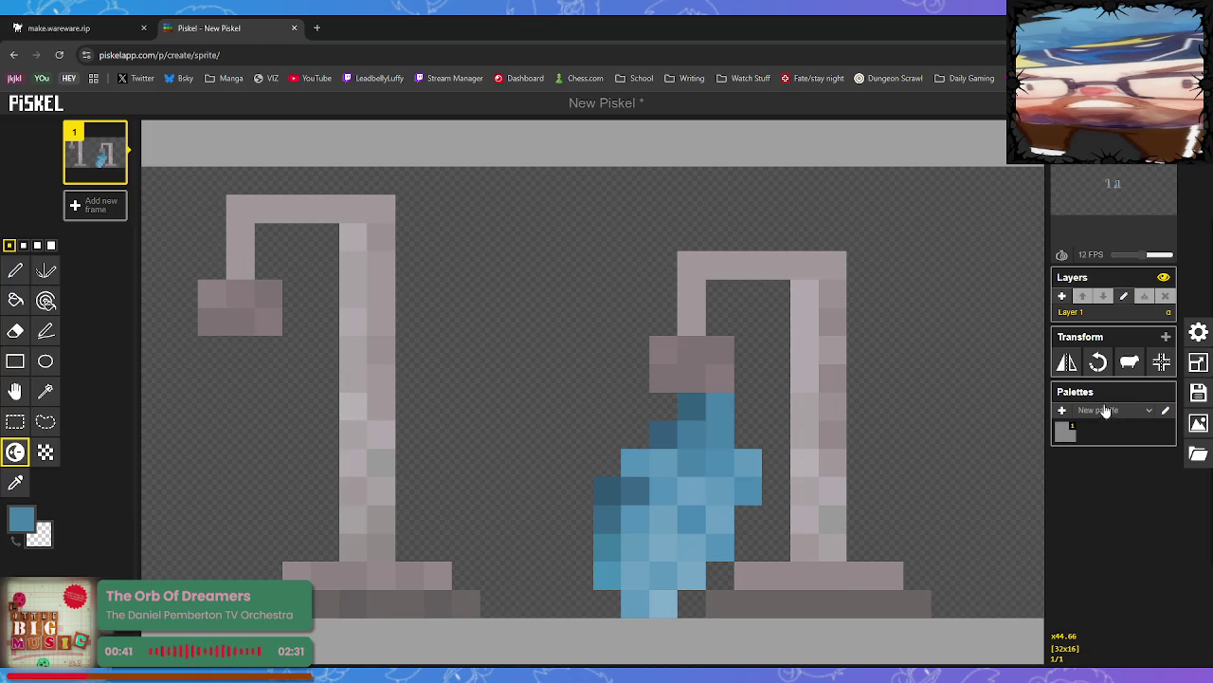
pyautogui.click(1199, 423)
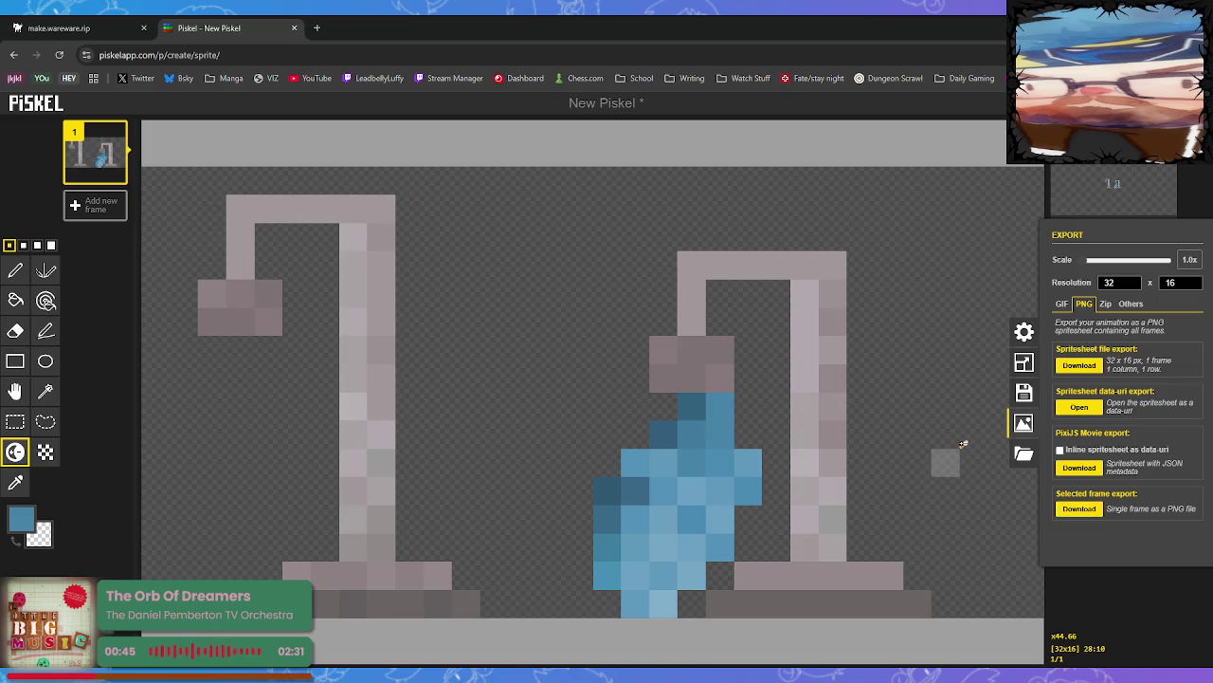
# Close the PNG export options and switch to the WareWare maker tab
pyautogui.click(628, 105)
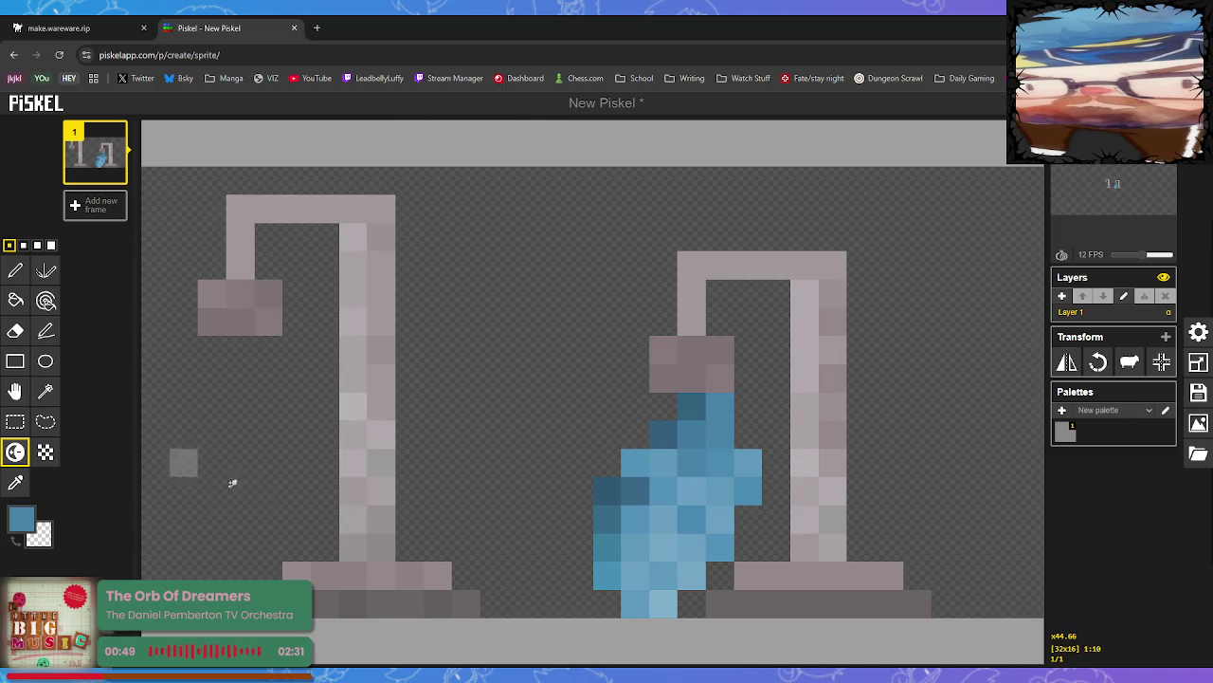
pyautogui.hotkey('ctrl', 'Tab')
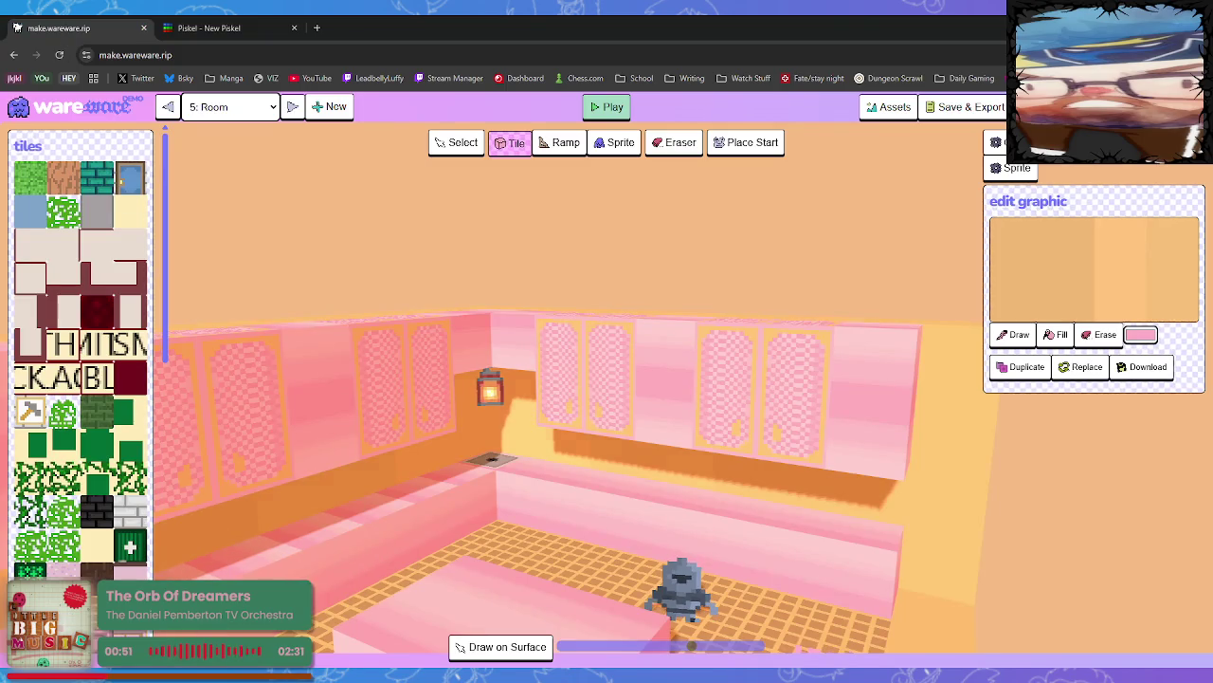
# Scroll the asset panel to the sprites, activate the Sprite tool, and return to Piskel
pyautogui.scroll(-3, 85, 483)
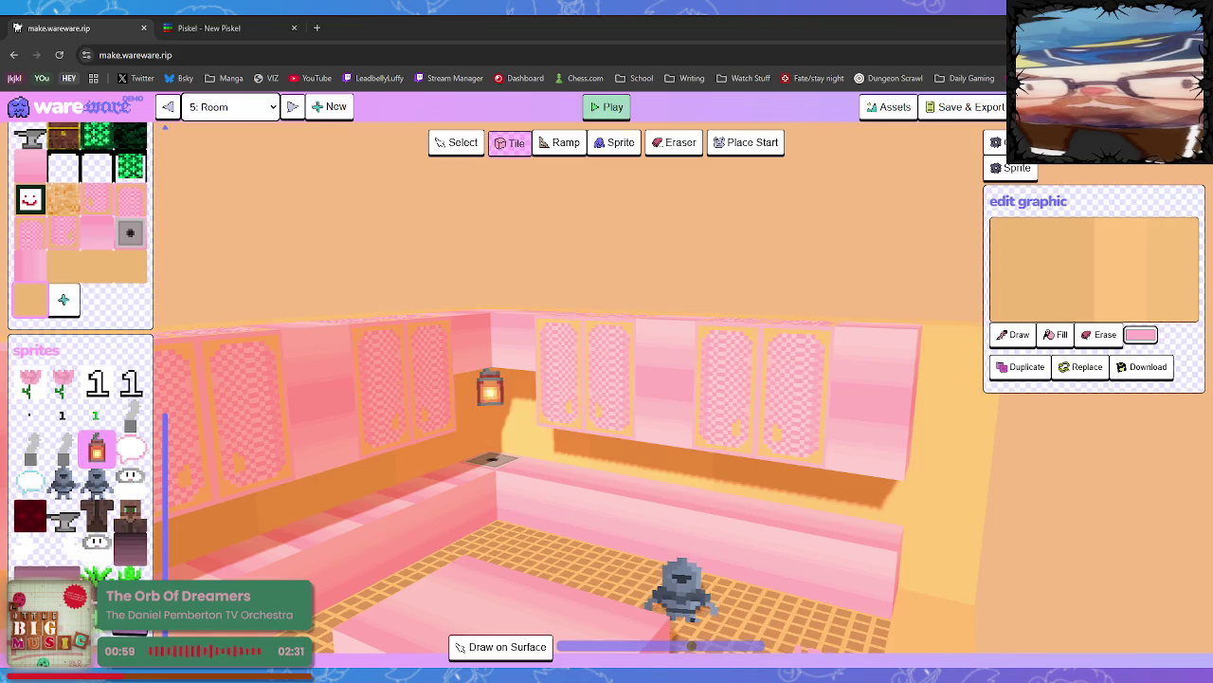
pyautogui.press('4')
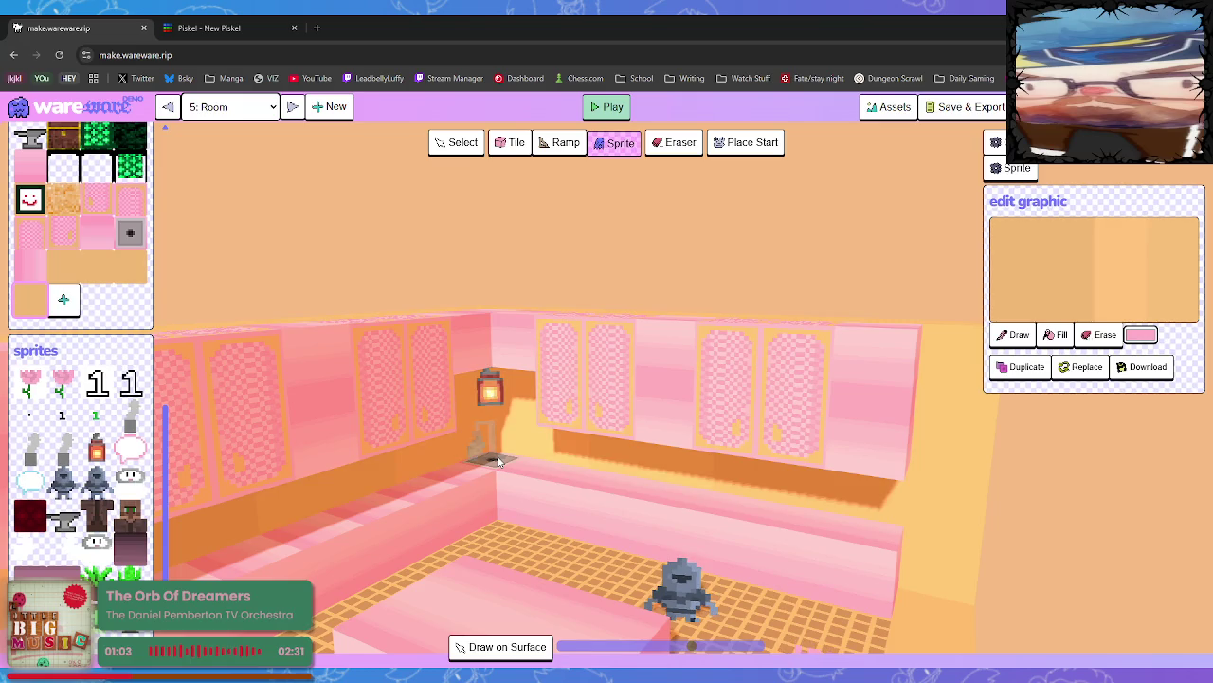
pyautogui.click(255, 32)
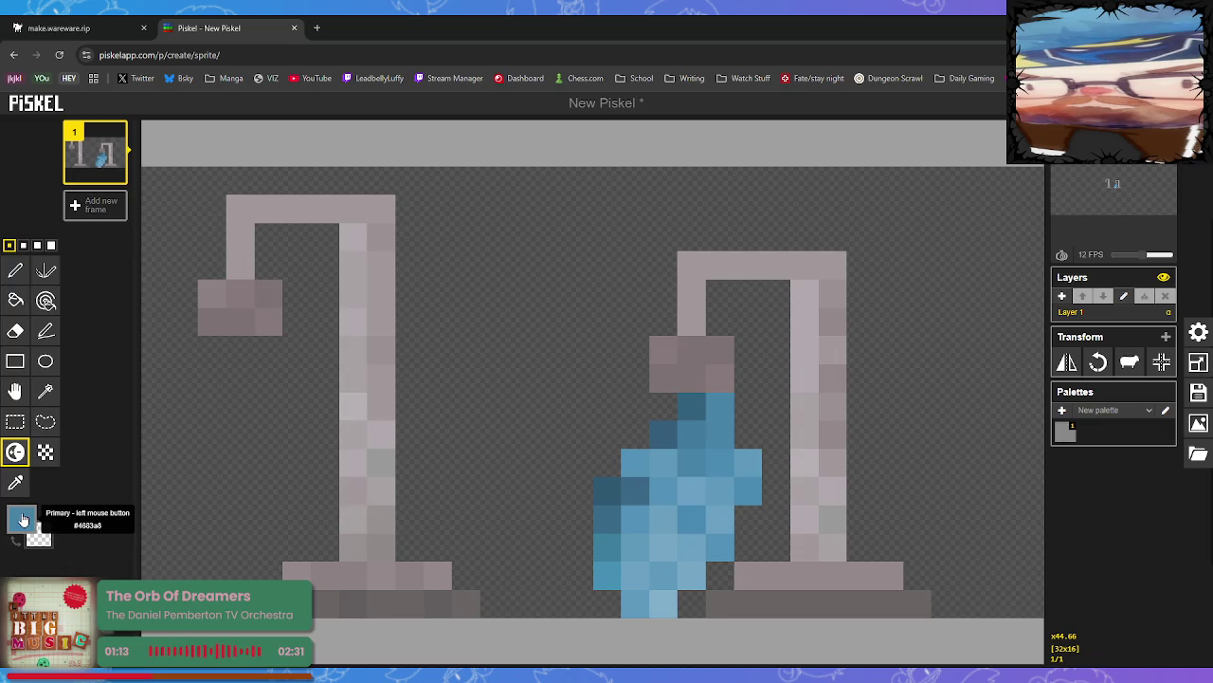
# With a magenta pen, draw a line along the sprite's top row and down column 16
pyautogui.click(21, 517)
pyautogui.click(111, 571)
pyautogui.click(170, 186)
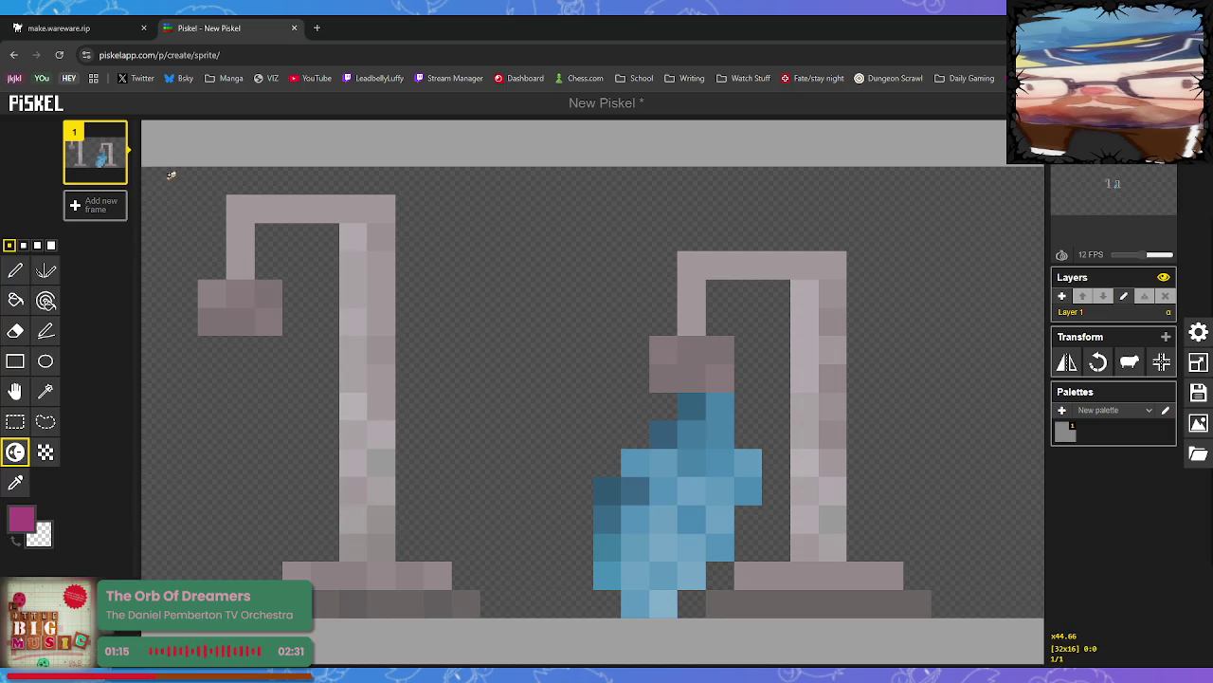
pyautogui.press('p')
pyautogui.moveTo(157, 177); pyautogui.dragTo(243, 173)
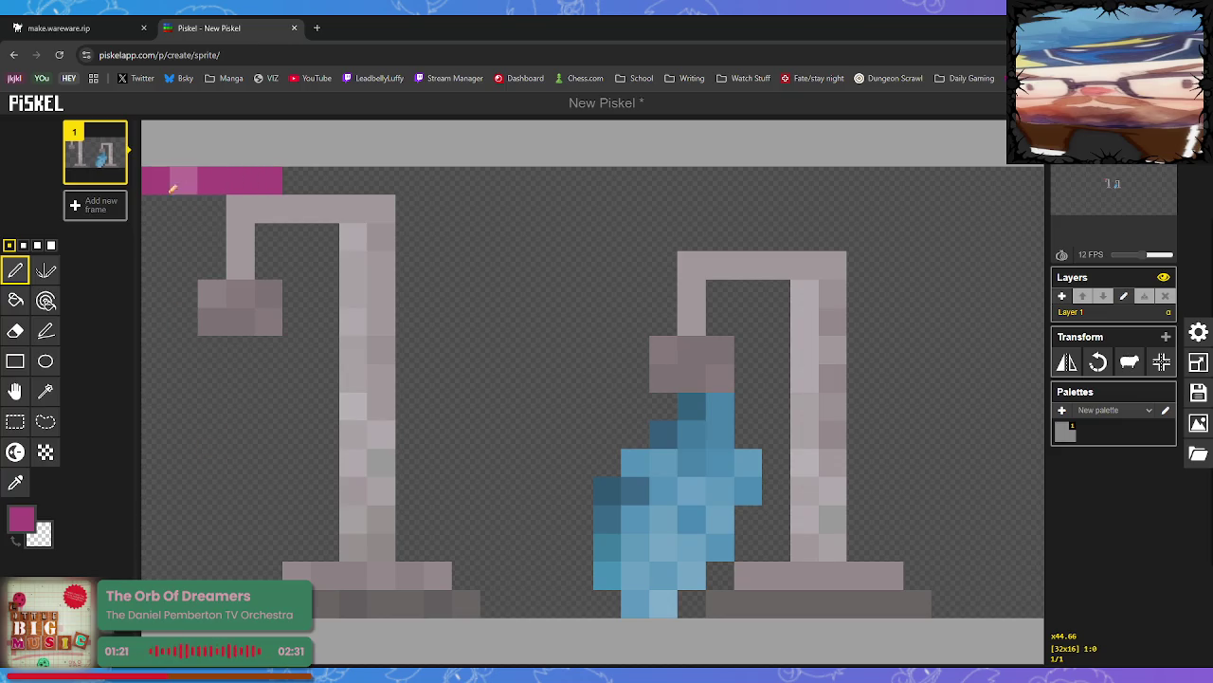
pyautogui.moveTo(328, 173); pyautogui.dragTo(576, 182)
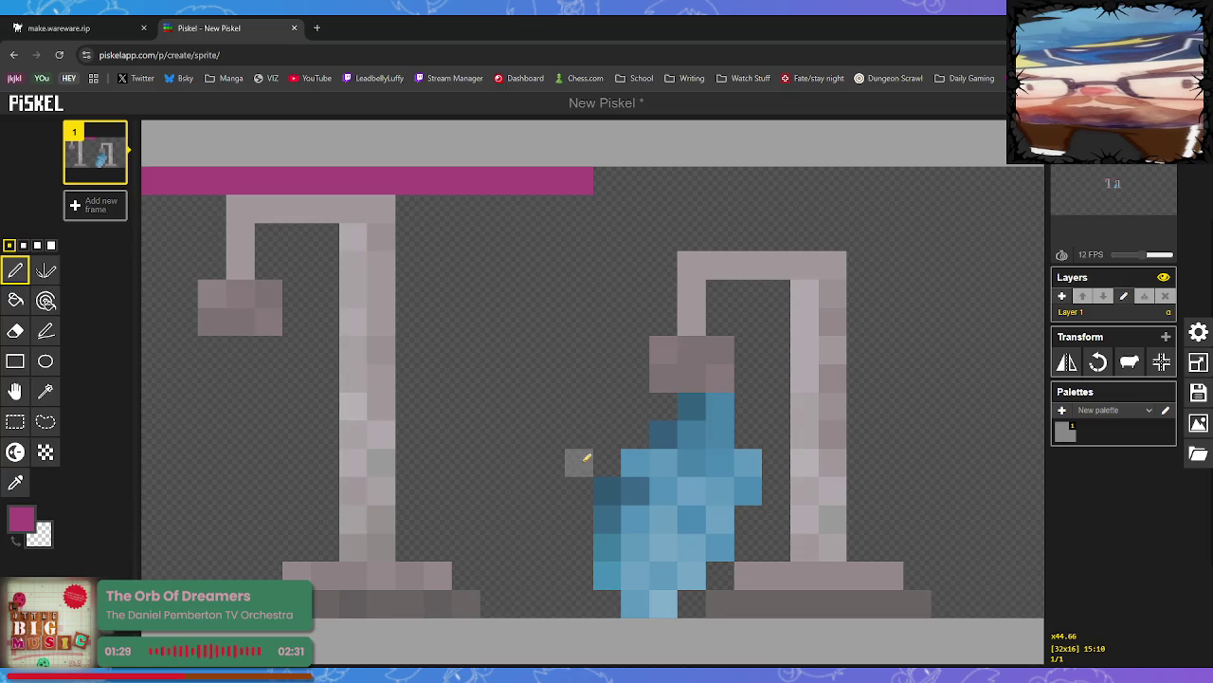
pyautogui.moveTo(578, 599); pyautogui.dragTo(607, 217)
pyautogui.rightClick(619, 281)
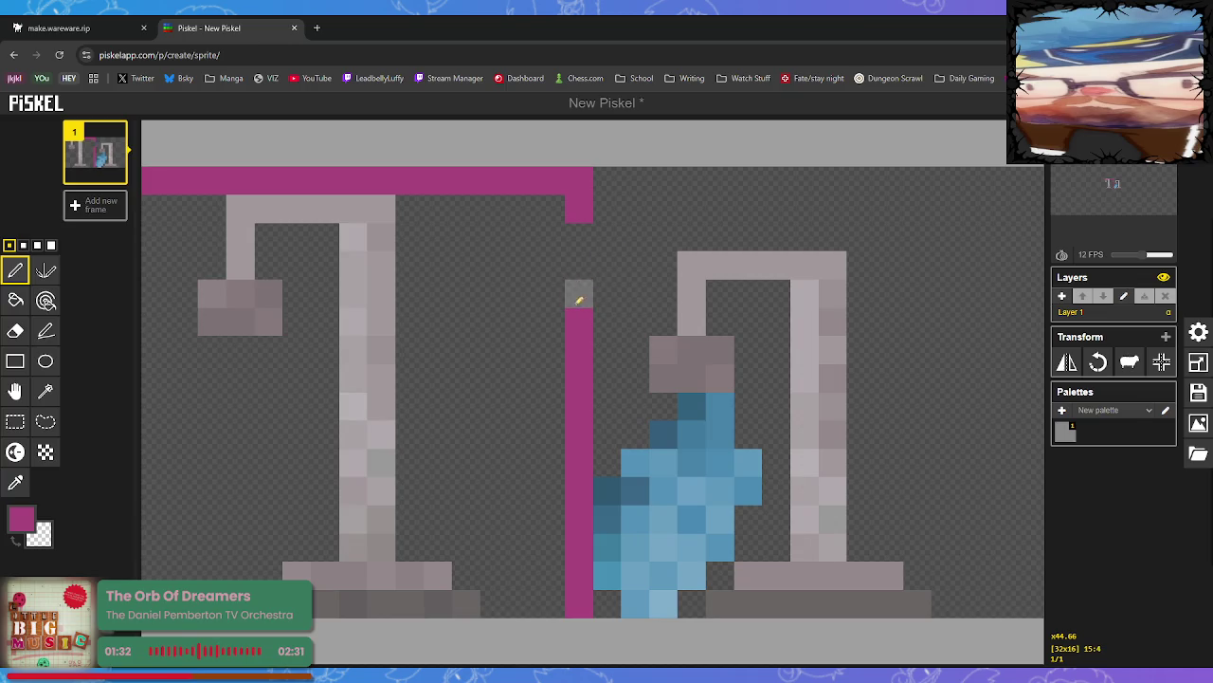
pyautogui.click(584, 234)
pyautogui.click(580, 265)
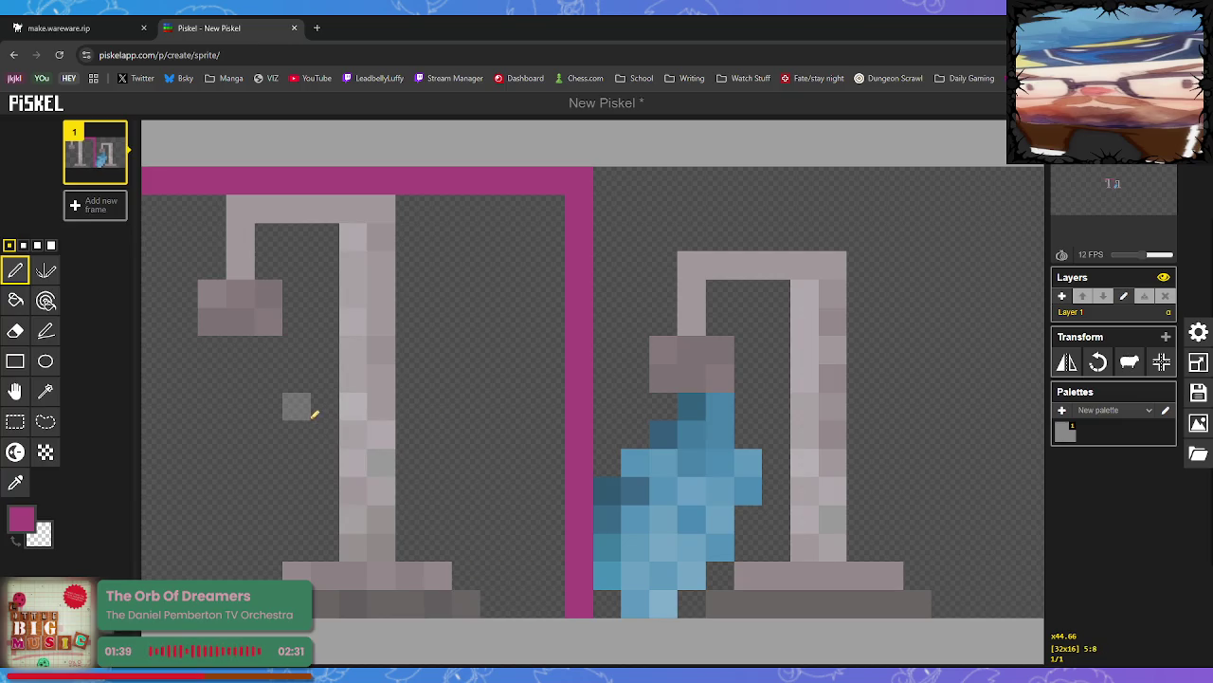
# Shift the left figure and the right-hand faucet three pixels to the right
pyautogui.click(17, 423)
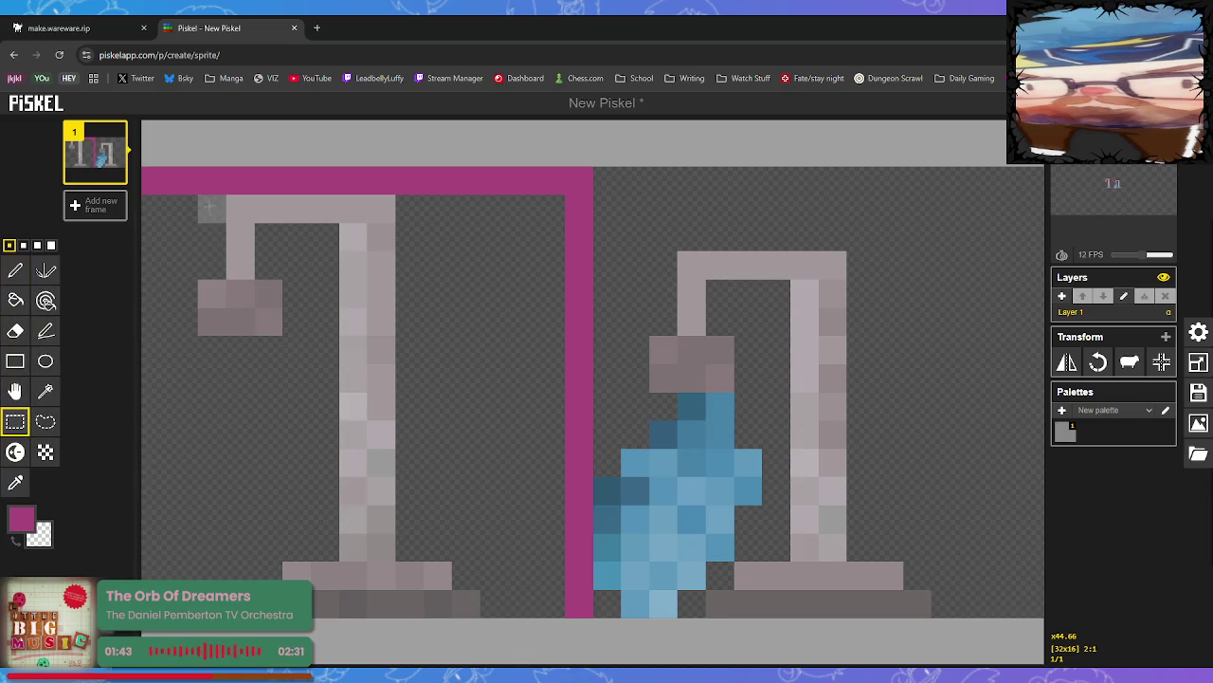
pyautogui.moveTo(156, 208)
pyautogui.mouseDown()
pyautogui.moveTo(567, 427)
pyautogui.moveTo(545, 605)
pyautogui.mouseUp()
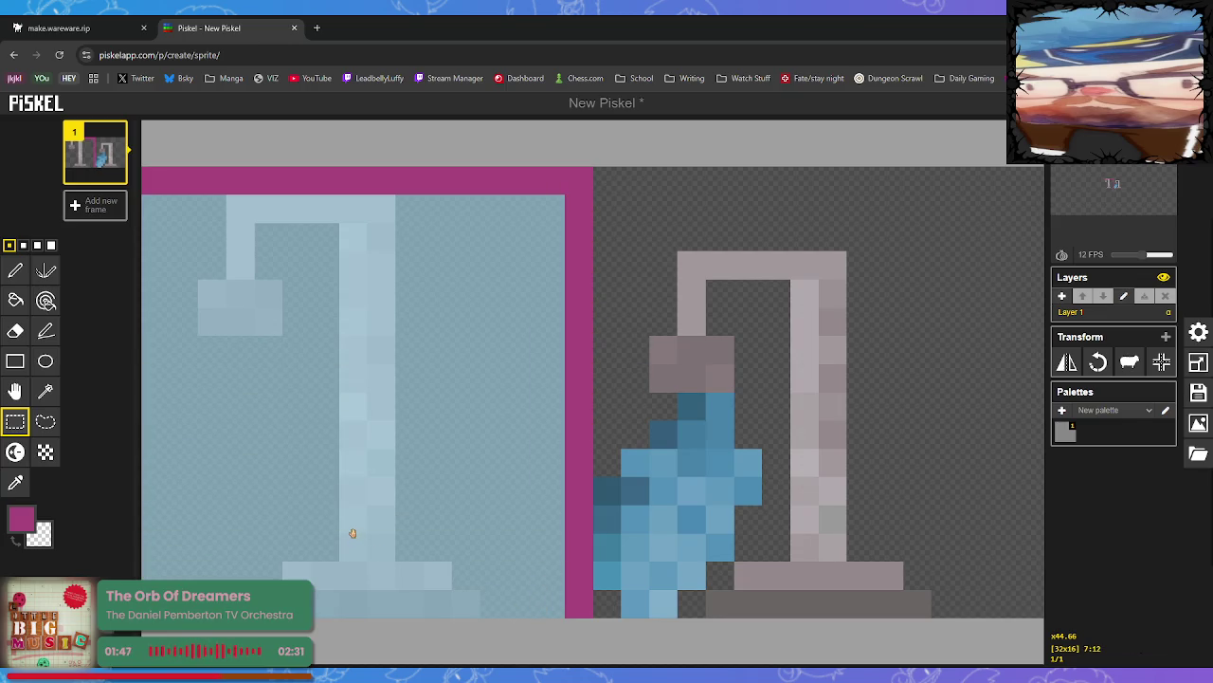
pyautogui.moveTo(359, 514); pyautogui.dragTo(425, 506)
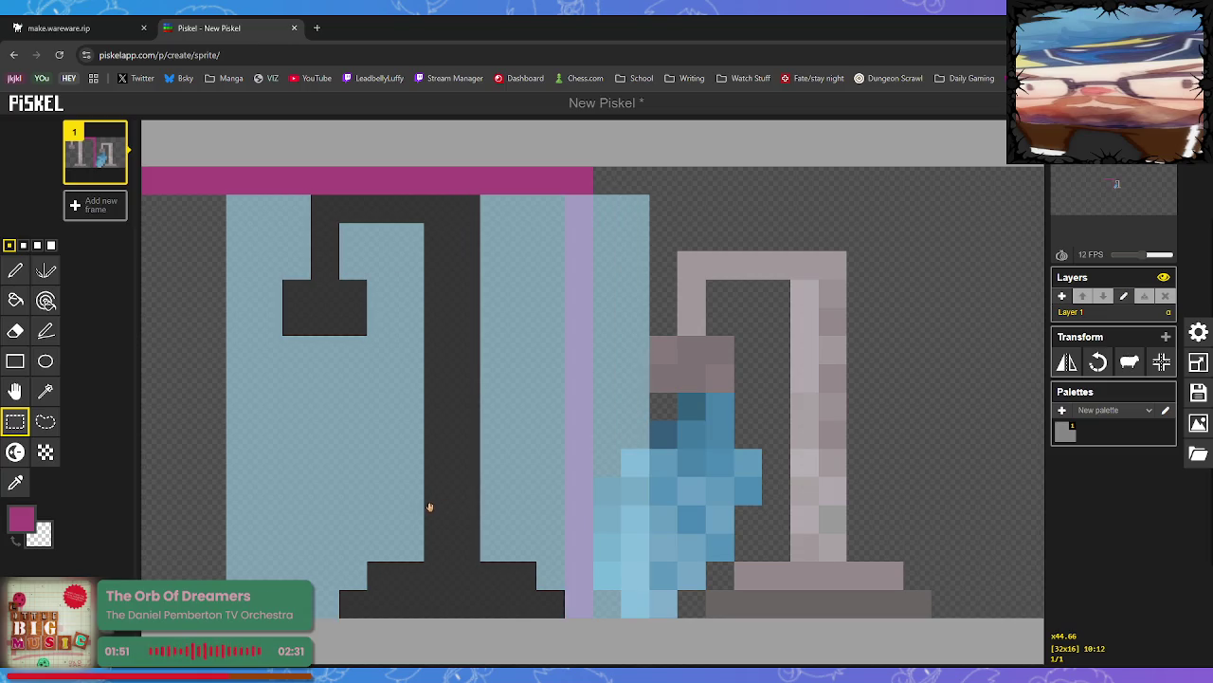
pyautogui.moveTo(449, 508); pyautogui.dragTo(454, 509)
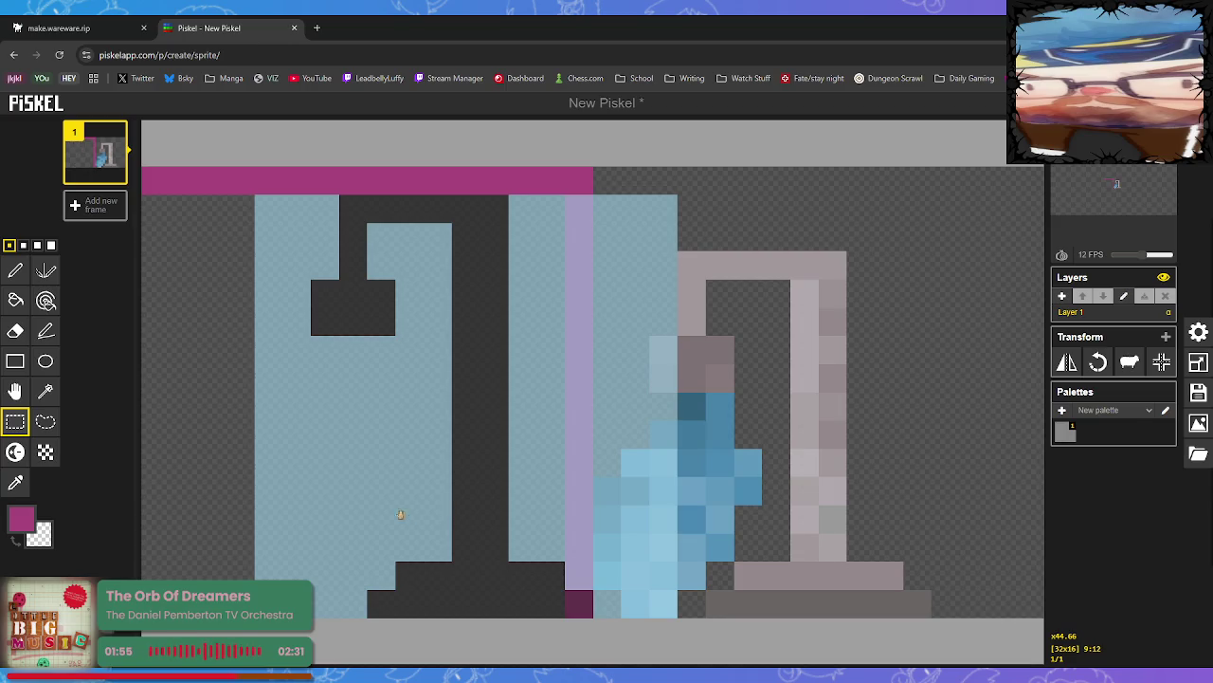
pyautogui.click(494, 631)
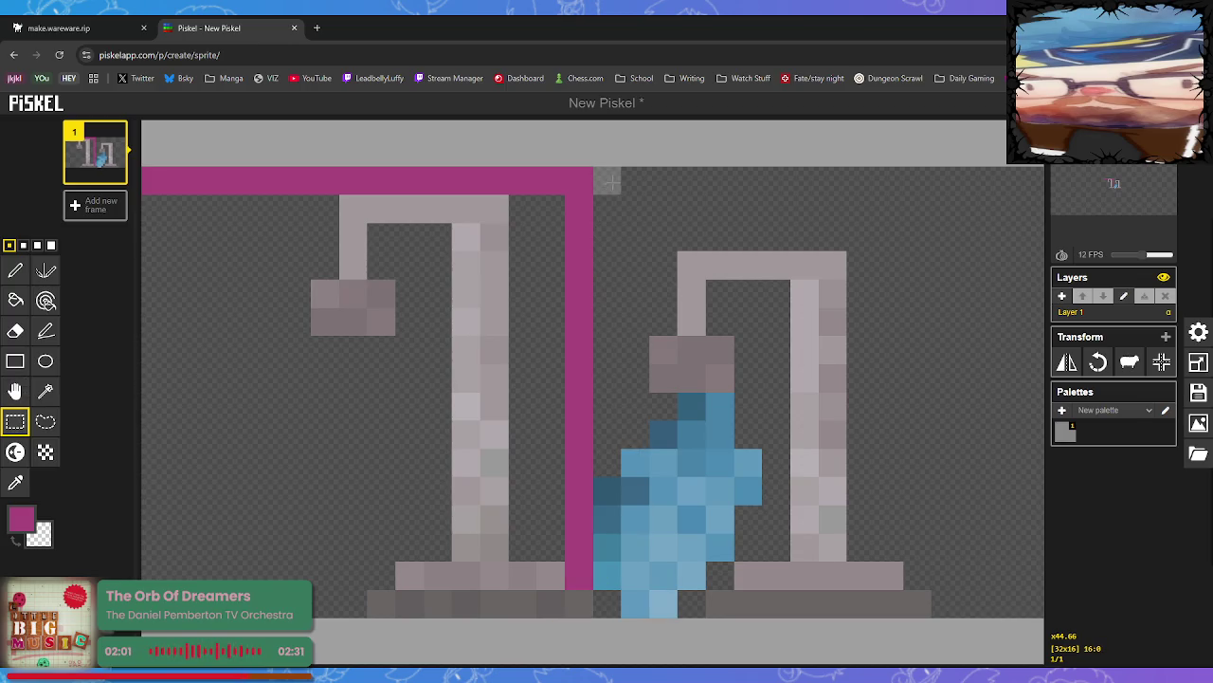
pyautogui.moveTo(607, 182); pyautogui.dragTo(944, 618)
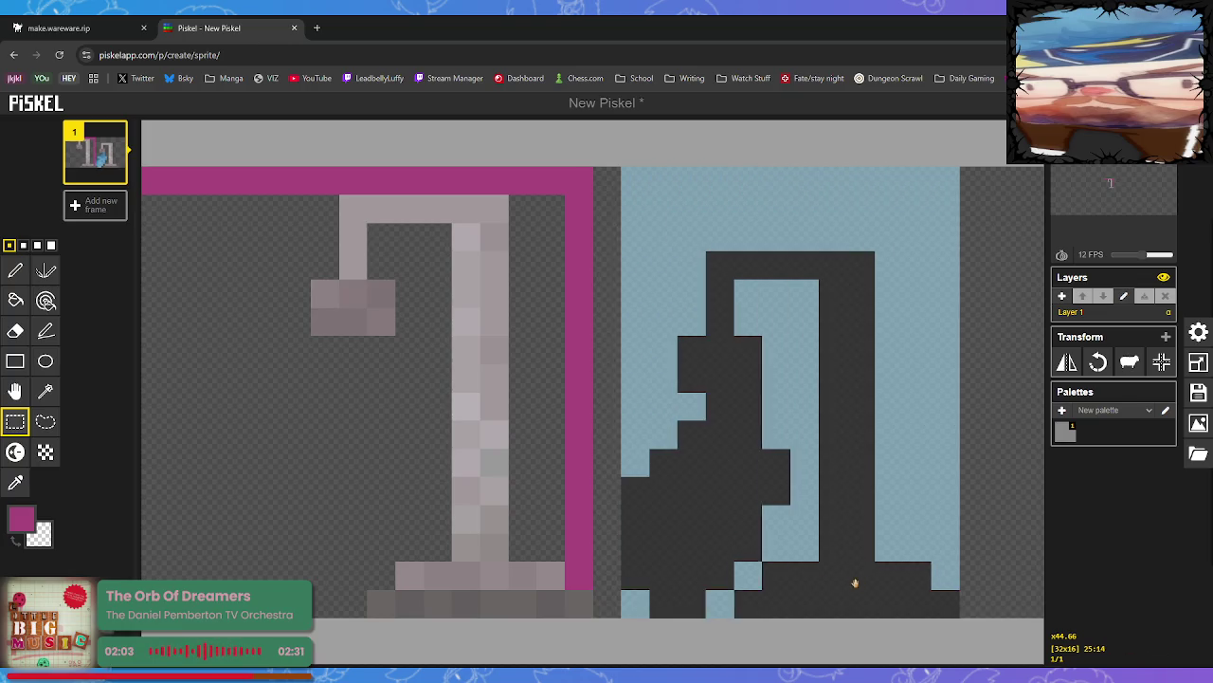
pyautogui.moveTo(854, 583); pyautogui.dragTo(943, 583)
pyautogui.click(573, 548)
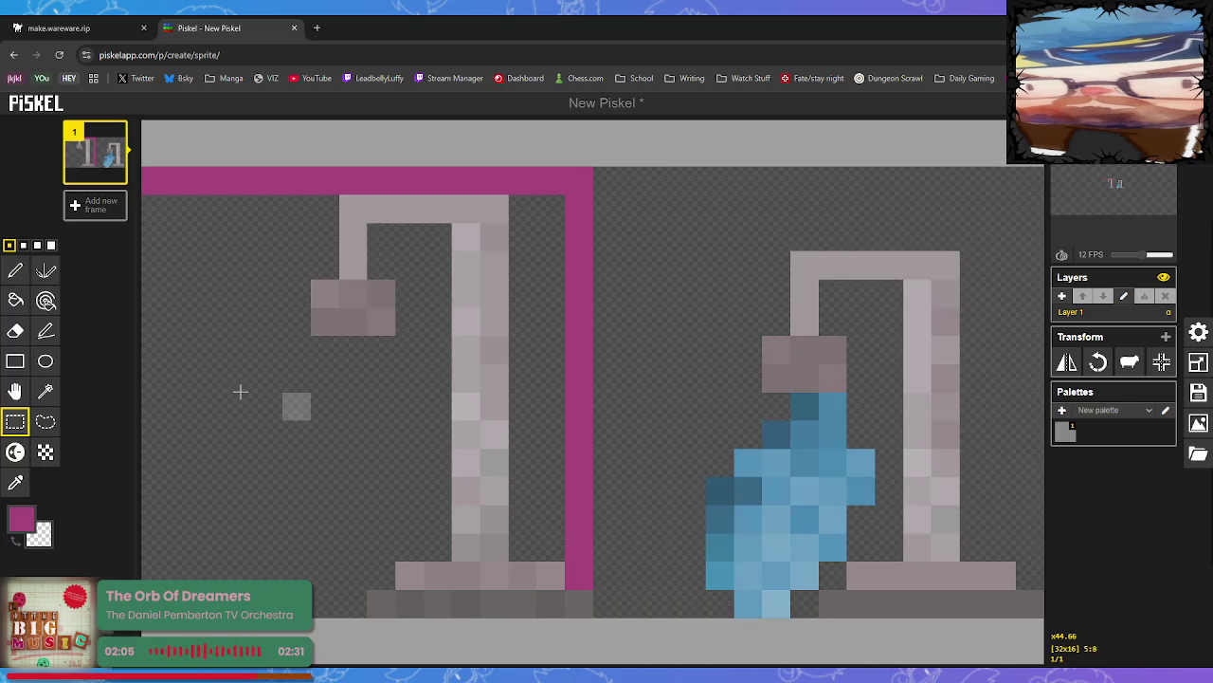
# Erase the magenta divider column and download the faucet sprite as a PNG image
pyautogui.click(34, 332)
pyautogui.moveTo(580, 549)
pyautogui.mouseDown()
pyautogui.moveTo(581, 184)
pyautogui.moveTo(156, 182)
pyautogui.mouseUp()
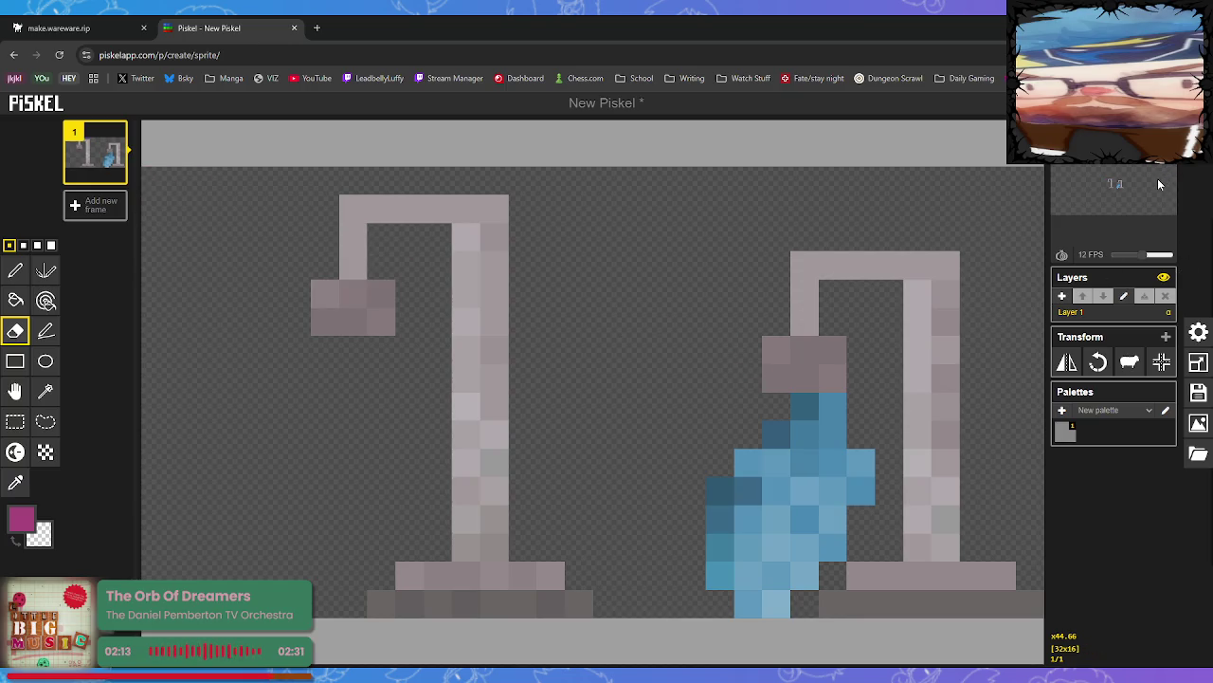
pyautogui.click(1198, 423)
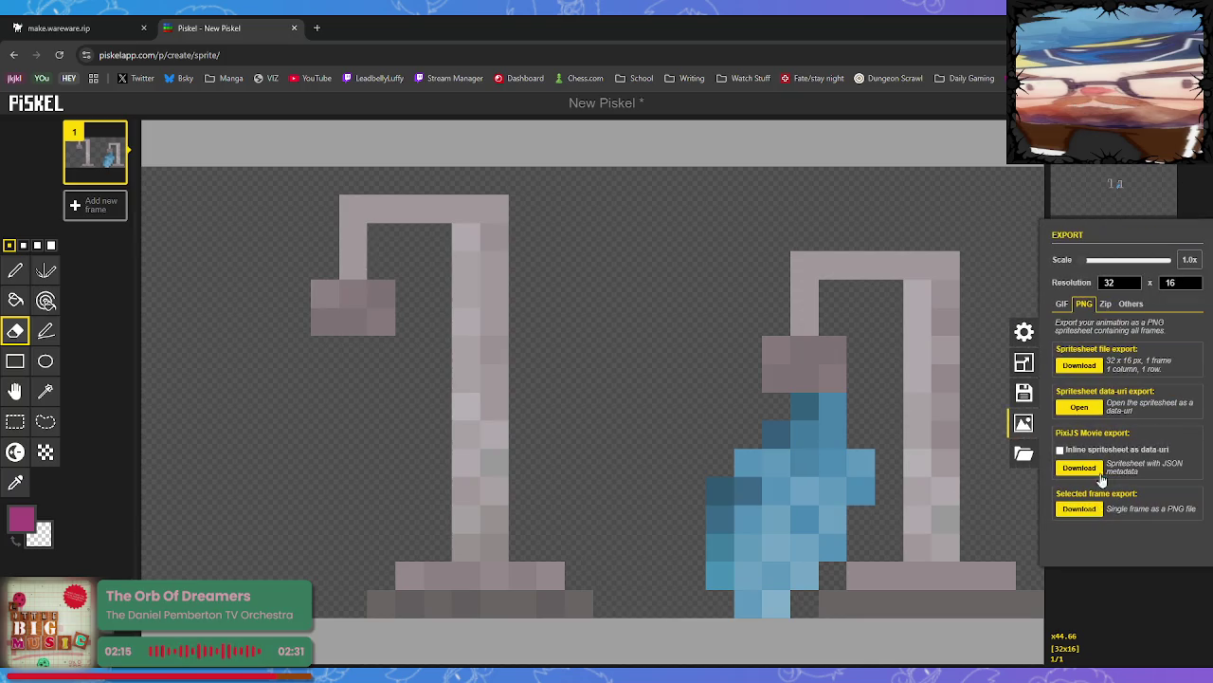
pyautogui.click(1091, 510)
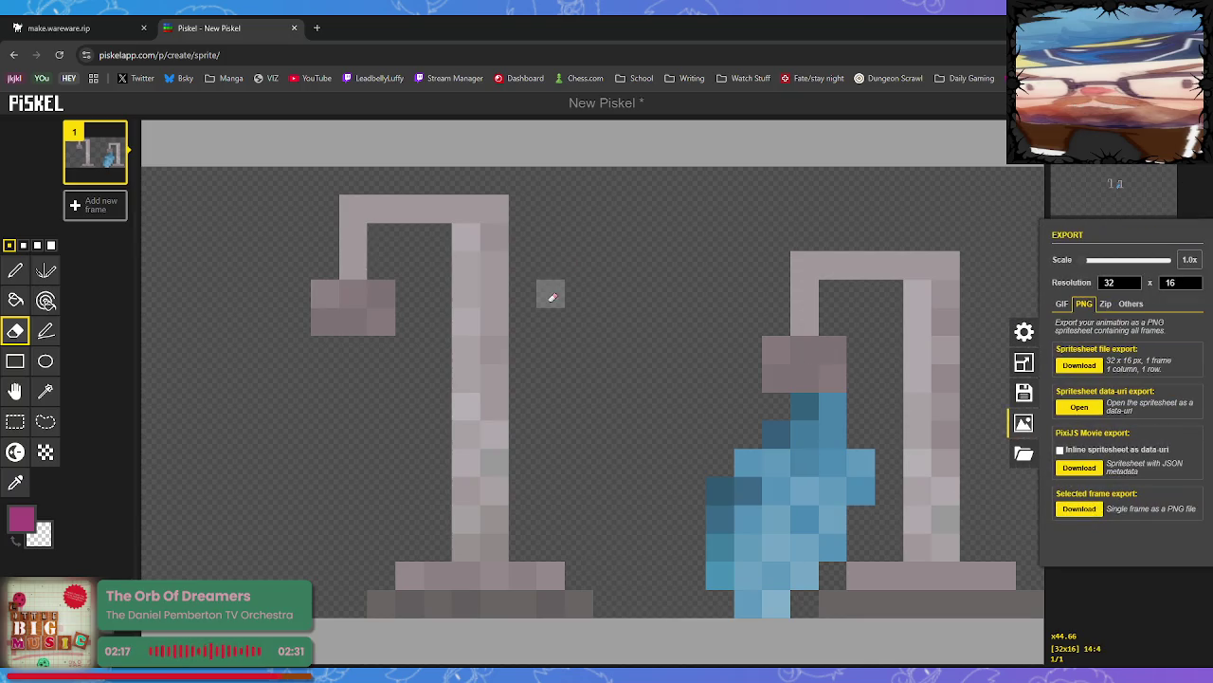
pyautogui.click(52, 29)
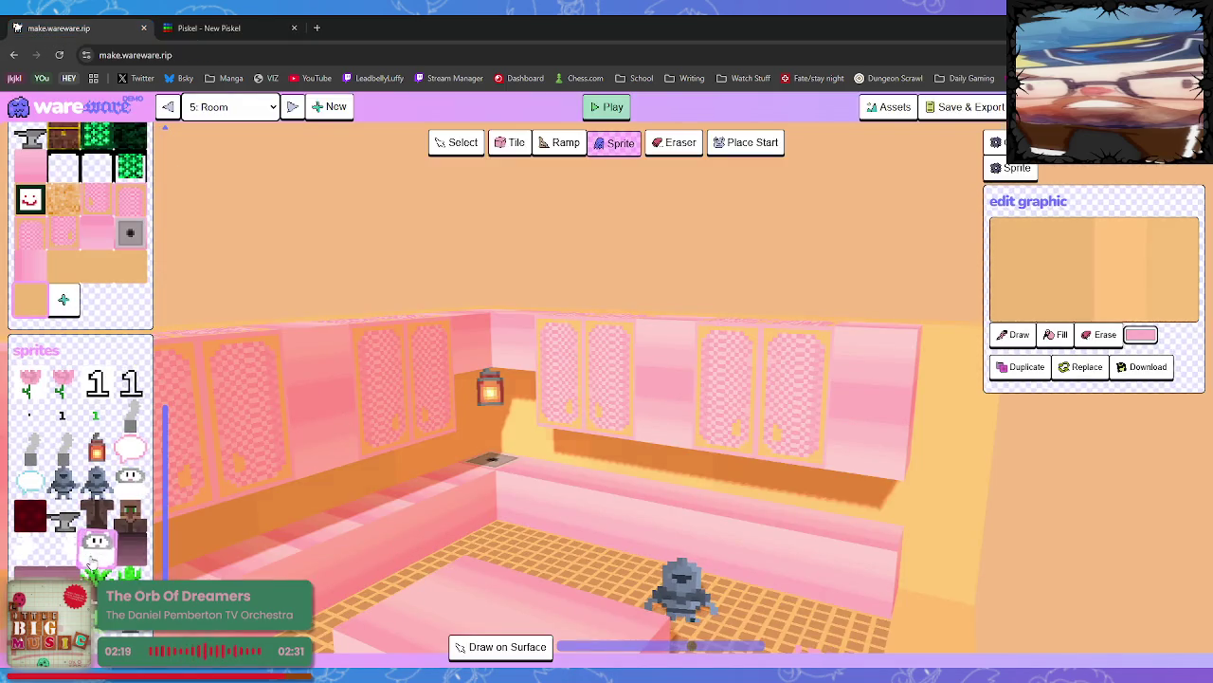
# Replace the sprite graphic with the faucet PNG and place a faucet on the counter by the lantern
pyautogui.hotkey('ctrl', 'v')
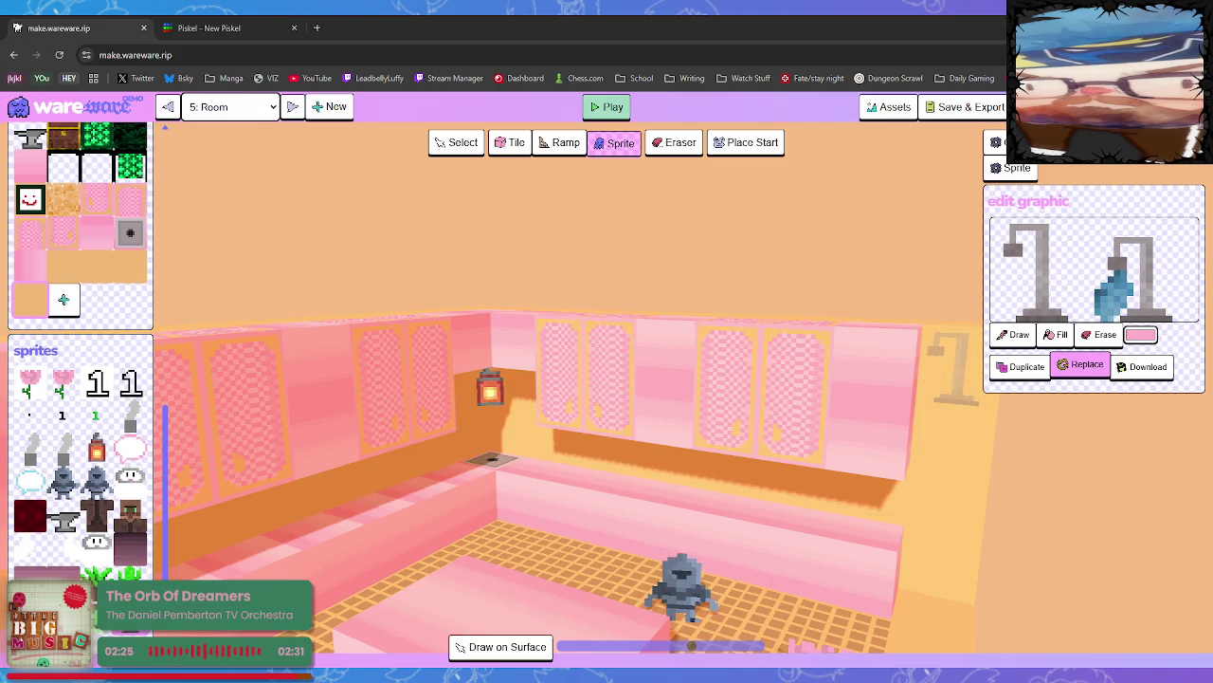
pyautogui.click(1087, 364)
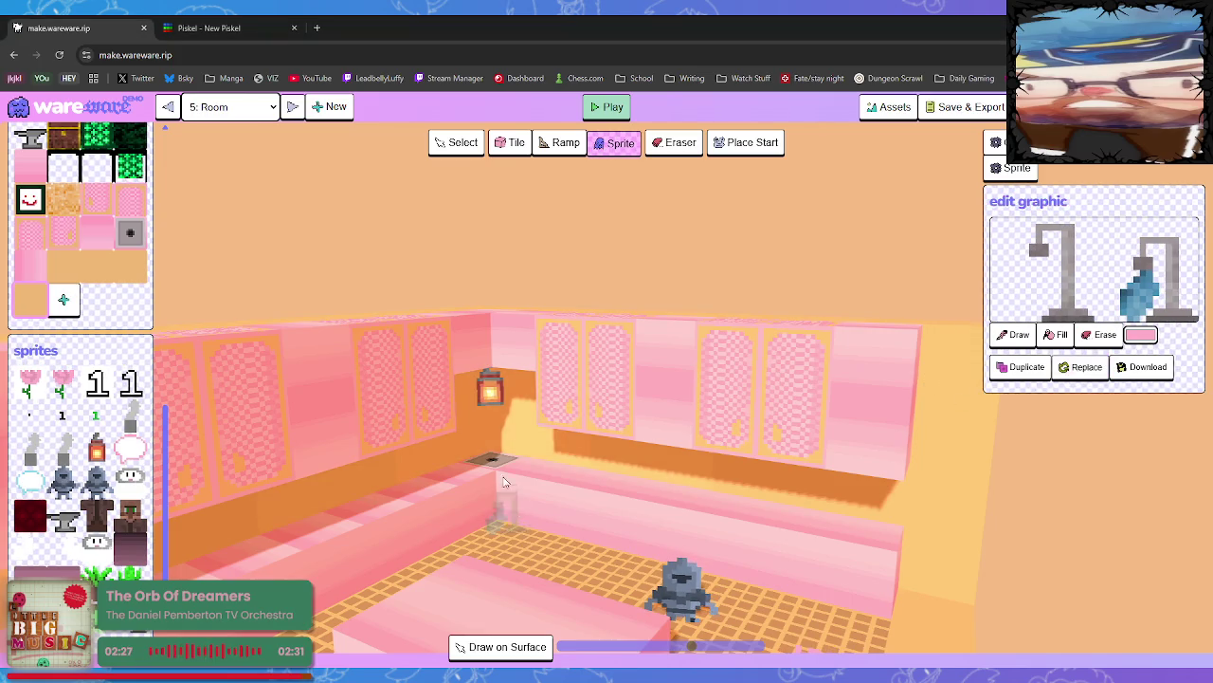
pyautogui.click(491, 444)
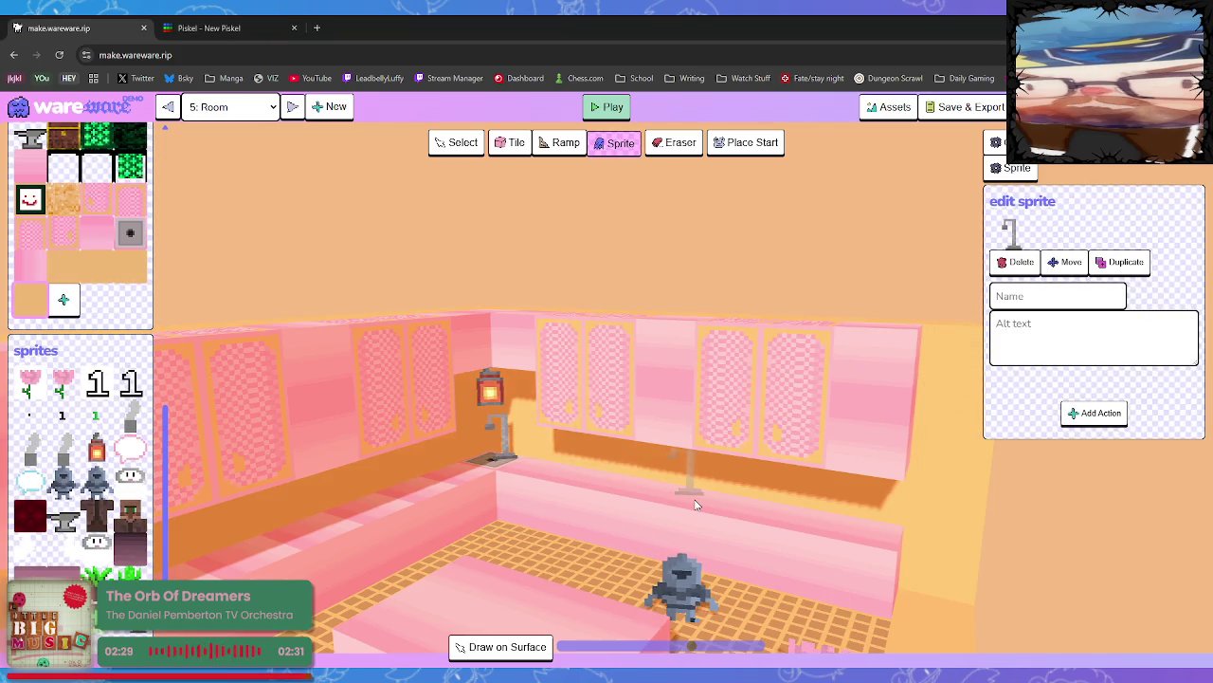
# Rotate the room view to check the placed faucet, then open the pink wall tile's graphic
pyautogui.press('Left')
pyautogui.press('Left')
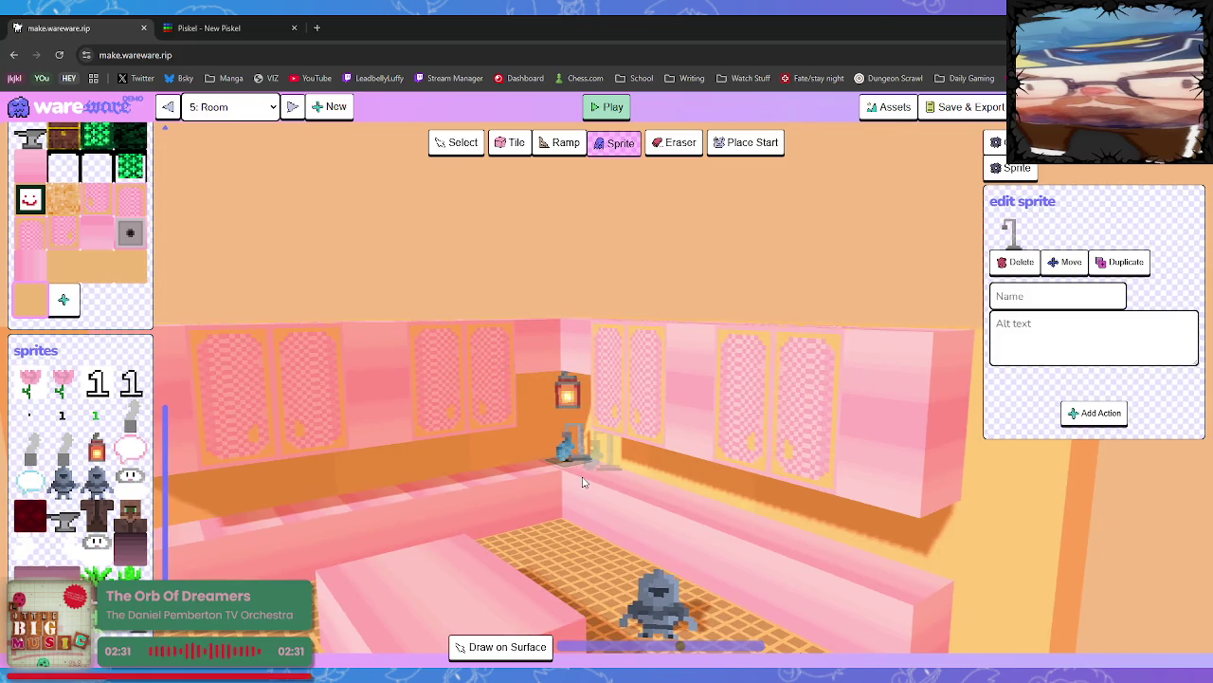
pyautogui.press('Right')
pyautogui.press('Right')
pyautogui.press('Right')
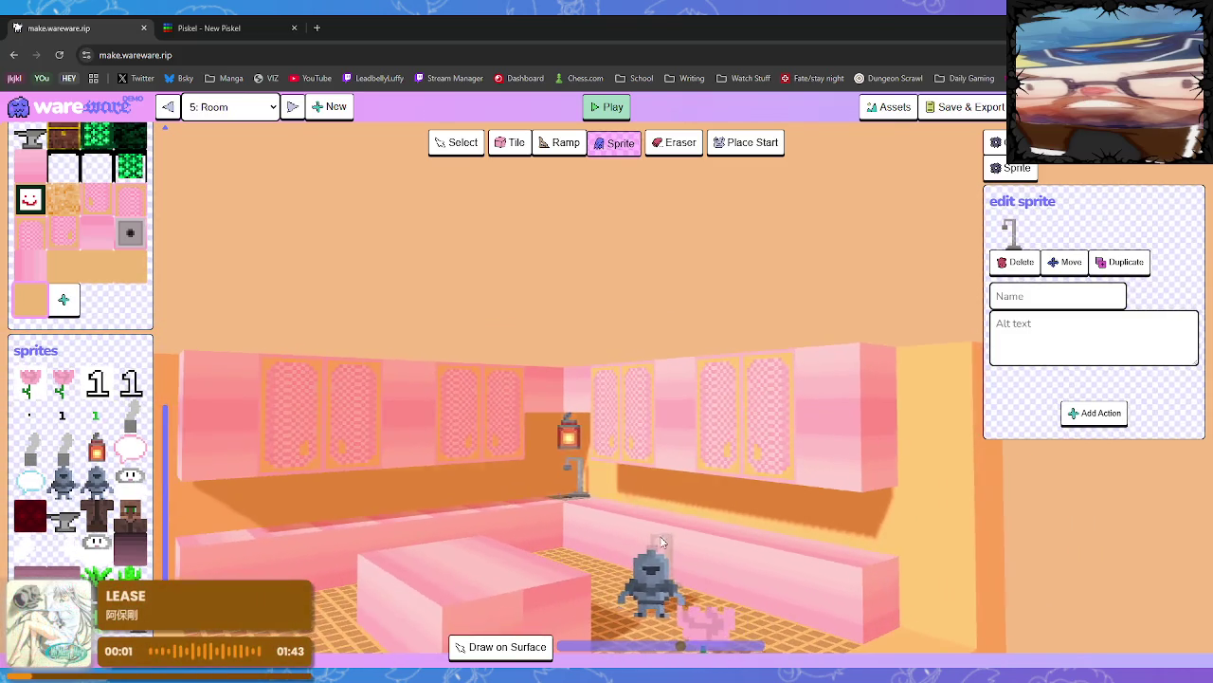
pyautogui.press('Right')
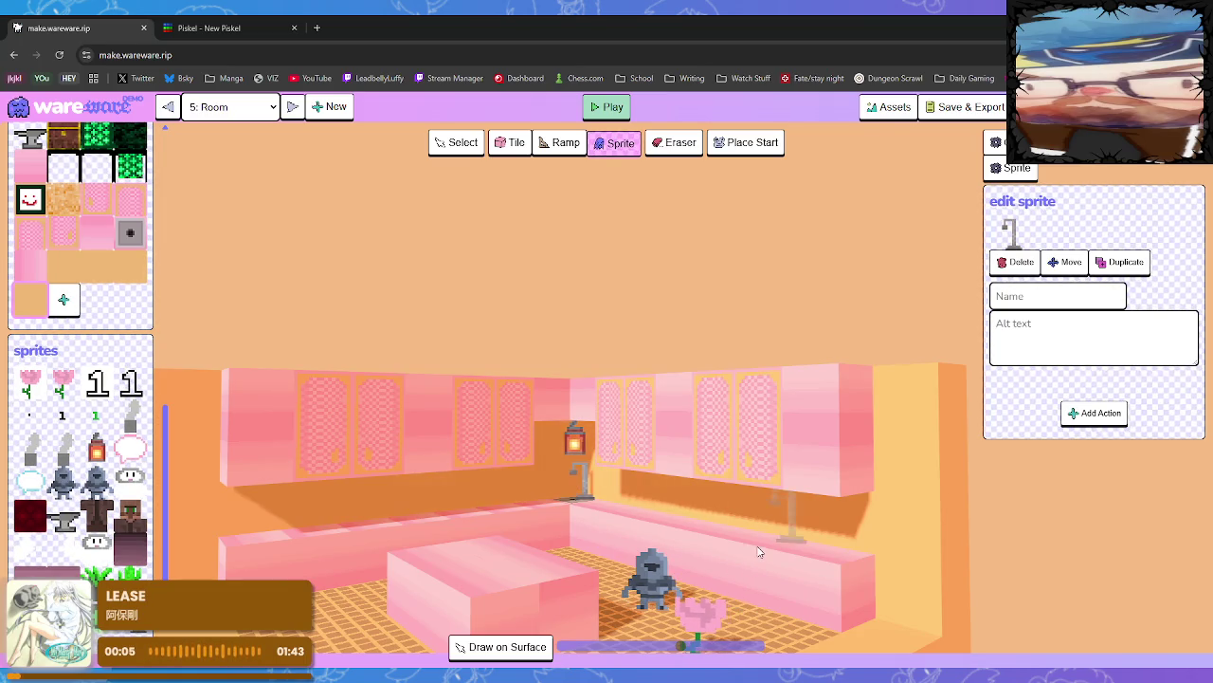
pyautogui.press('Right')
pyautogui.press('Left')
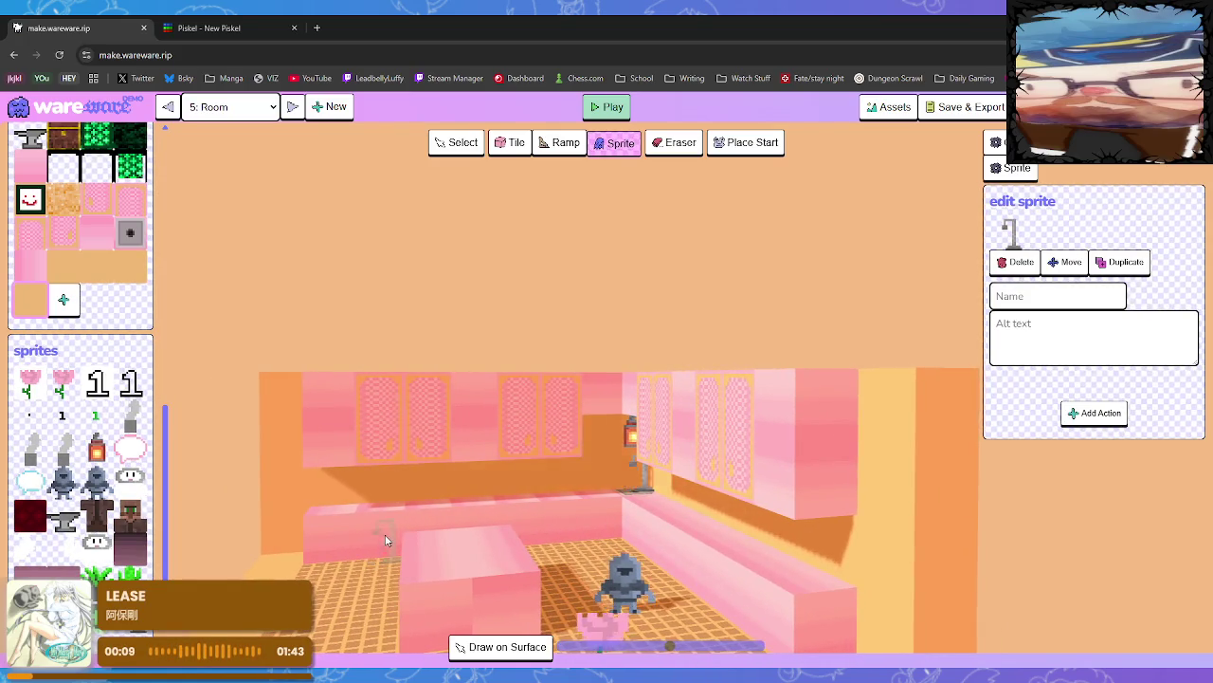
pyautogui.press('Right')
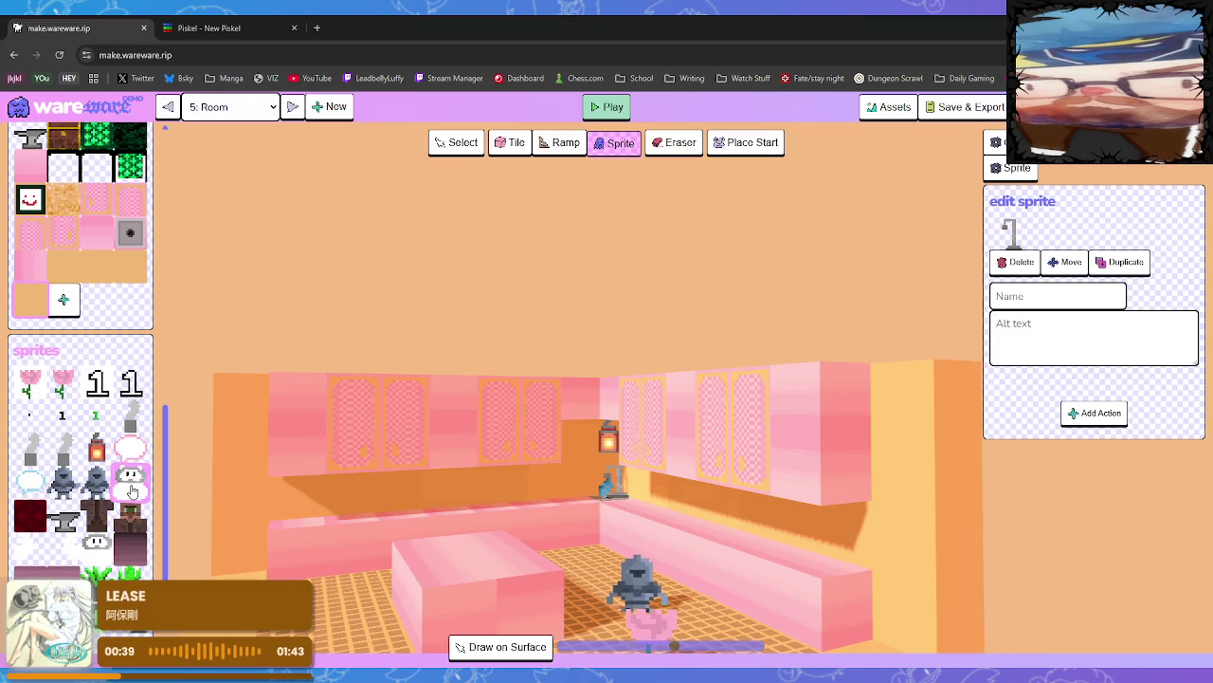
pyautogui.moveTo(480, 517); pyautogui.dragTo(569, 530)
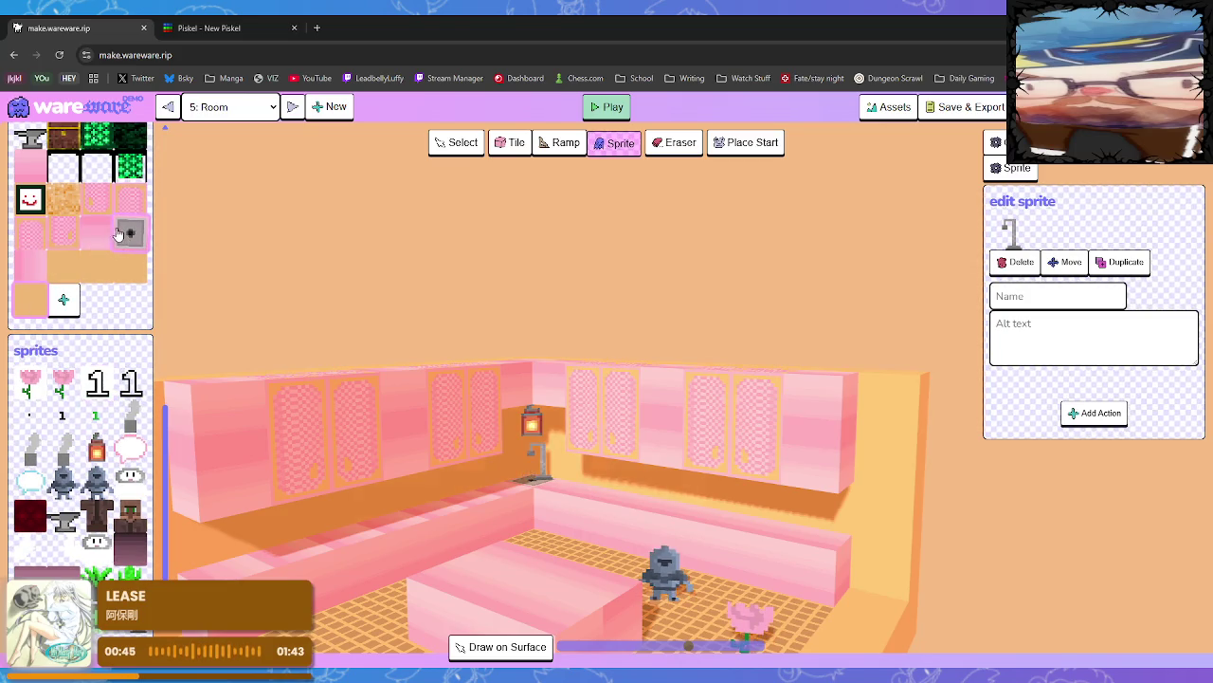
pyautogui.click(31, 175)
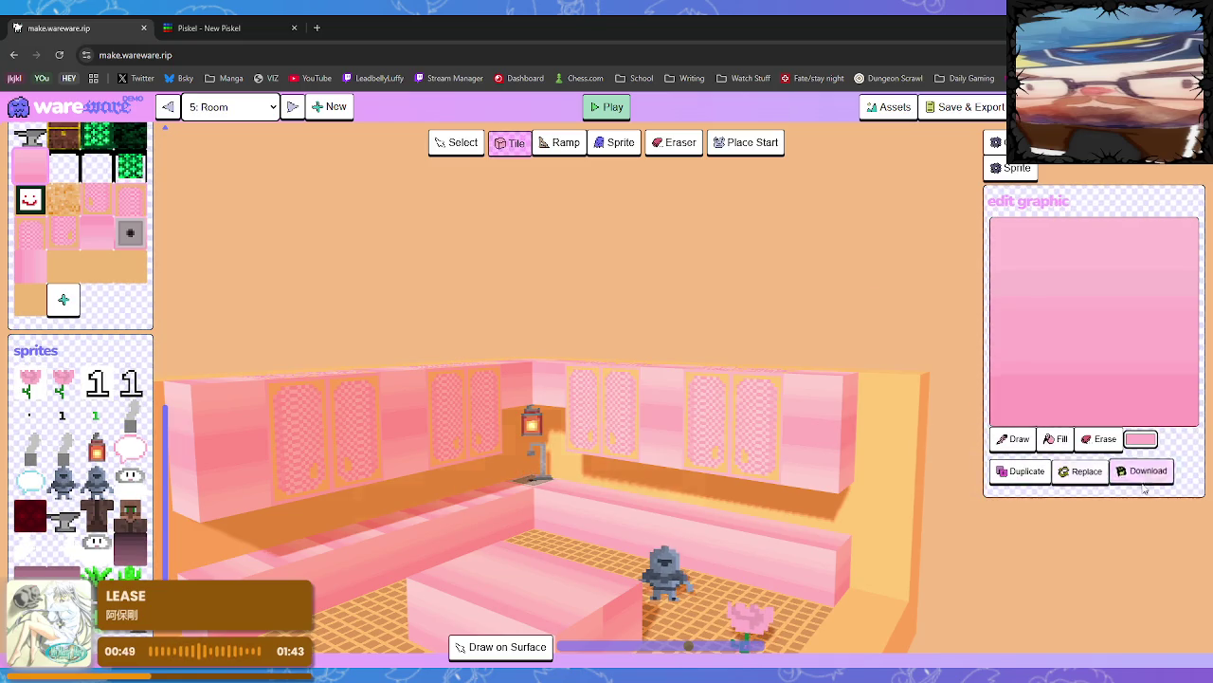
pyautogui.click(248, 32)
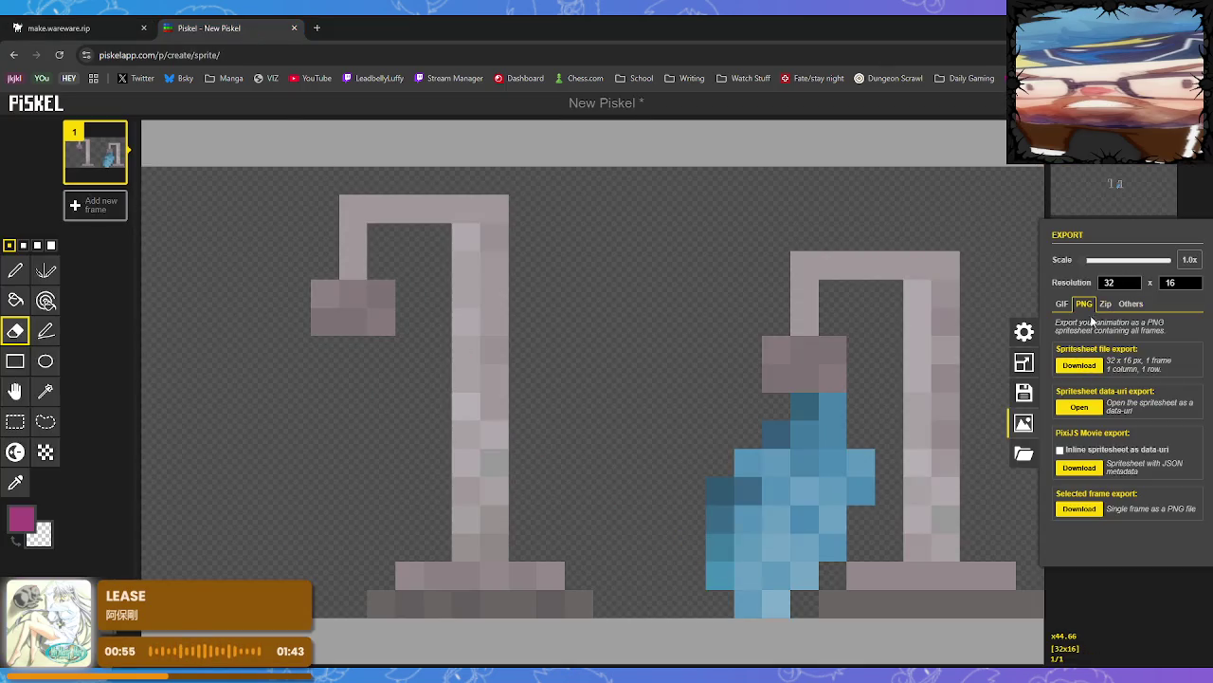
# Resize the canvas to 16x16
pyautogui.click(1024, 363)
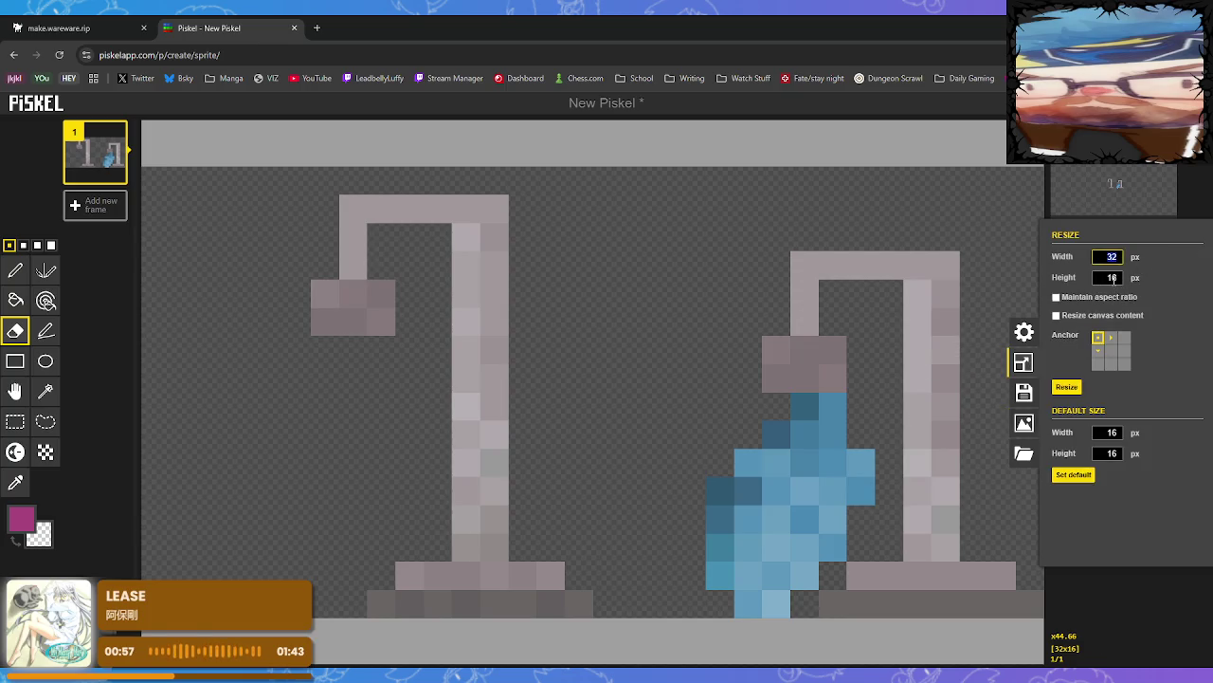
pyautogui.write('16')
pyautogui.press('Return')
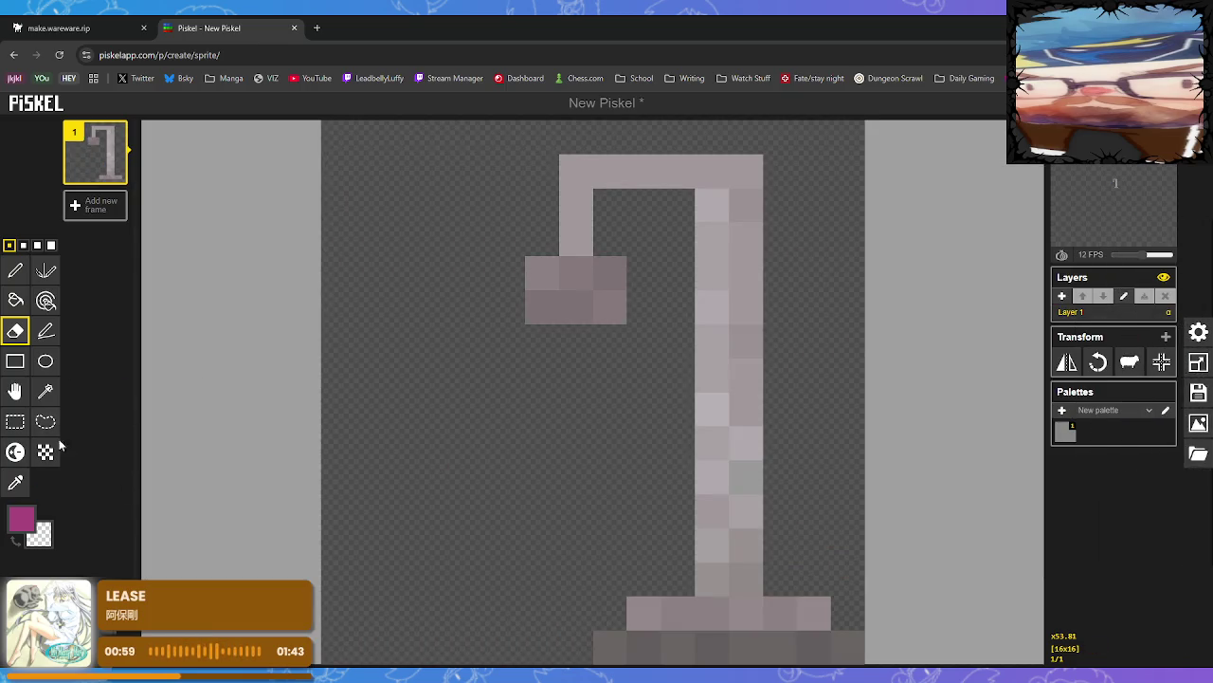
# Clear all existing pixels from the canvas and paste in the pink gradient tile
pyautogui.click(16, 421)
pyautogui.moveTo(374, 138); pyautogui.dragTo(804, 664)
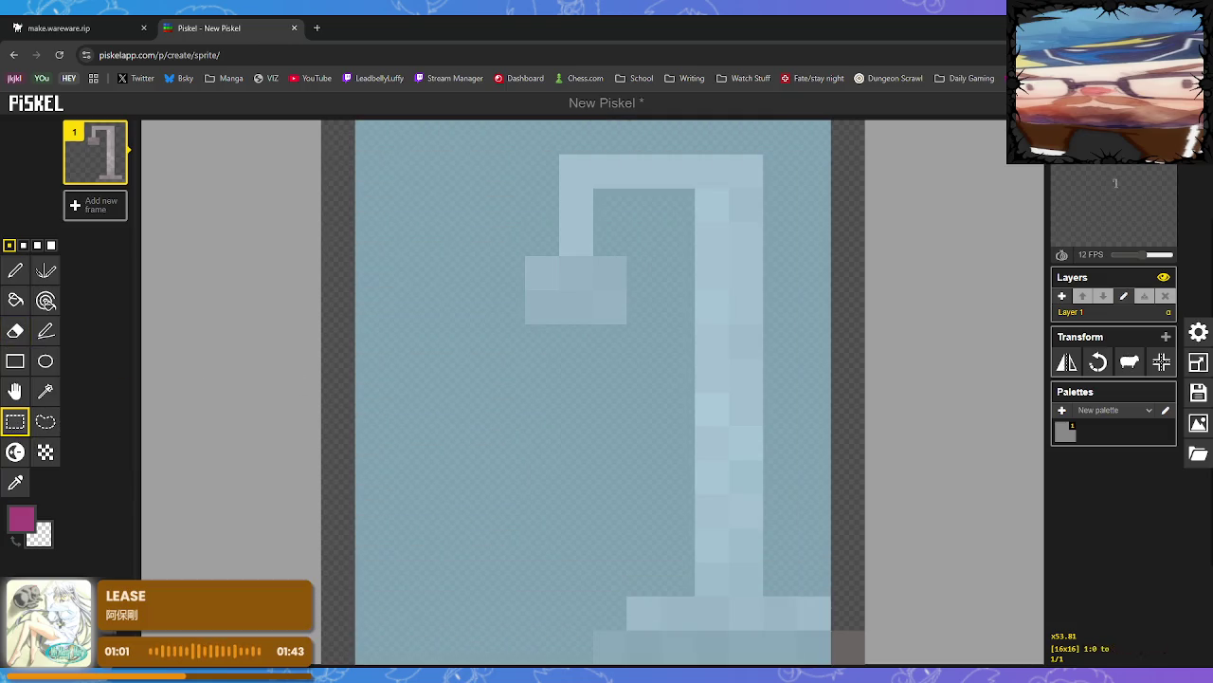
pyautogui.press('Delete')
pyautogui.click(830, 653)
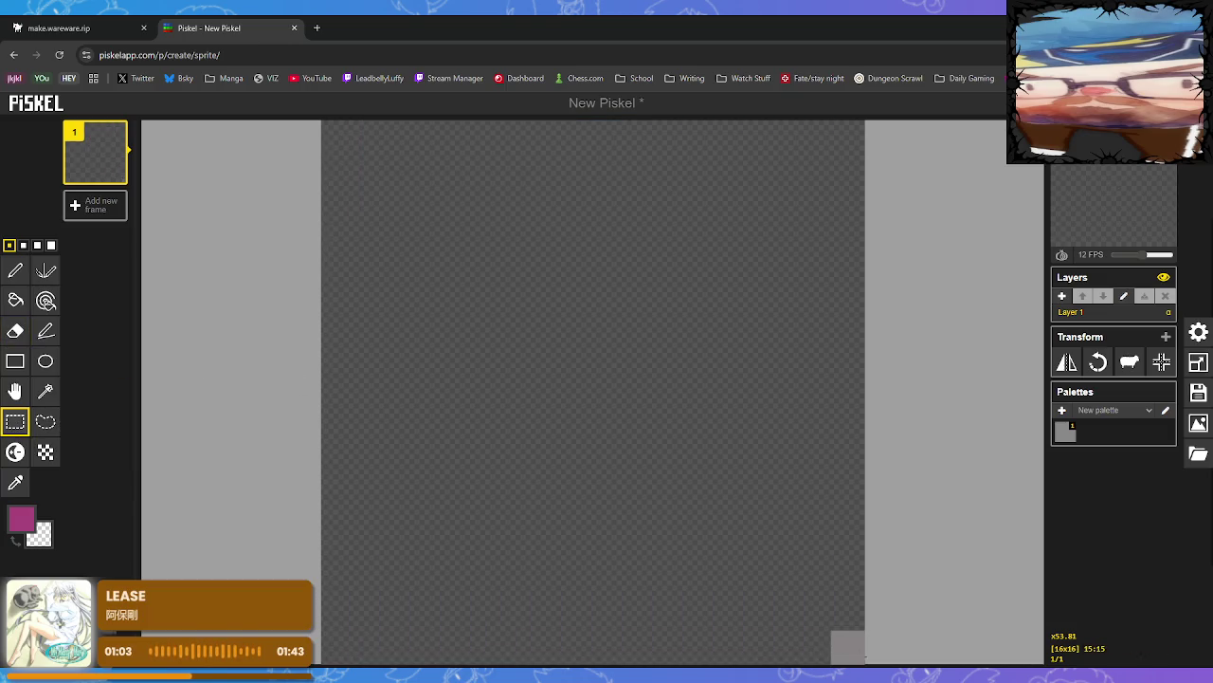
pyautogui.click(15, 271)
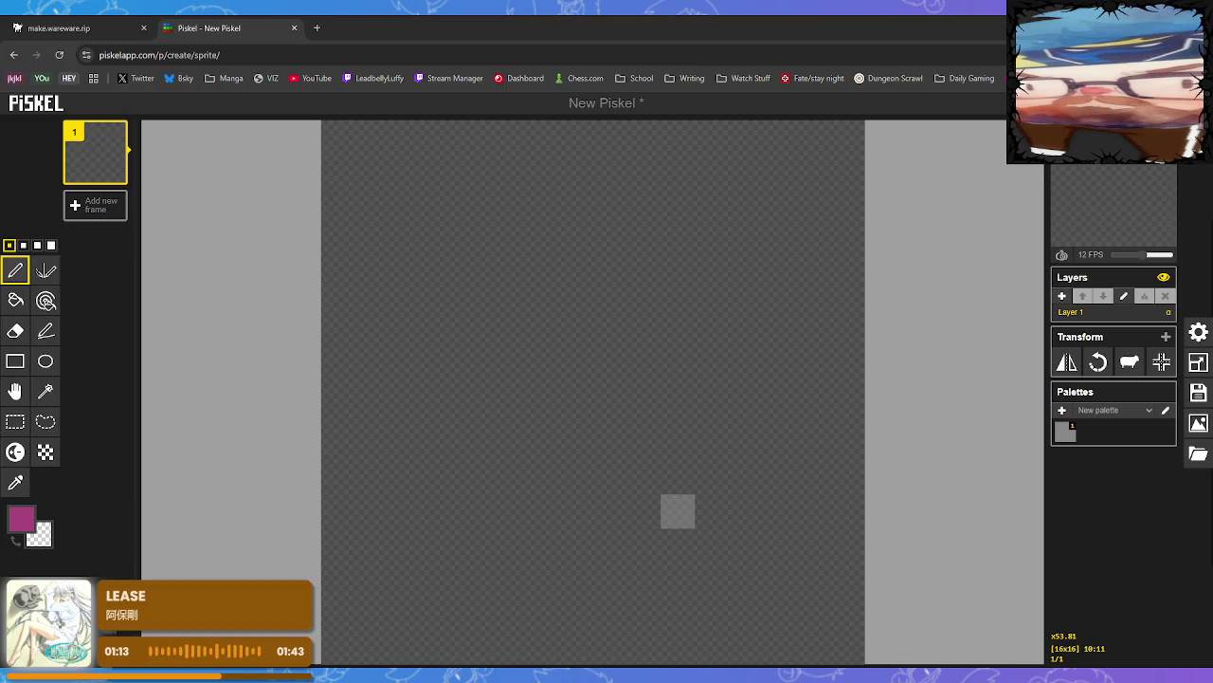
pyautogui.hotkey('ctrl', 'v')
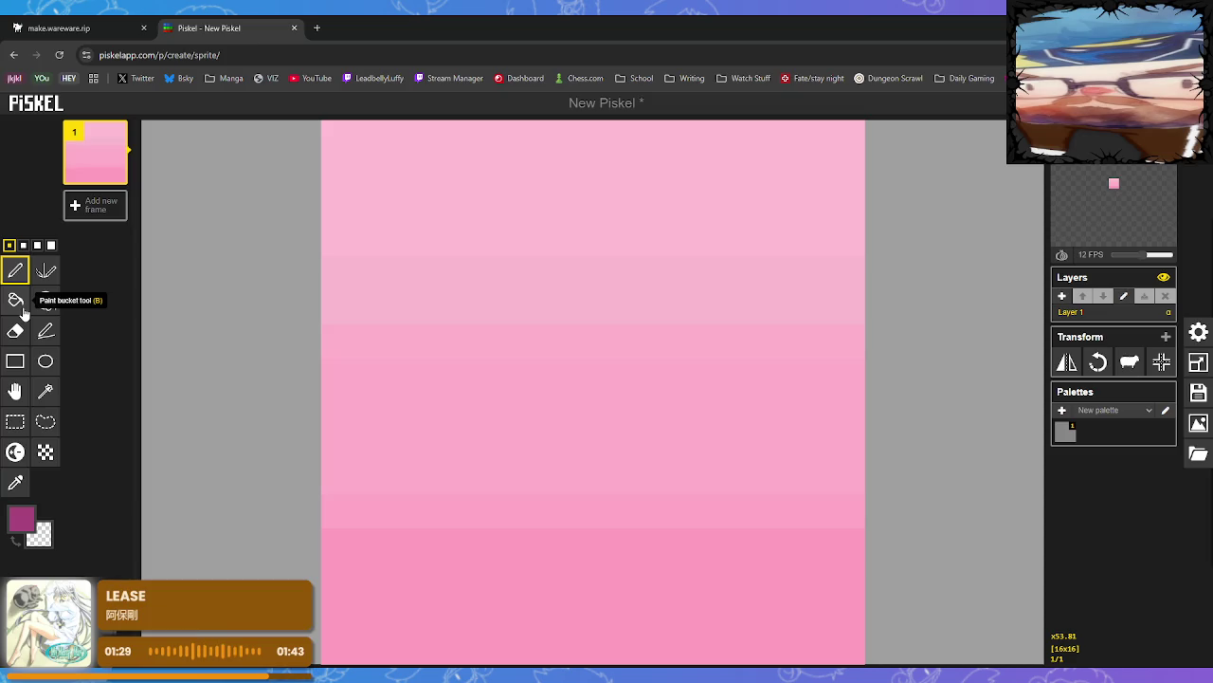
# Sample the tile's pink, then set the drawing colour to near-black
pyautogui.click(15, 483)
pyautogui.click(23, 518)
pyautogui.click(38, 583)
pyautogui.click(378, 175)
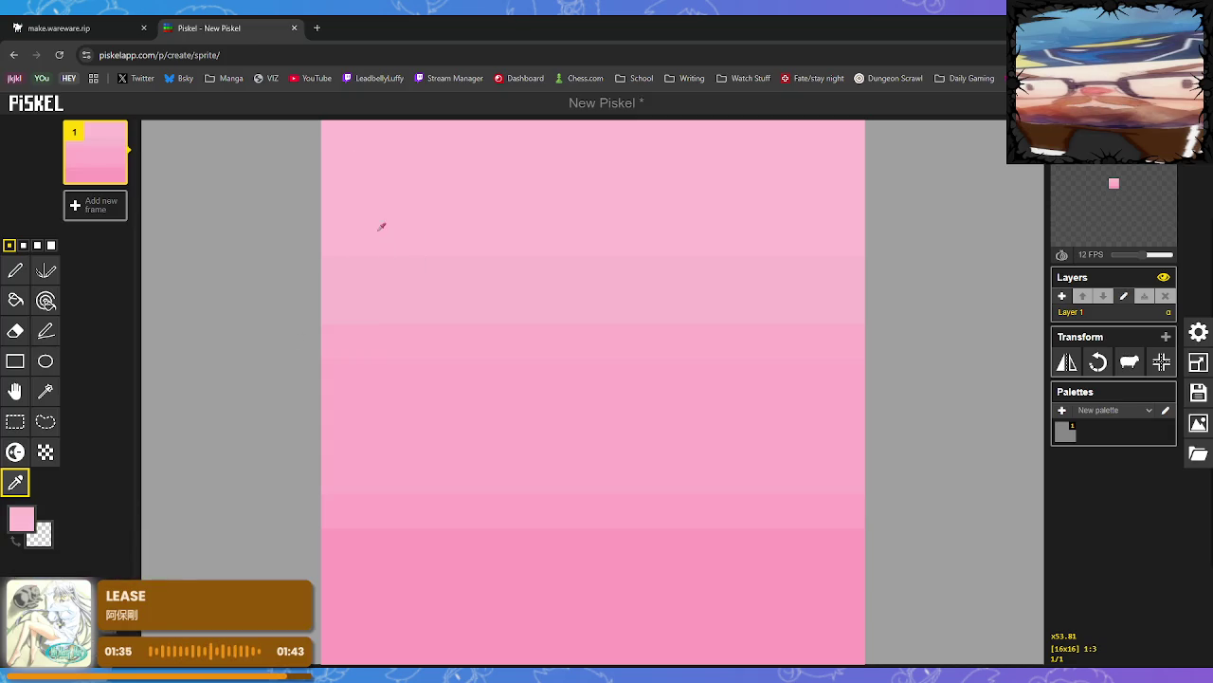
pyautogui.click(17, 522)
pyautogui.click(37, 580)
pyautogui.click(15, 270)
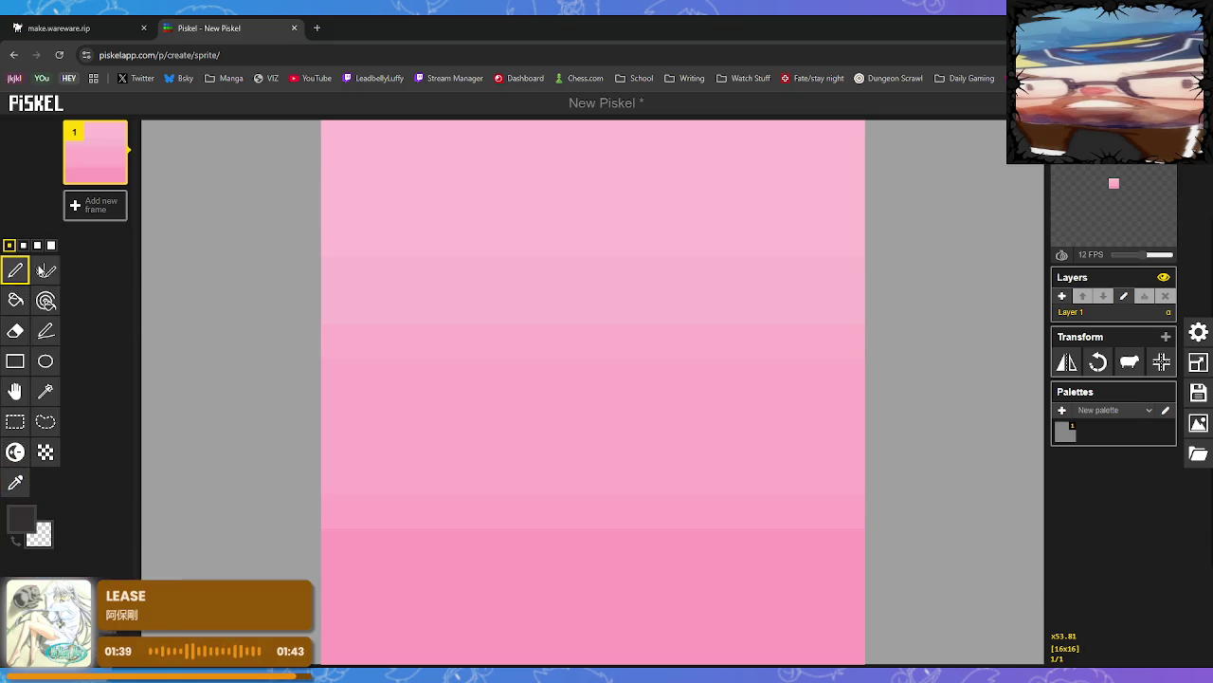
# Draw a dark near-black frame around all four edges of the tile
pyautogui.click(371, 171)
pyautogui.click(372, 612)
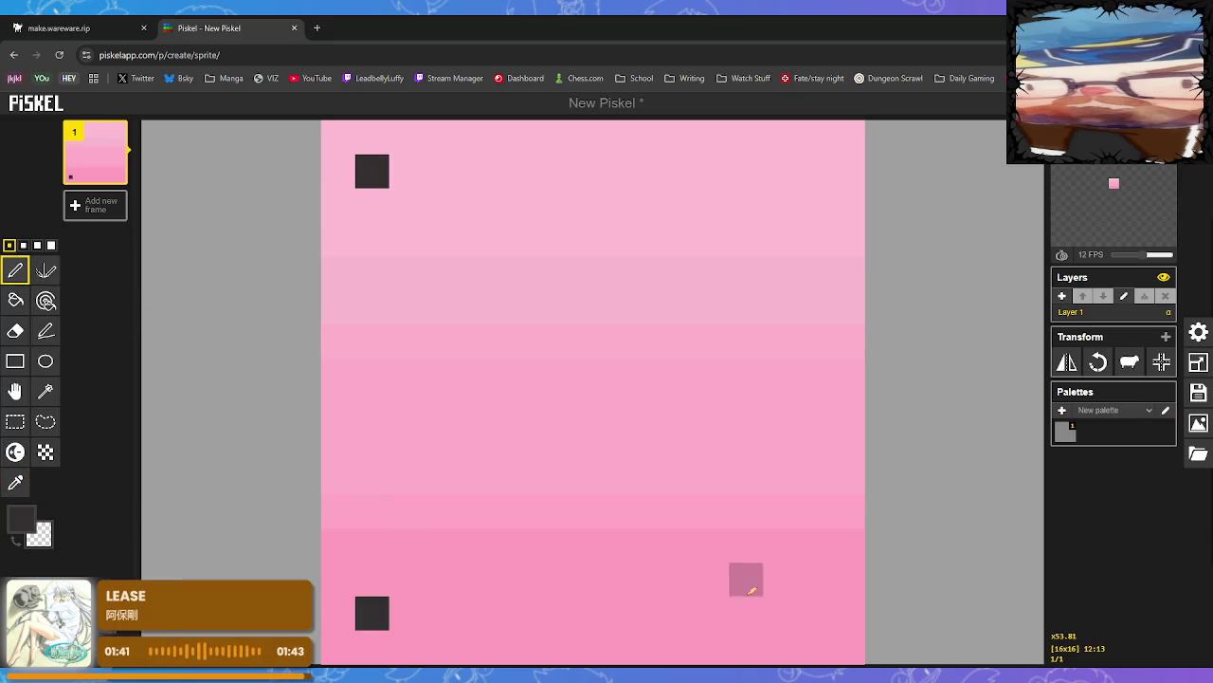
pyautogui.click(814, 613)
pyautogui.click(814, 171)
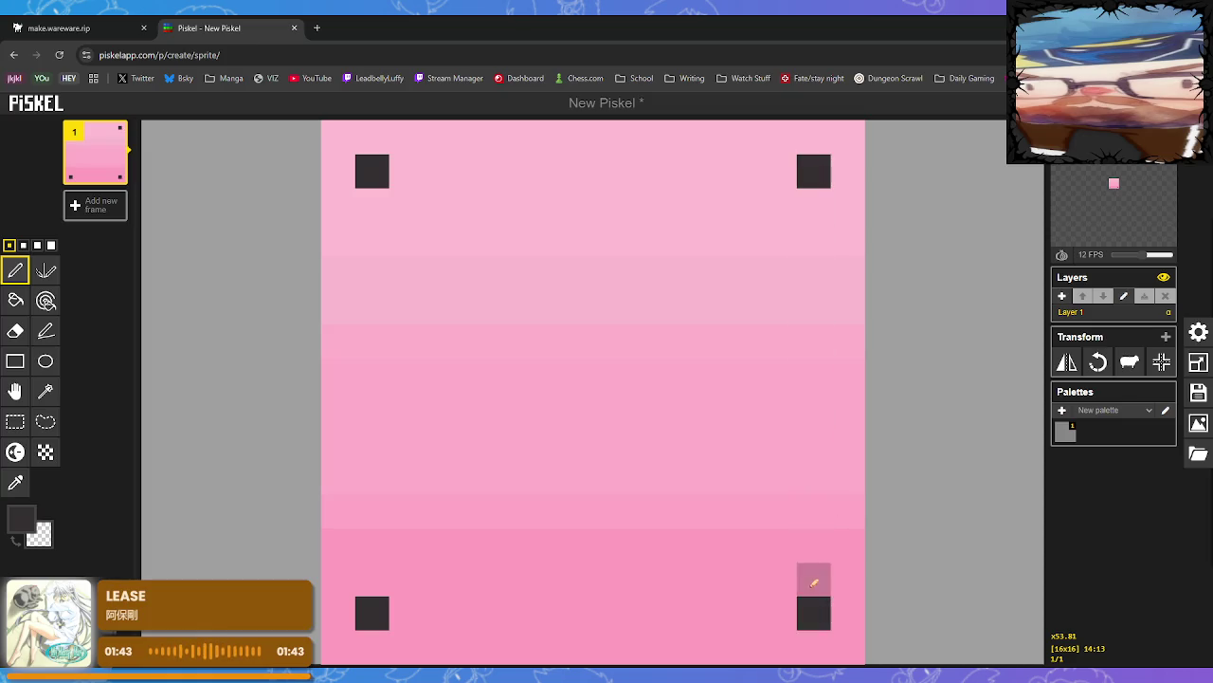
pyautogui.moveTo(440, 613); pyautogui.dragTo(785, 617)
pyautogui.moveTo(371, 170)
pyautogui.mouseDown()
pyautogui.moveTo(411, 408)
pyautogui.moveTo(406, 545)
pyautogui.mouseUp()
pyautogui.moveTo(366, 582)
pyautogui.mouseDown()
pyautogui.moveTo(406, 171)
pyautogui.moveTo(797, 176)
pyautogui.mouseUp()
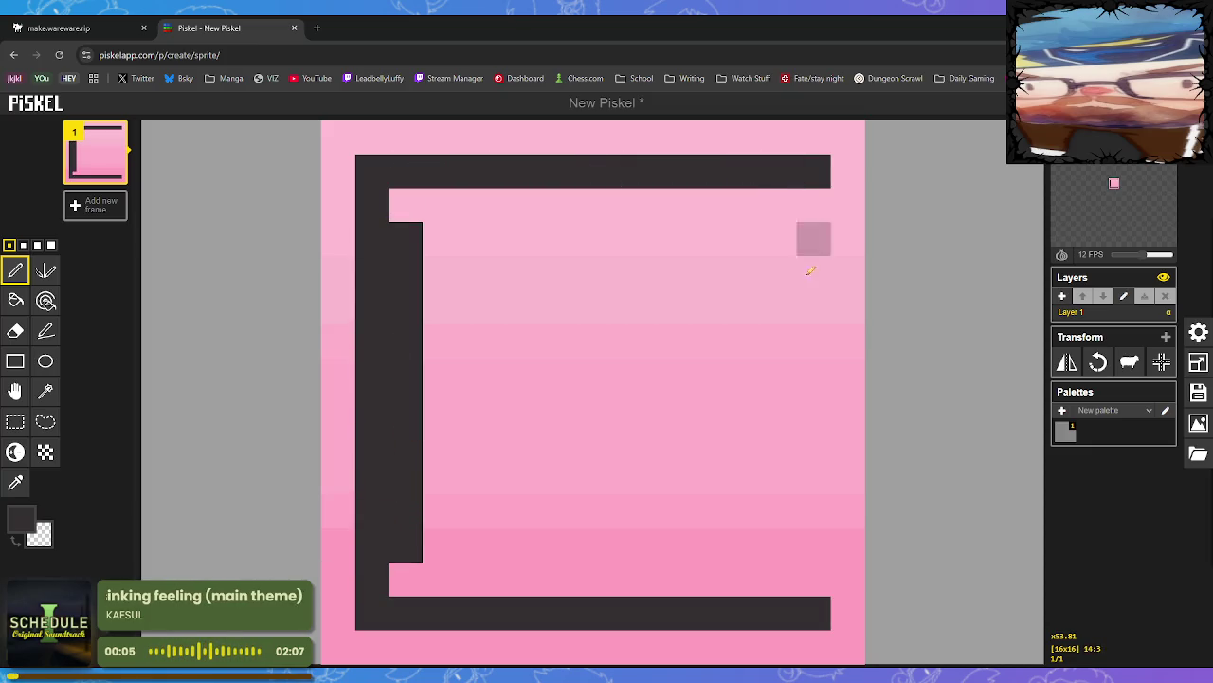
pyautogui.moveTo(812, 613); pyautogui.dragTo(813, 204)
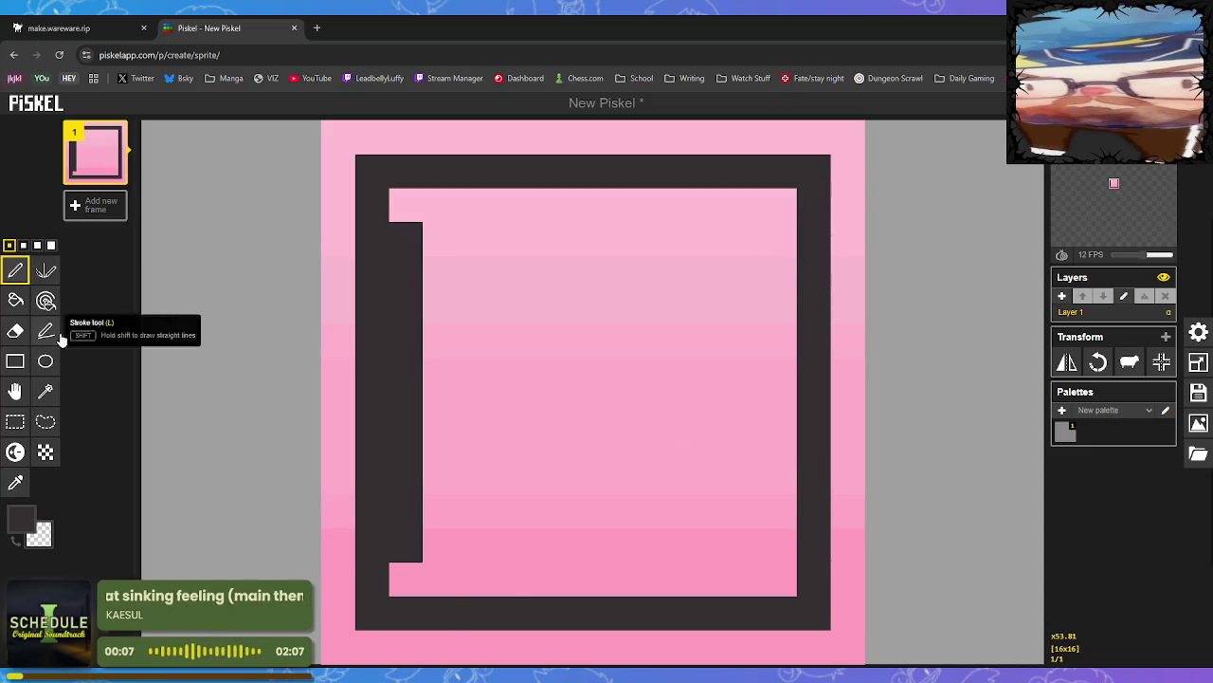
# Bucket-fill the middle pink bands of the tile dark
pyautogui.click(16, 299)
pyautogui.click(587, 427)
pyautogui.click(569, 512)
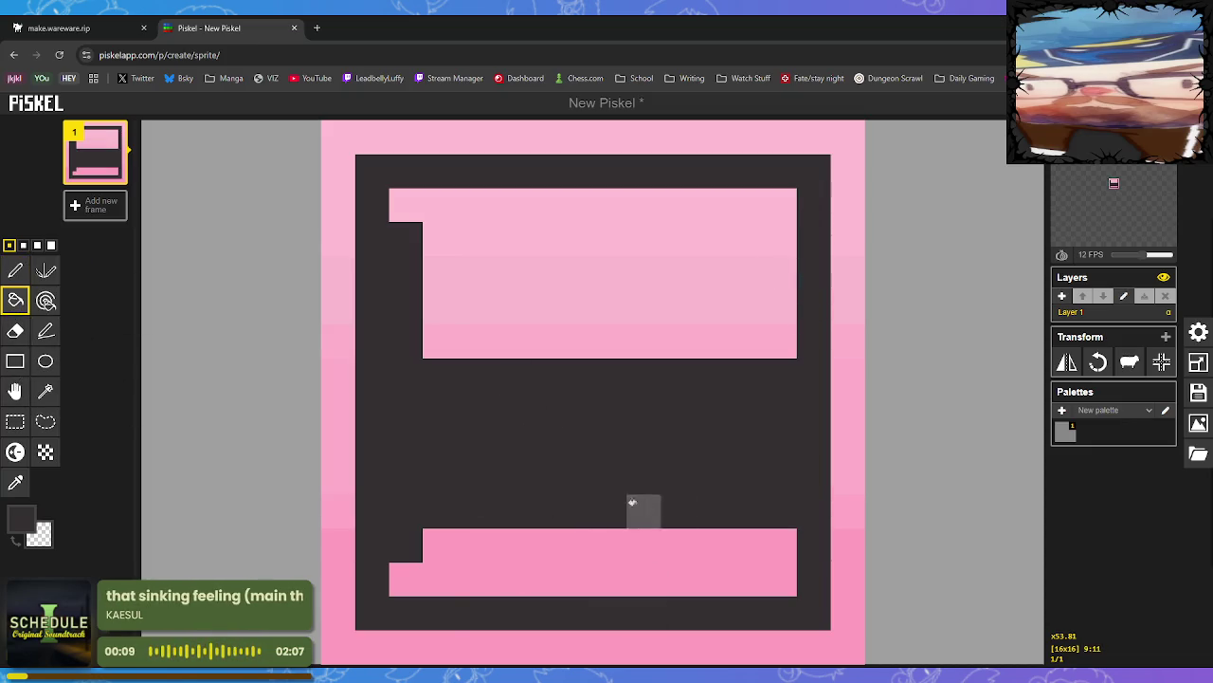
# Bucket-fill the last four pink bands dark, then open the primary colour chooser
pyautogui.click(531, 559)
pyautogui.click(569, 341)
pyautogui.click(617, 285)
pyautogui.click(482, 230)
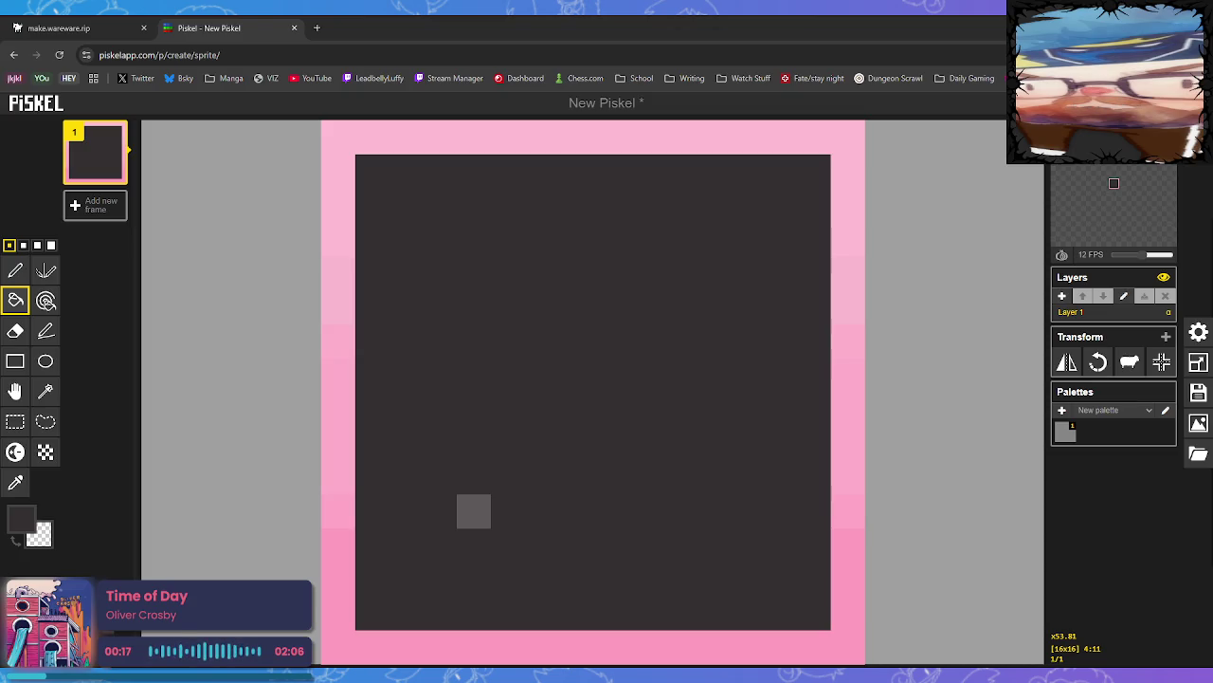
pyautogui.click(23, 519)
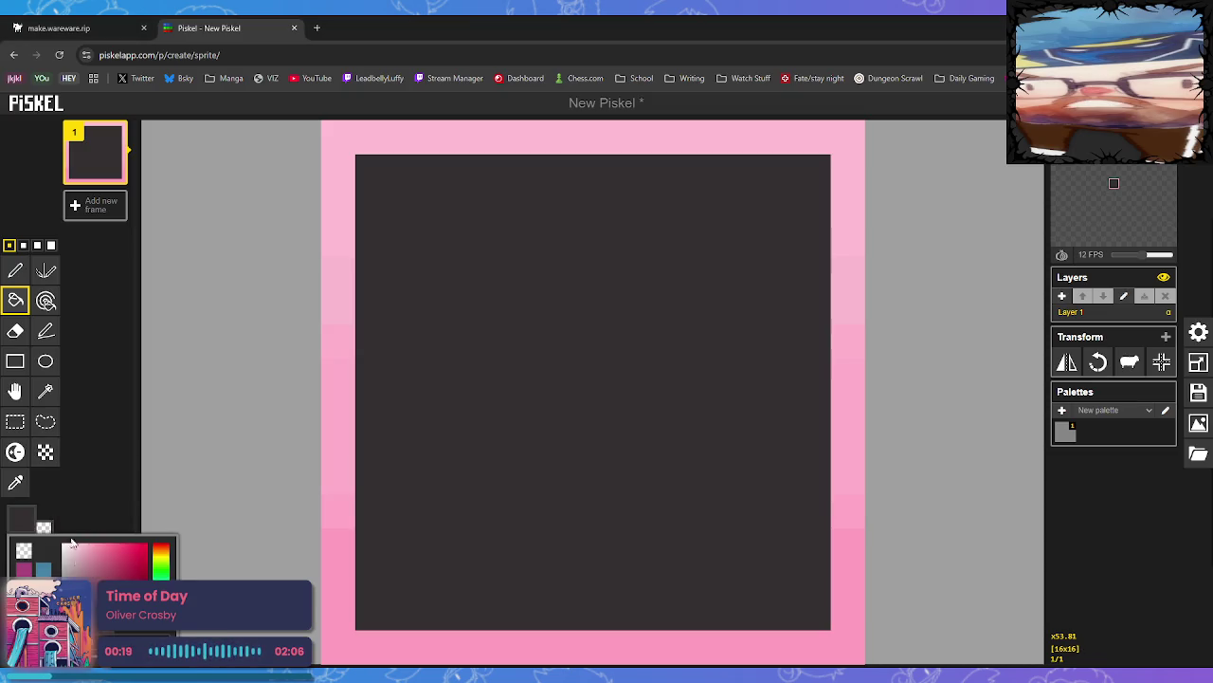
# Fill the dark interior with mid grey and mark the top-left pixel in darker grey
pyautogui.click(237, 493)
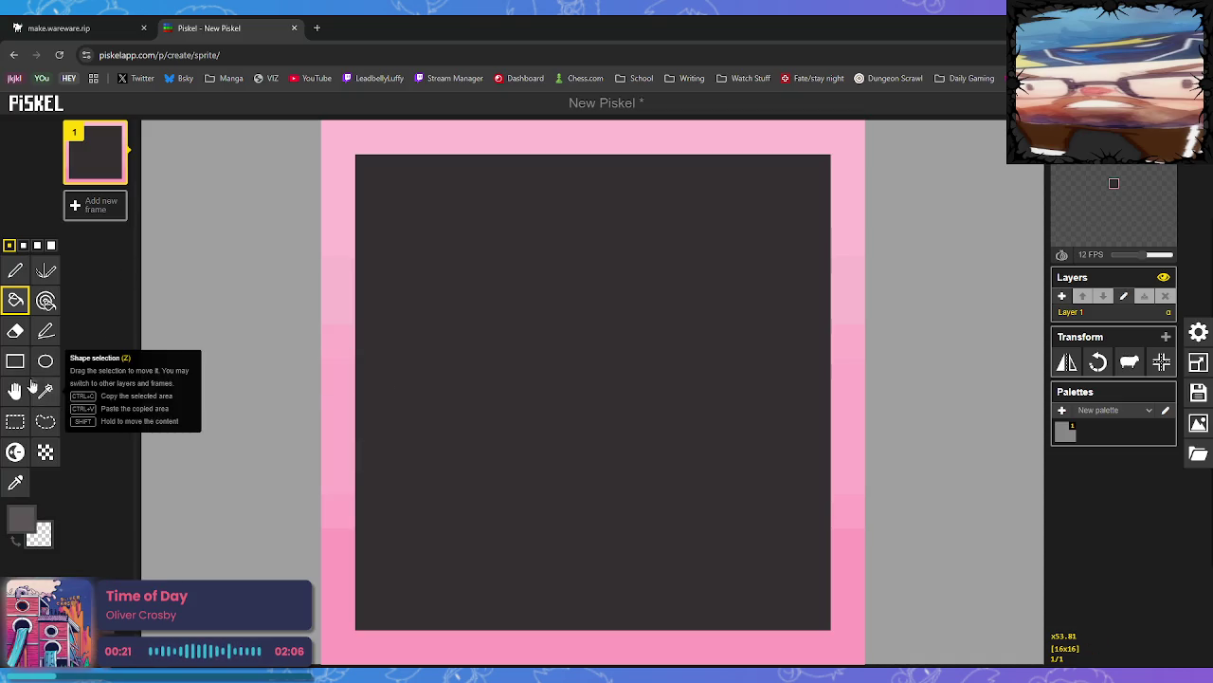
pyautogui.click(438, 307)
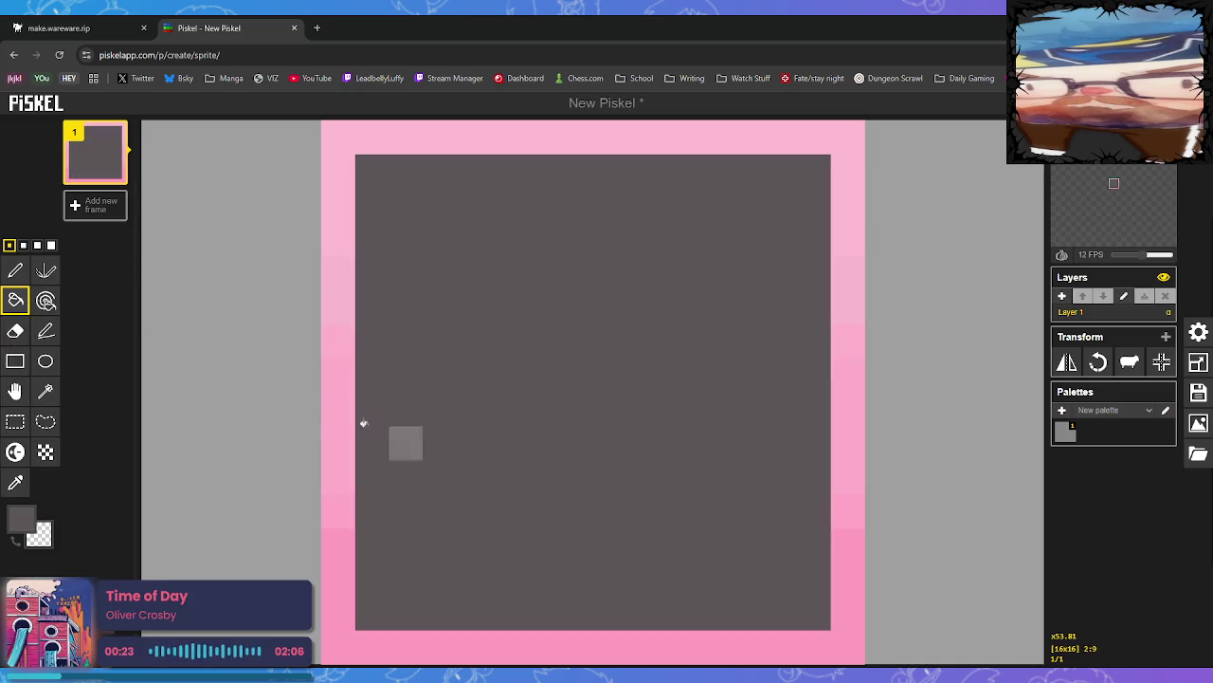
pyautogui.click(22, 517)
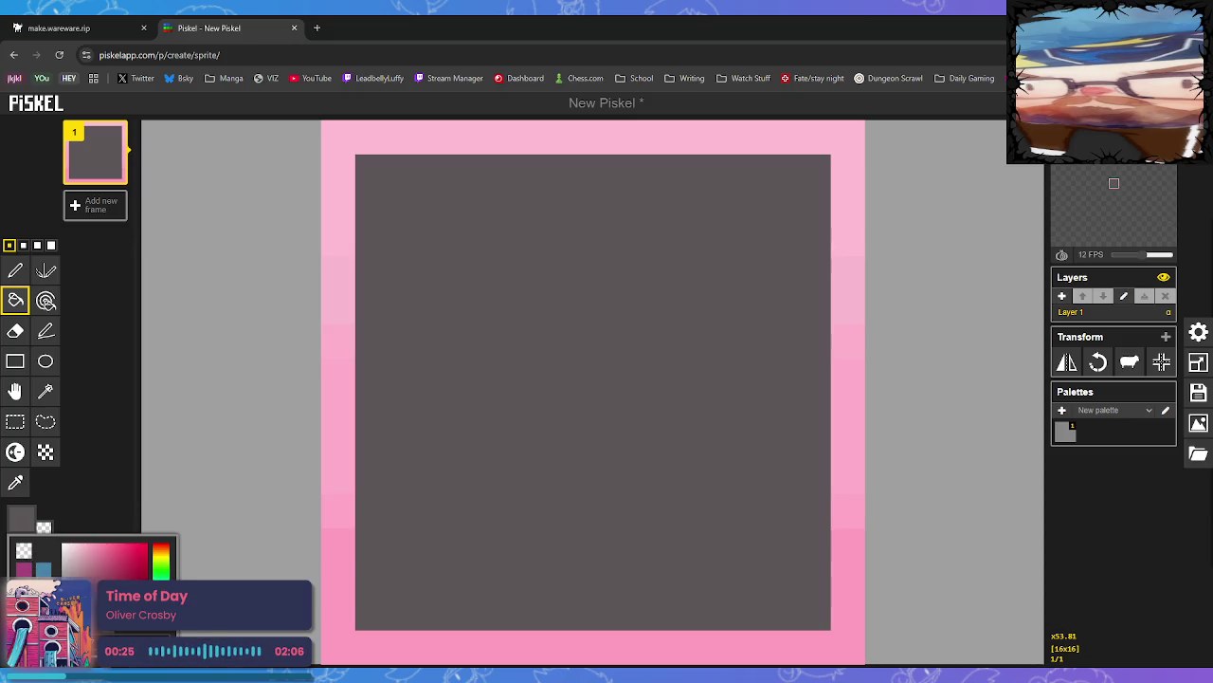
pyautogui.click(63, 571)
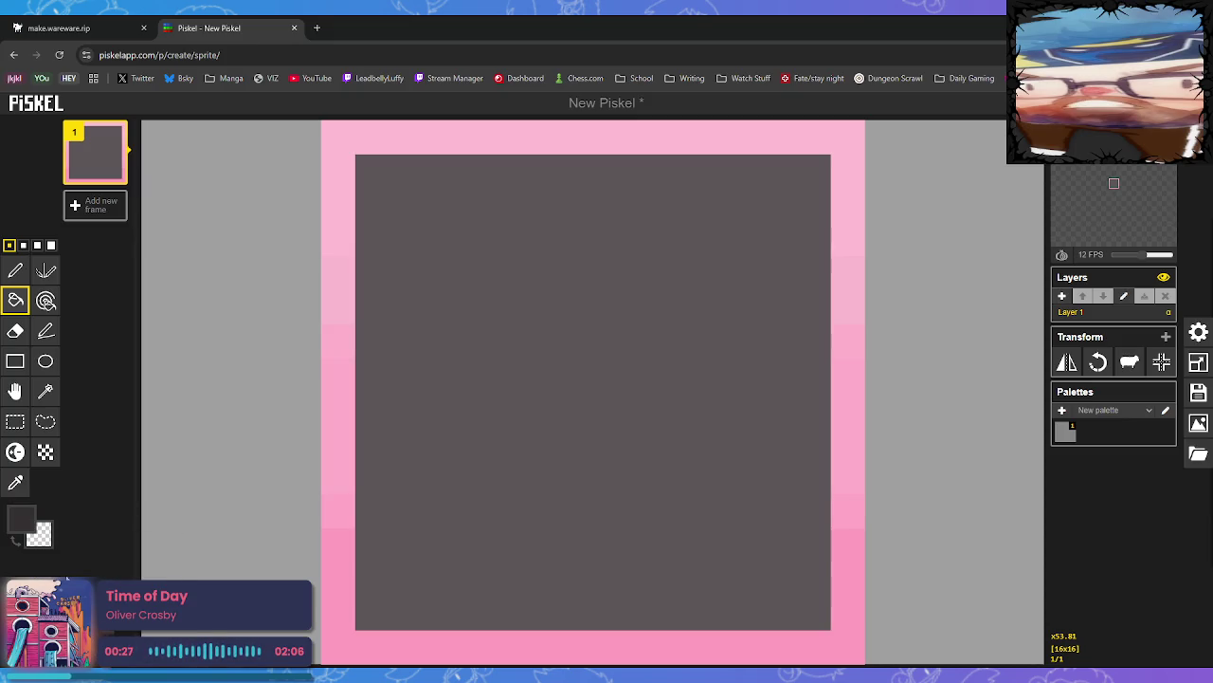
pyautogui.click(15, 270)
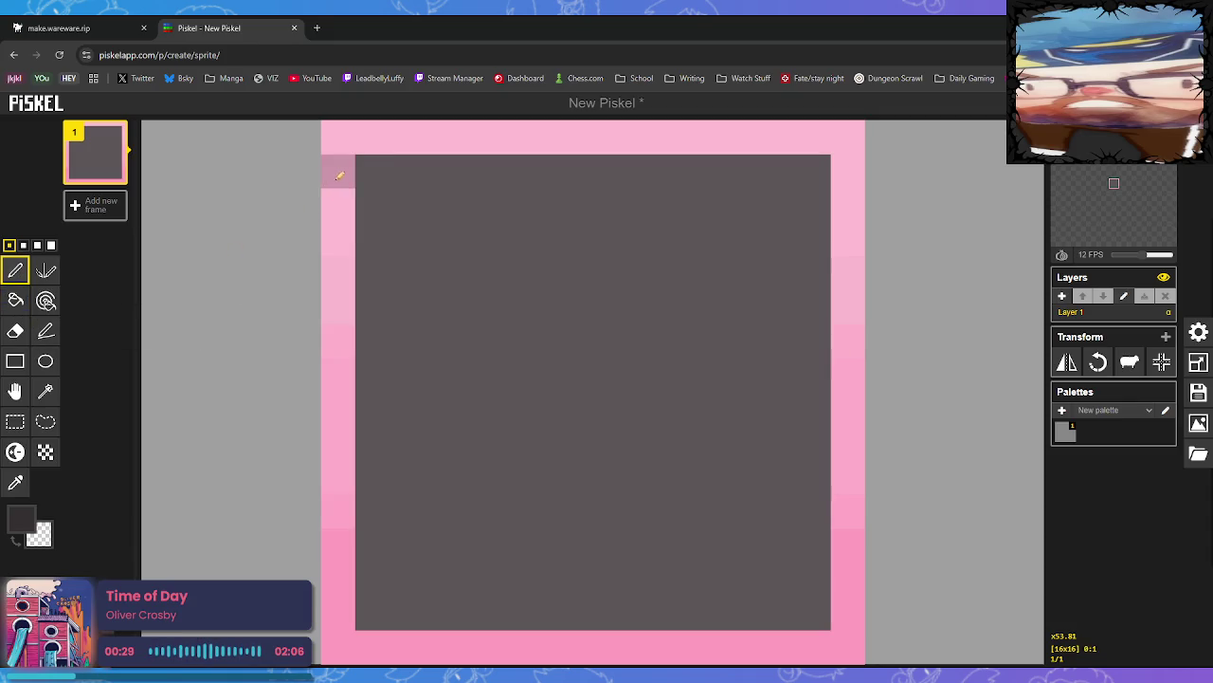
pyautogui.click(372, 172)
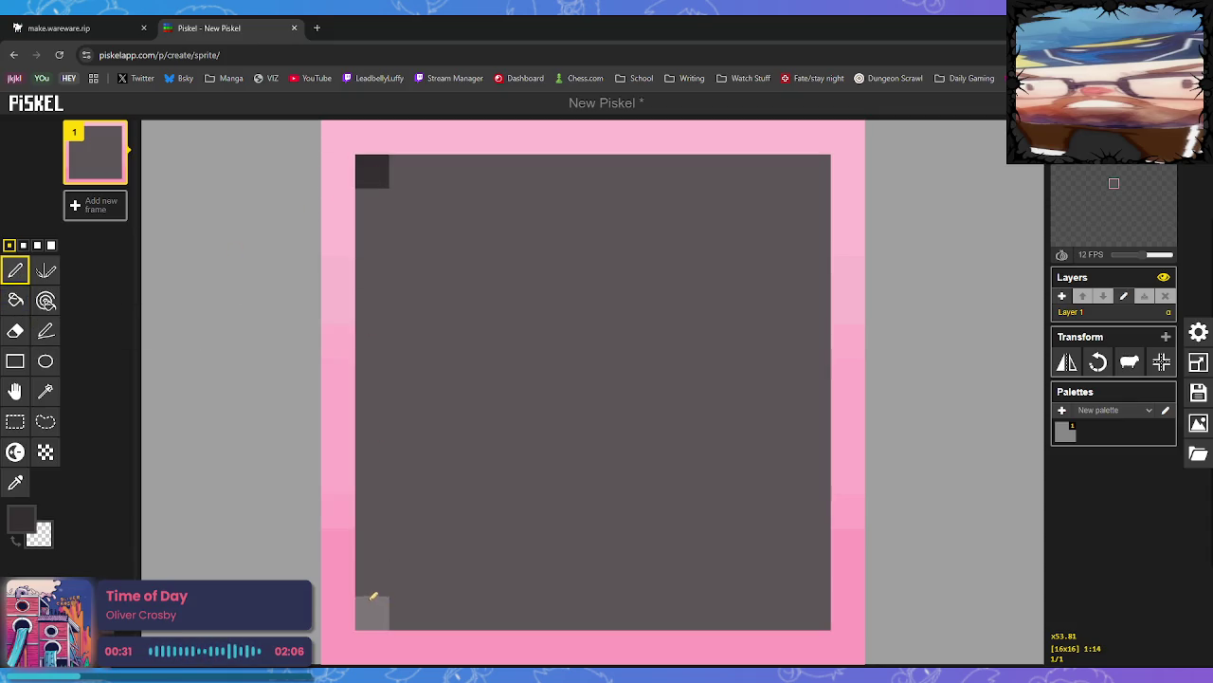
# Draw dark grey left, top and right edges plus a divider across the fourth row
pyautogui.click(21, 517)
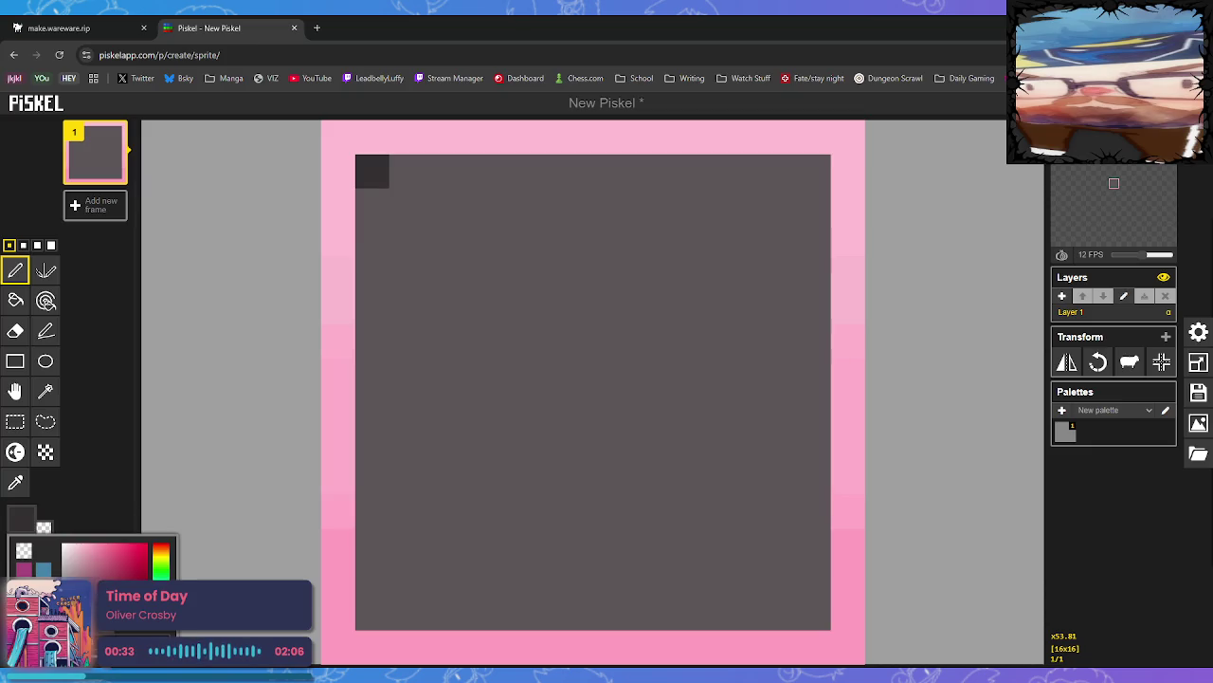
pyautogui.click(370, 204)
pyautogui.moveTo(379, 199)
pyautogui.mouseDown()
pyautogui.moveTo(368, 585)
pyautogui.moveTo(423, 607)
pyautogui.moveTo(807, 610)
pyautogui.mouseUp()
pyautogui.moveTo(401, 168); pyautogui.dragTo(802, 180)
pyautogui.moveTo(814, 581)
pyautogui.mouseDown()
pyautogui.moveTo(829, 234)
pyautogui.moveTo(814, 201)
pyautogui.mouseUp()
pyautogui.moveTo(401, 273); pyautogui.dragTo(791, 273)
pyautogui.click(45, 360)
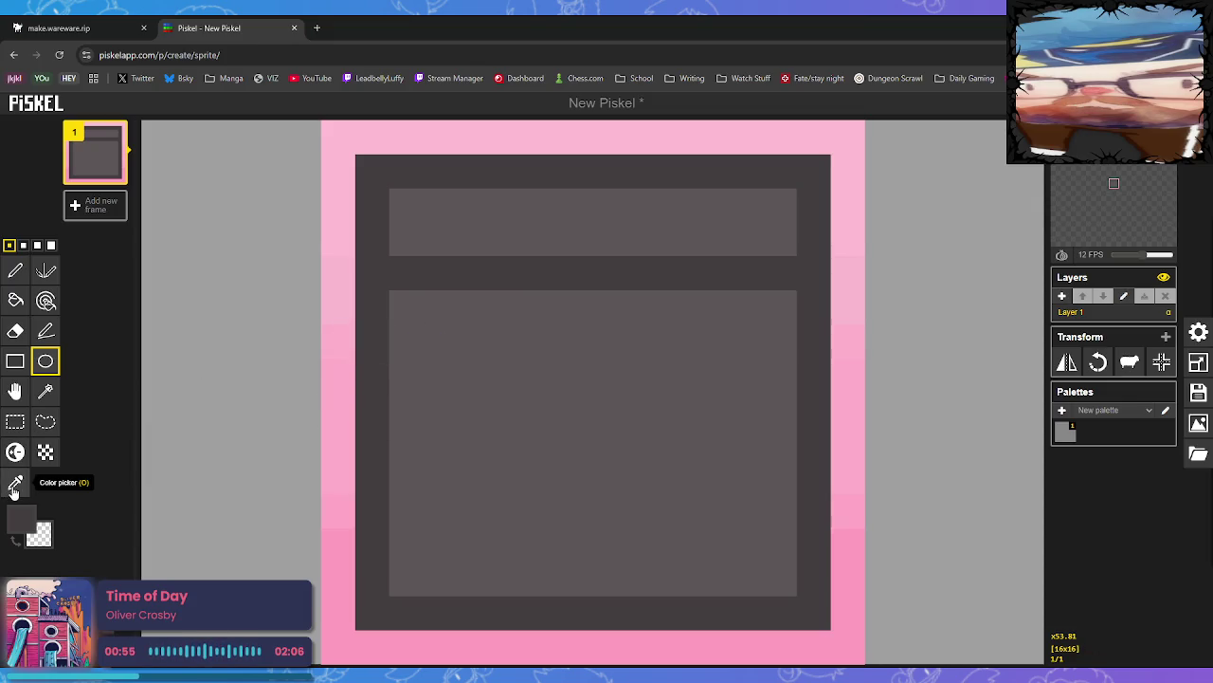
# Move the dark divider down one row, repainting the old row light grey
pyautogui.click(16, 272)
pyautogui.moveTo(402, 307); pyautogui.dragTo(794, 307)
pyautogui.click(15, 482)
pyautogui.click(407, 238)
pyautogui.click(17, 272)
pyautogui.moveTo(406, 273)
pyautogui.mouseDown()
pyautogui.moveTo(736, 260)
pyautogui.moveTo(785, 273)
pyautogui.mouseUp()
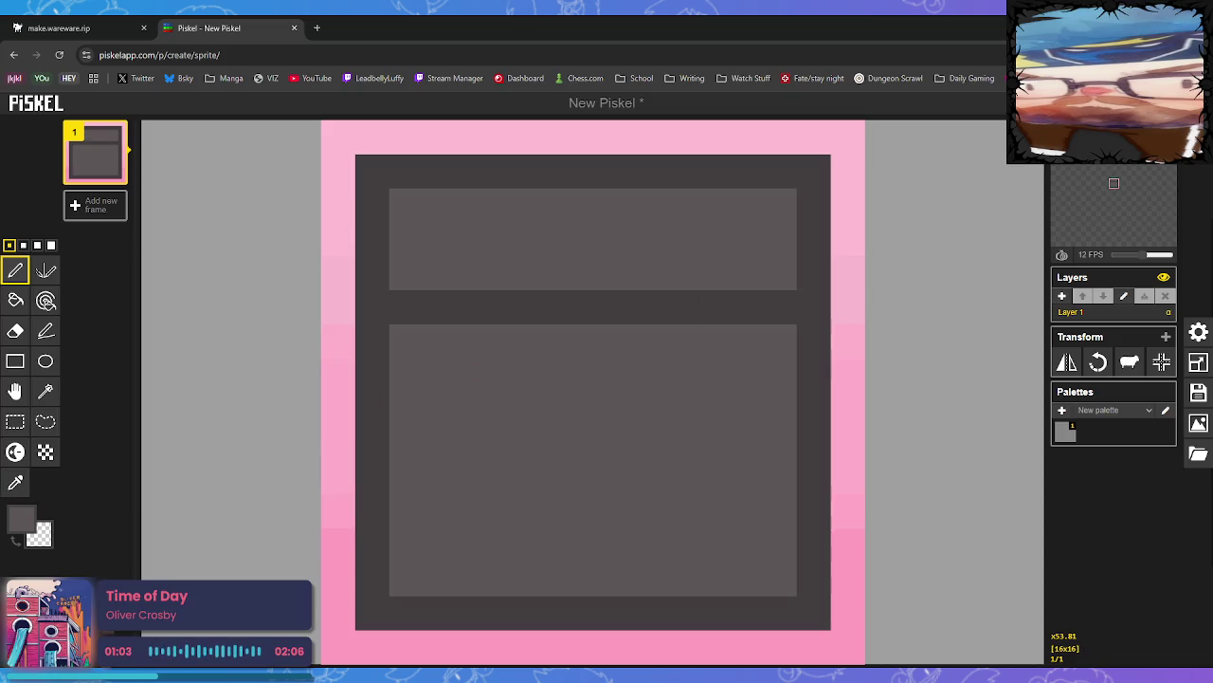
# Sample the dark grey and draw the window's top edge in the lower panel
pyautogui.click(15, 481)
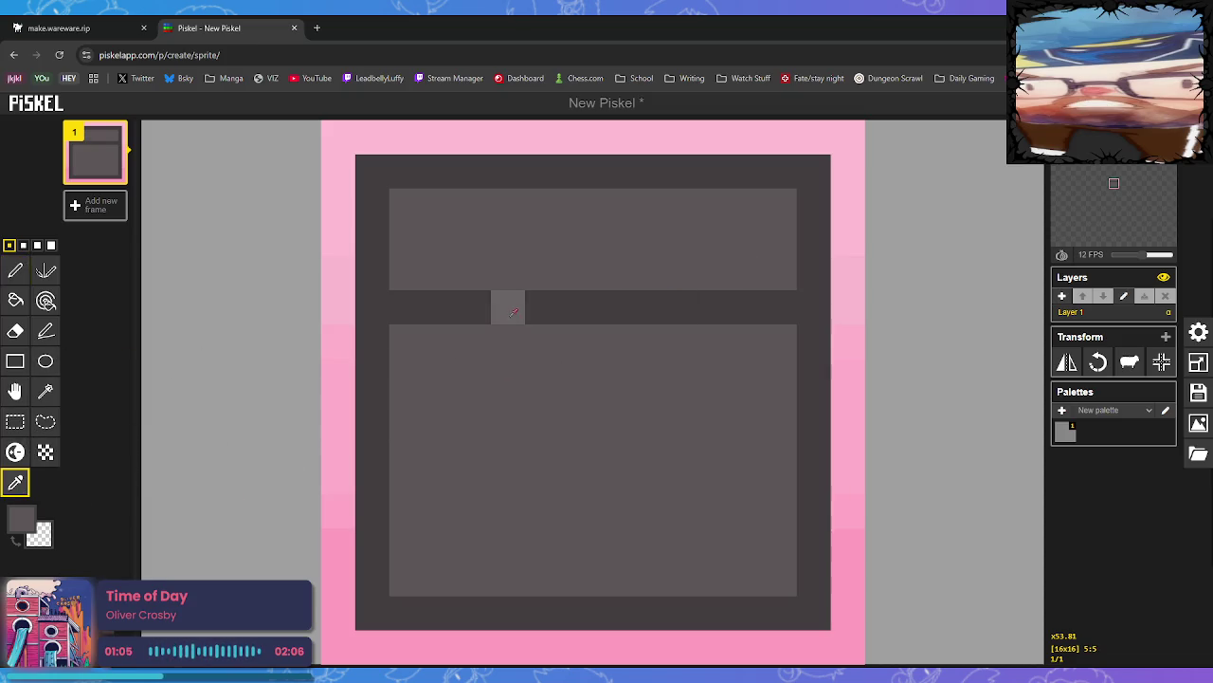
pyautogui.click(508, 307)
pyautogui.click(15, 271)
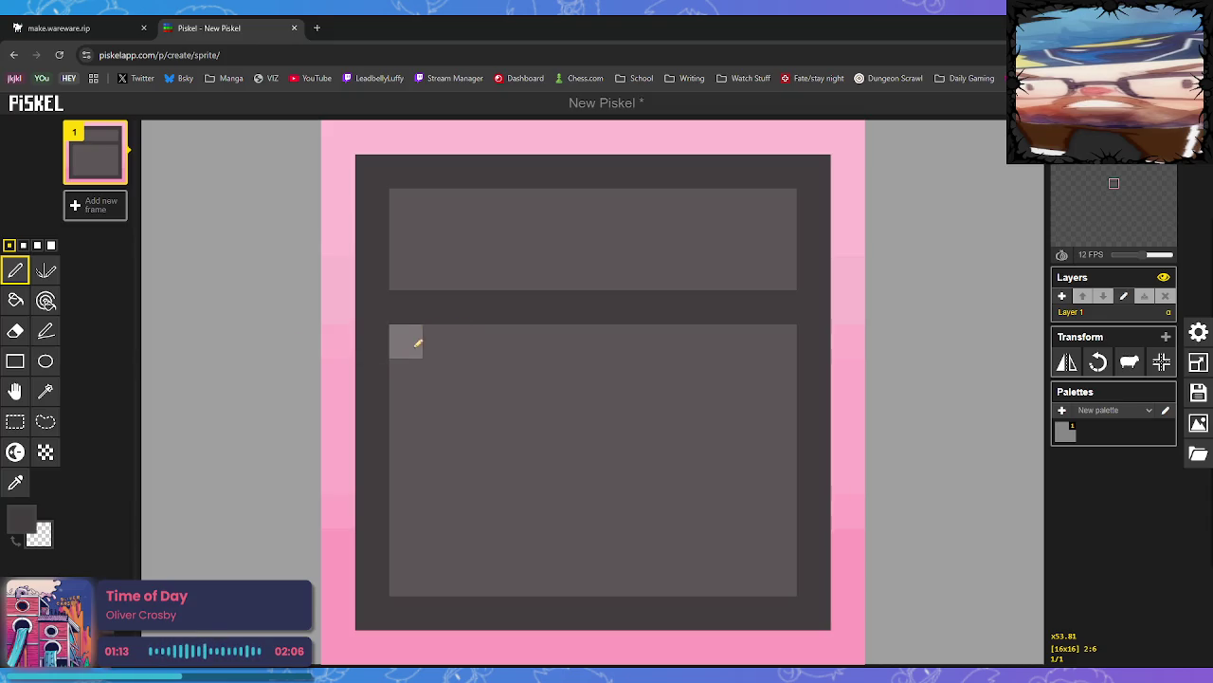
pyautogui.moveTo(438, 370); pyautogui.dragTo(726, 364)
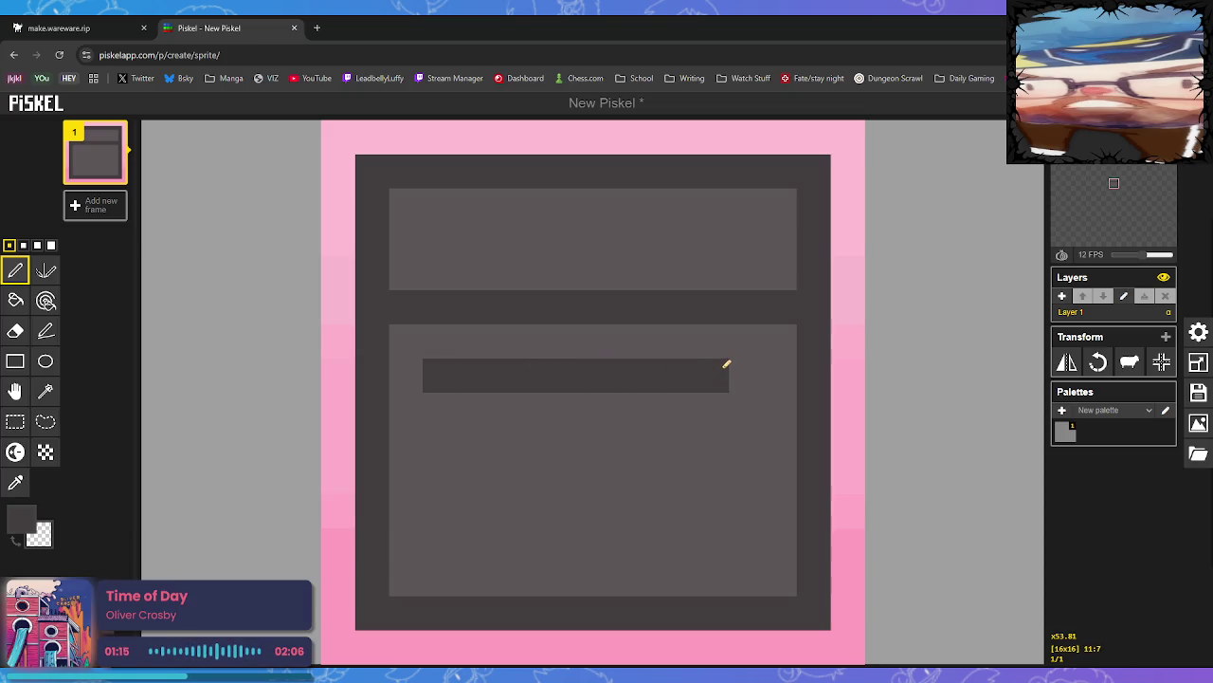
pyautogui.click(746, 374)
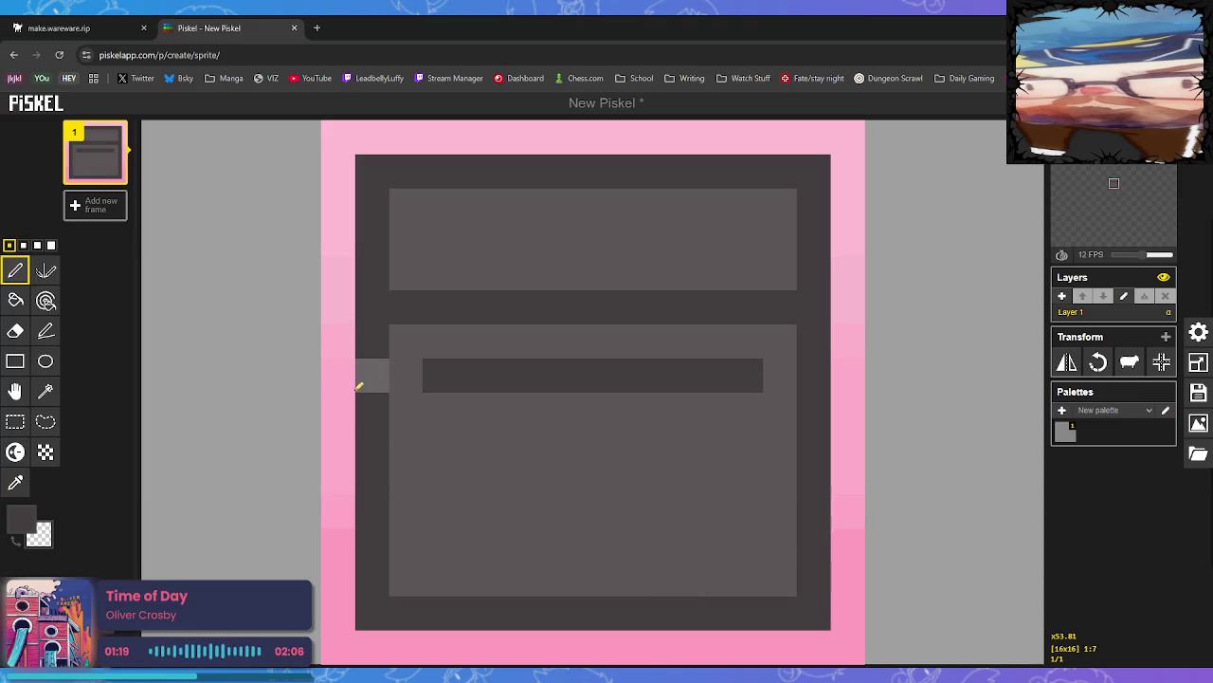
# Dot four dark knobs across the upper panel and draw the window's left side
pyautogui.click(440, 233)
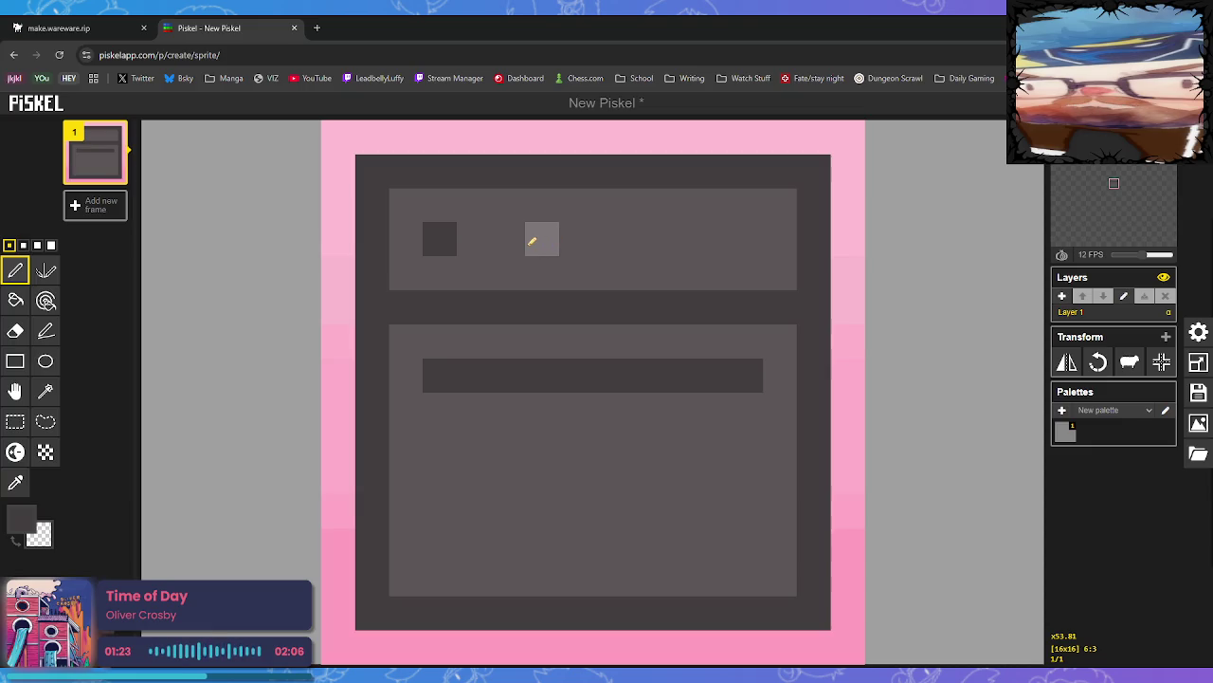
pyautogui.click(542, 240)
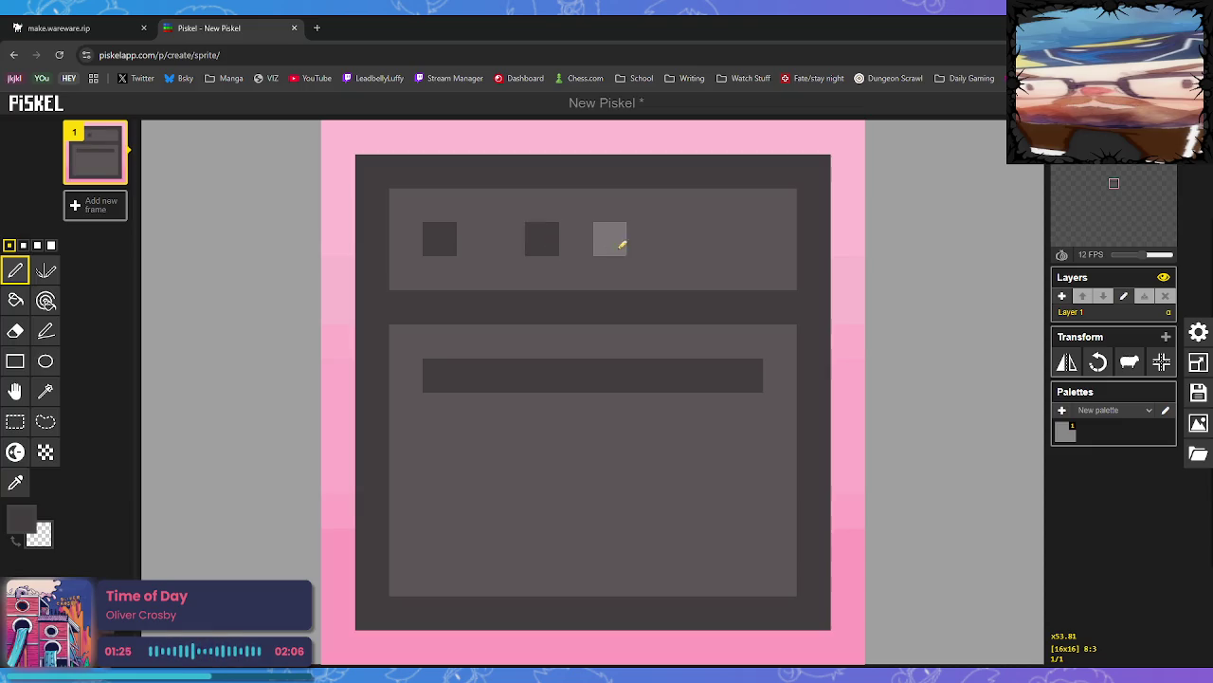
pyautogui.click(643, 239)
pyautogui.click(747, 239)
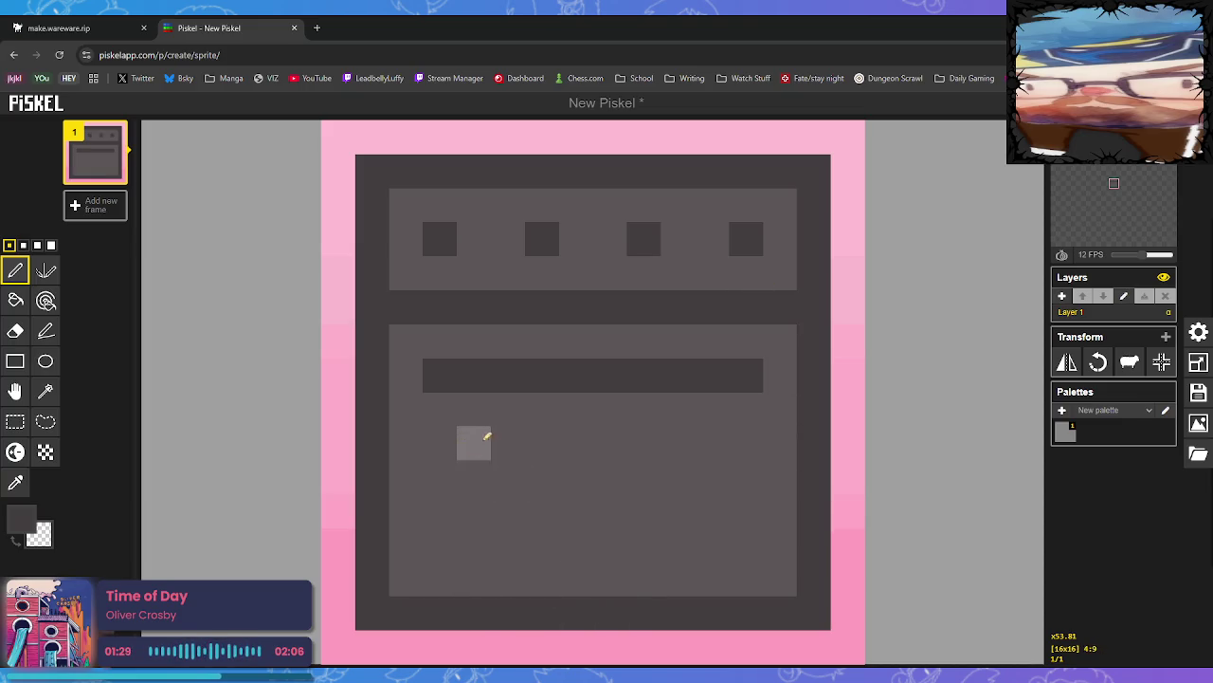
pyautogui.moveTo(440, 410)
pyautogui.mouseDown()
pyautogui.moveTo(453, 536)
pyautogui.moveTo(593, 537)
pyautogui.moveTo(726, 531)
pyautogui.moveTo(750, 474)
pyautogui.moveTo(746, 406)
pyautogui.mouseUp()
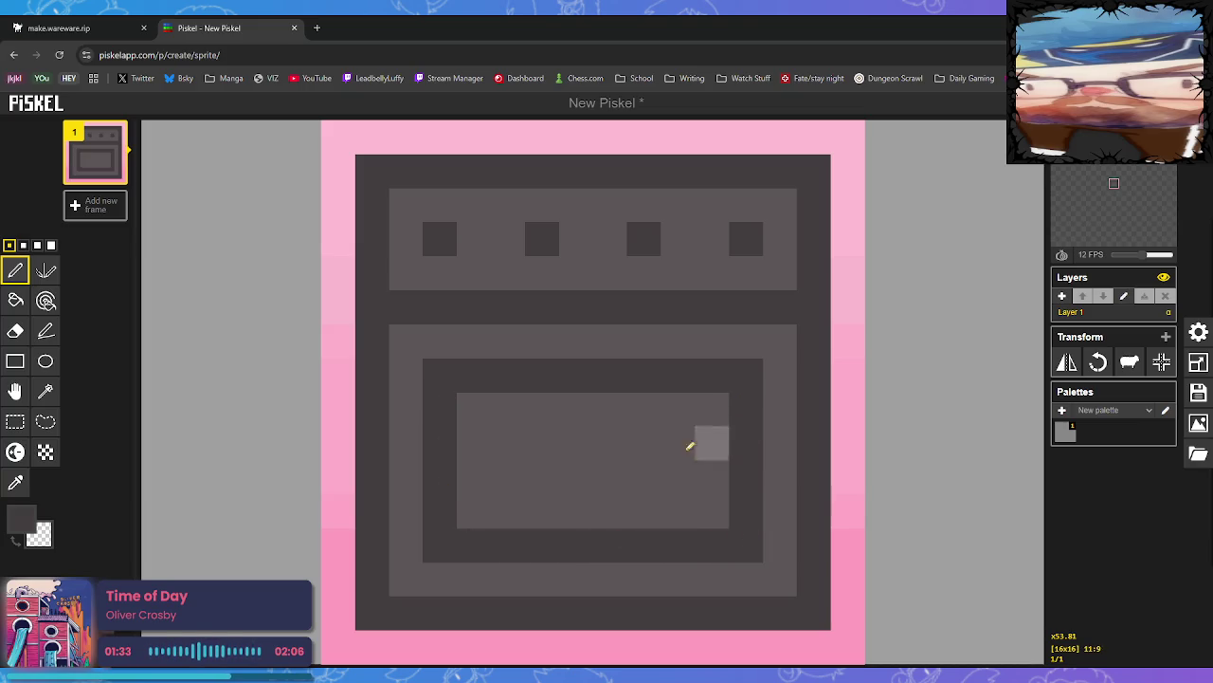
pyautogui.click(45, 452)
# Dither a checker pattern over the window and set the main colour to lighter grey
pyautogui.moveTo(479, 406)
pyautogui.mouseDown()
pyautogui.moveTo(606, 455)
pyautogui.moveTo(566, 507)
pyautogui.moveTo(501, 411)
pyautogui.moveTo(675, 426)
pyautogui.moveTo(655, 504)
pyautogui.moveTo(639, 441)
pyautogui.moveTo(715, 471)
pyautogui.moveTo(512, 504)
pyautogui.mouseUp()
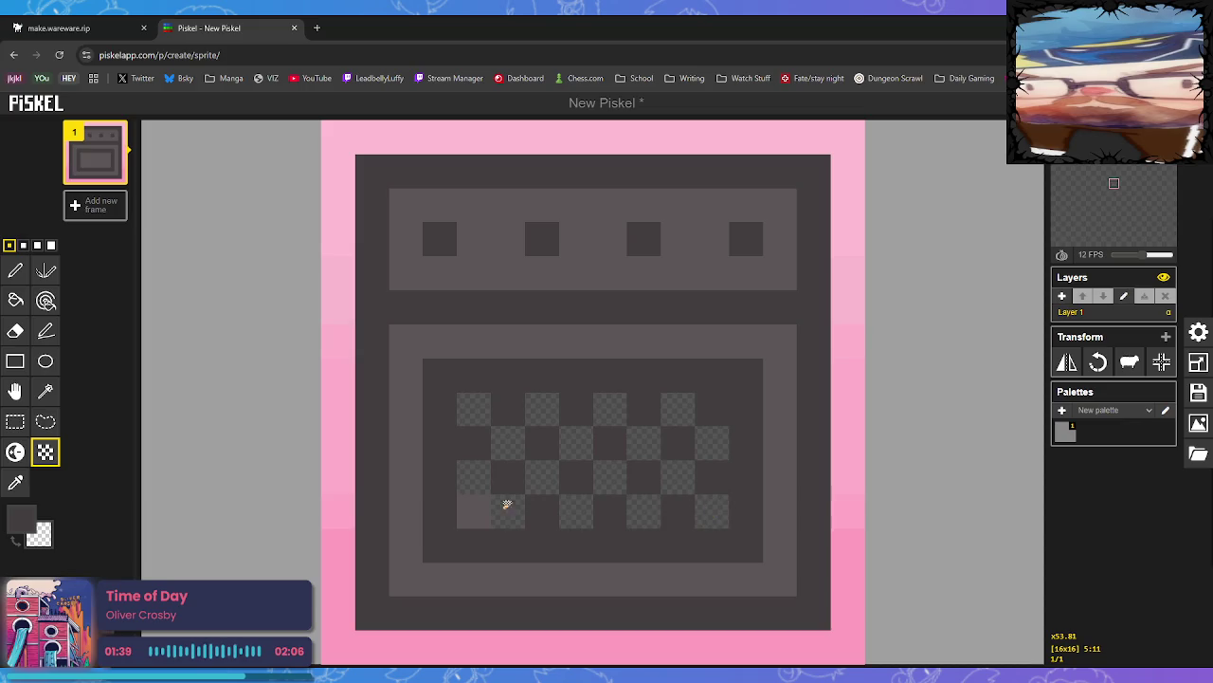
pyautogui.click(15, 483)
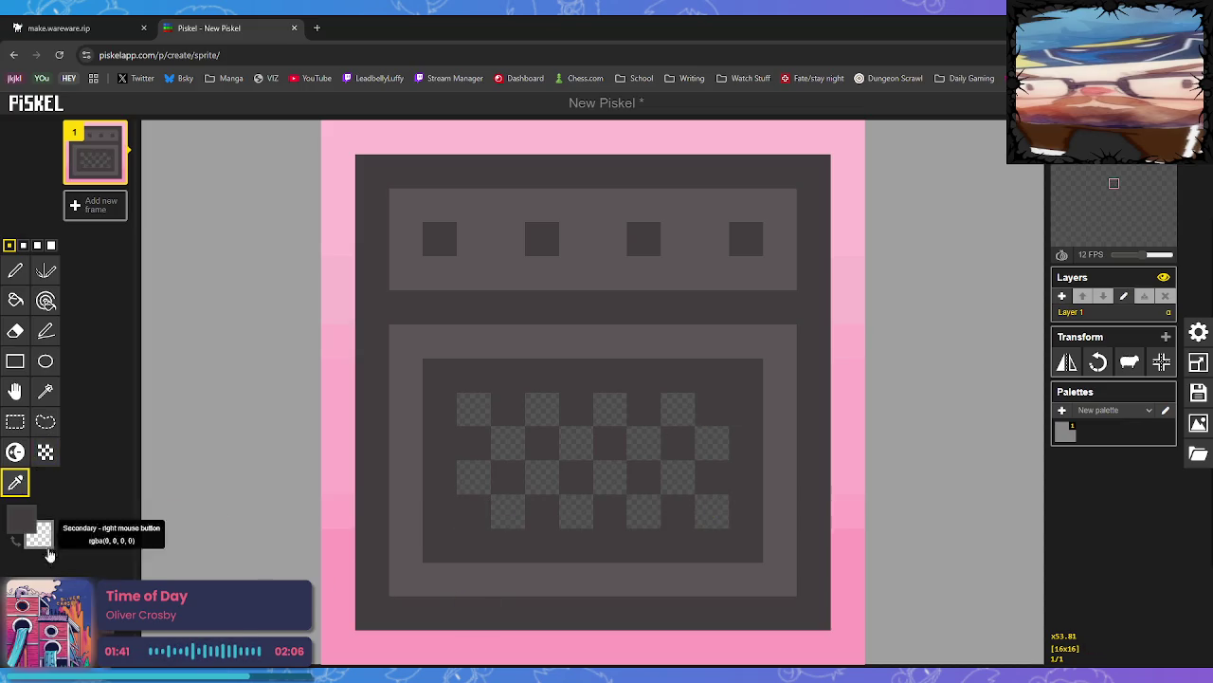
pyautogui.click(21, 516)
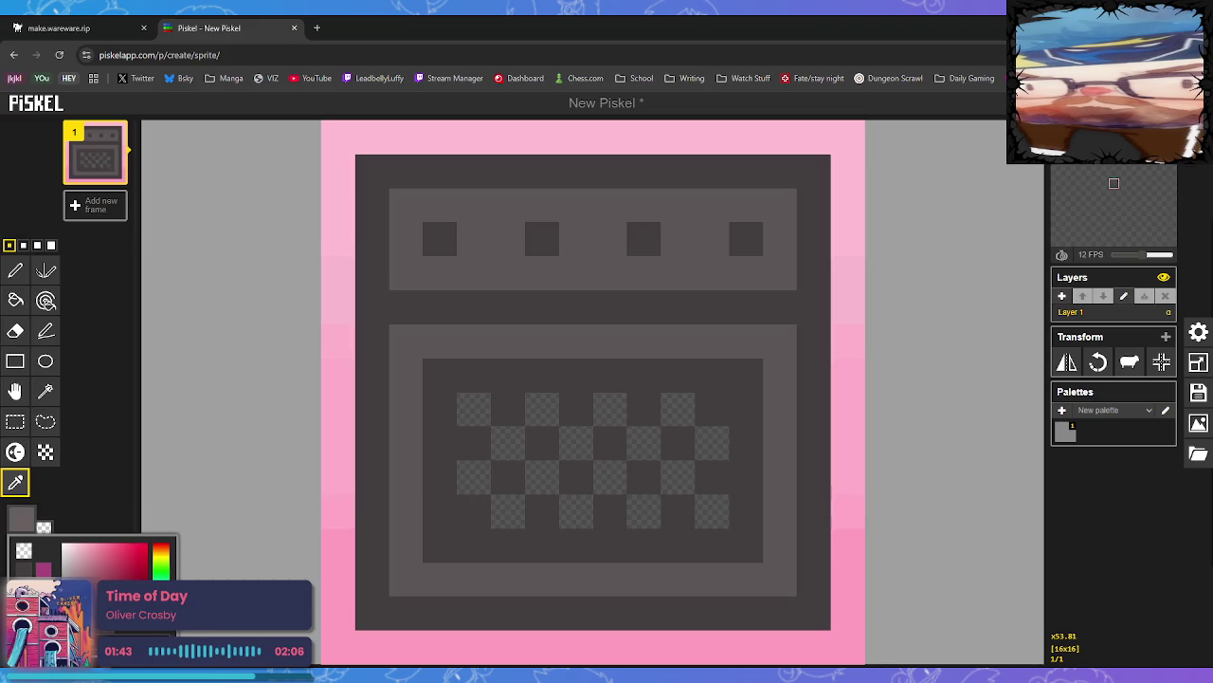
# Bucket-fill every transparent checker cell in the window light grey
pyautogui.click(15, 300)
pyautogui.click(479, 414)
pyautogui.click(503, 442)
pyautogui.click(474, 476)
pyautogui.click(508, 508)
pyautogui.click(548, 471)
pyautogui.click(574, 441)
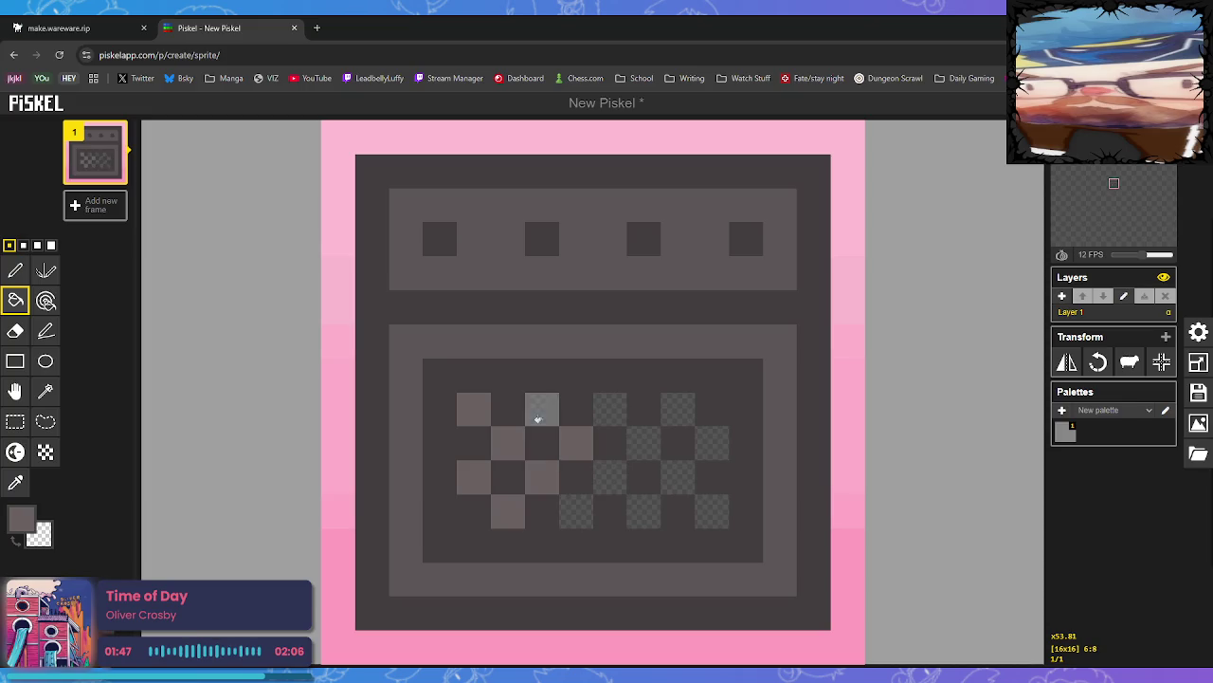
pyautogui.click(575, 510)
pyautogui.click(610, 476)
pyautogui.click(611, 409)
pyautogui.click(677, 443)
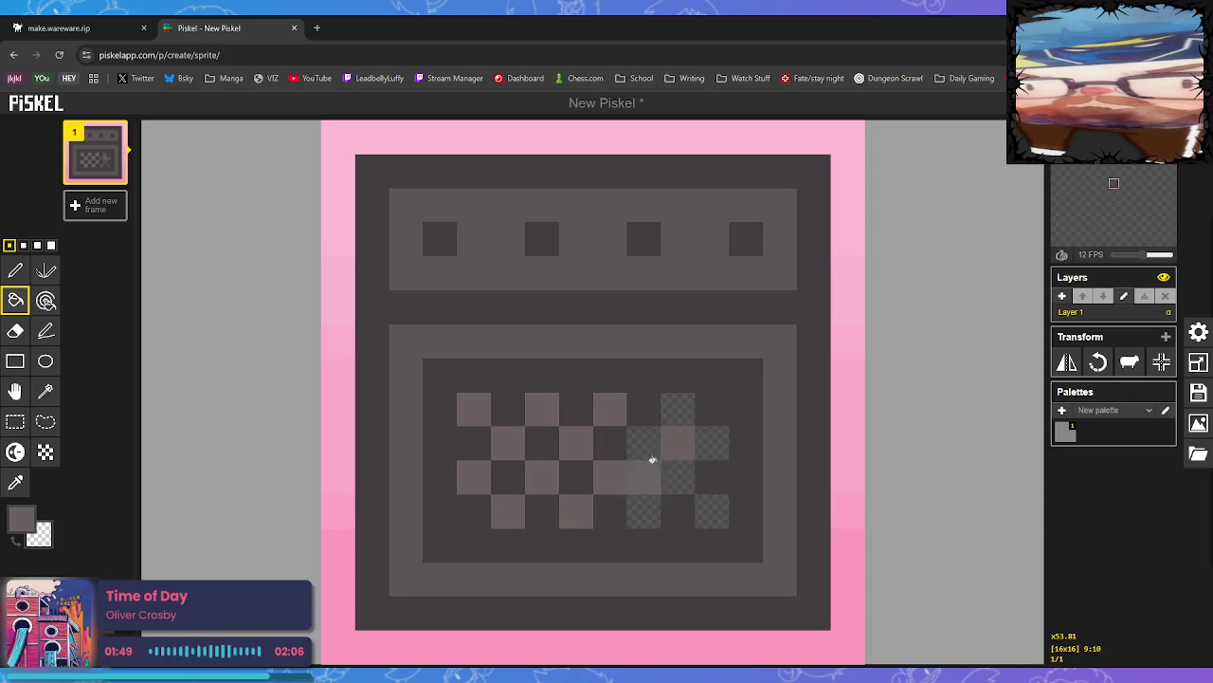
pyautogui.click(679, 478)
pyautogui.click(649, 510)
pyautogui.click(706, 507)
pyautogui.click(712, 444)
pyautogui.click(679, 409)
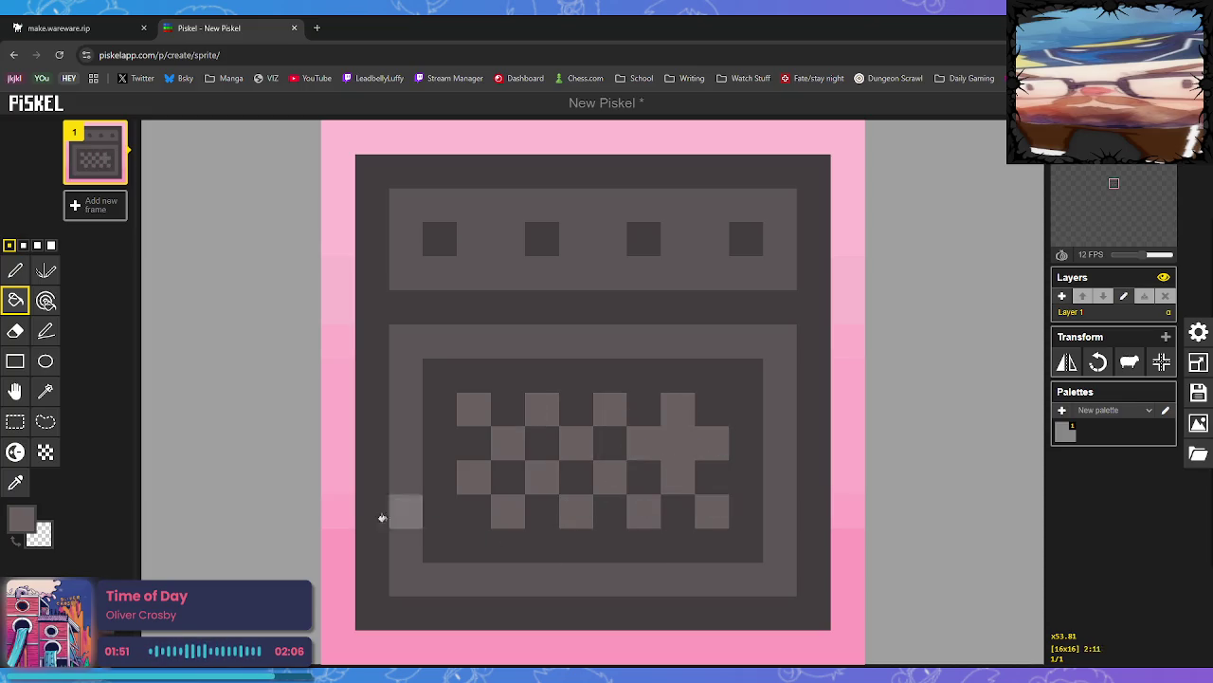
# Repaint one stray checker cell dark grey and return to the WareWare maker tab
pyautogui.click(16, 483)
pyautogui.click(478, 450)
pyautogui.click(15, 271)
pyautogui.click(678, 443)
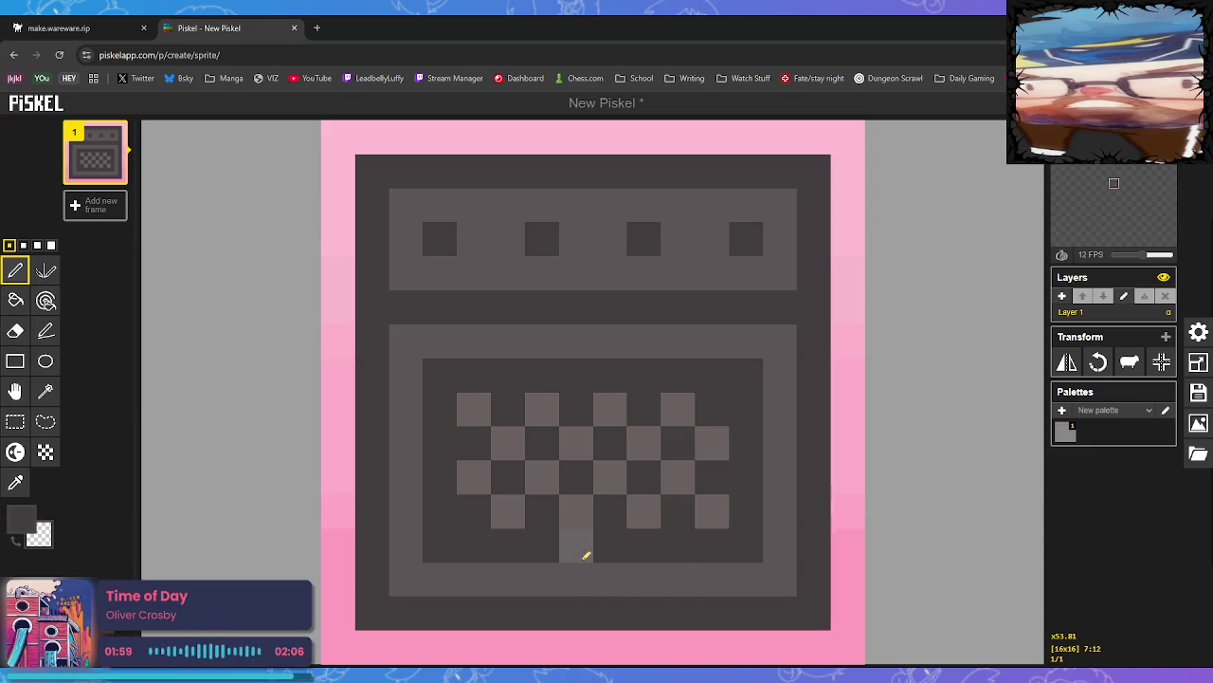
pyautogui.click(92, 21)
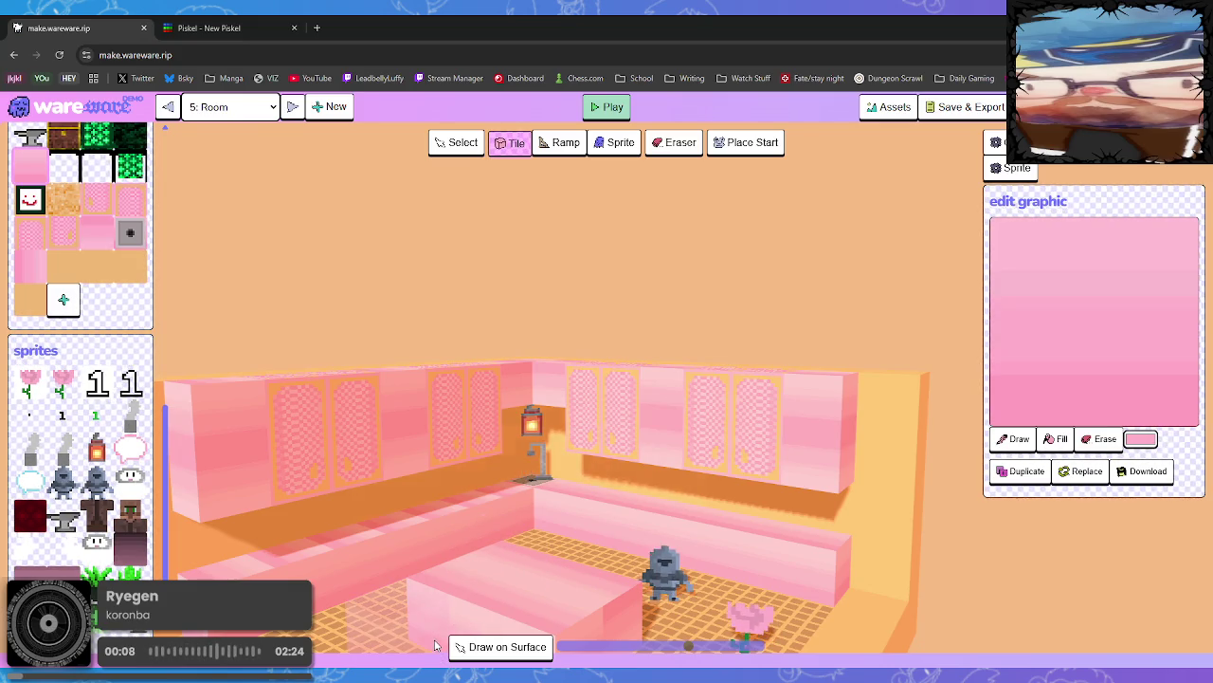
pyautogui.scroll(1, 436, 646)
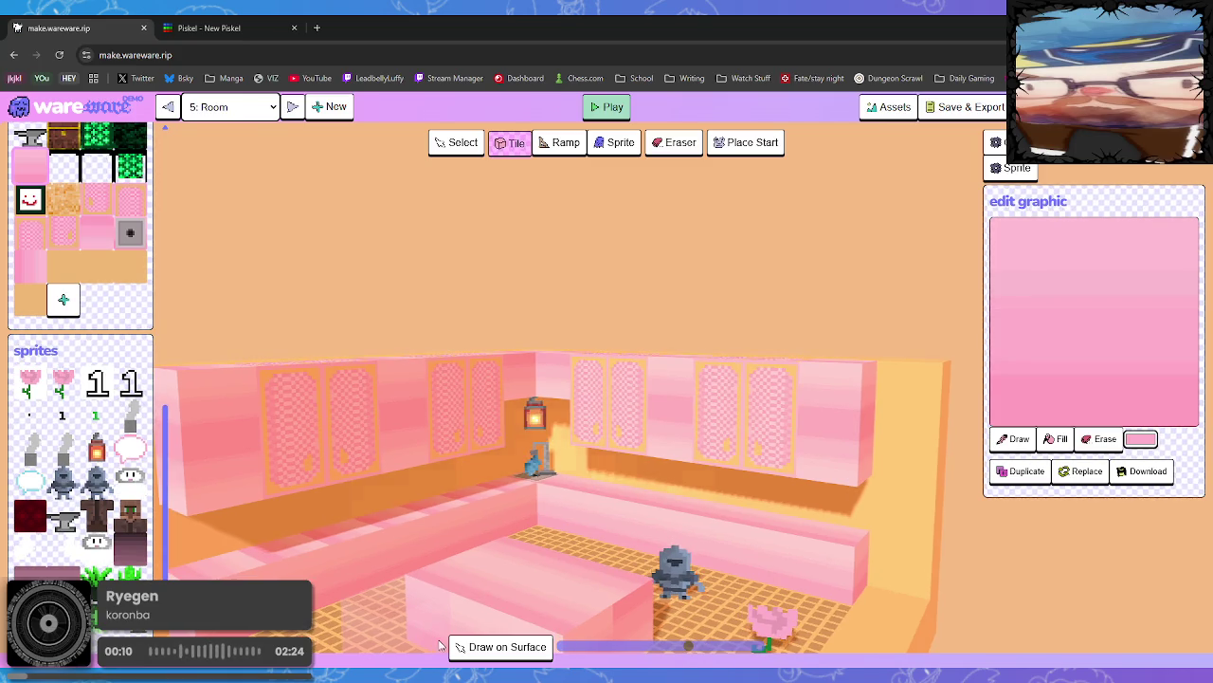
pyautogui.moveTo(729, 570); pyautogui.dragTo(813, 559)
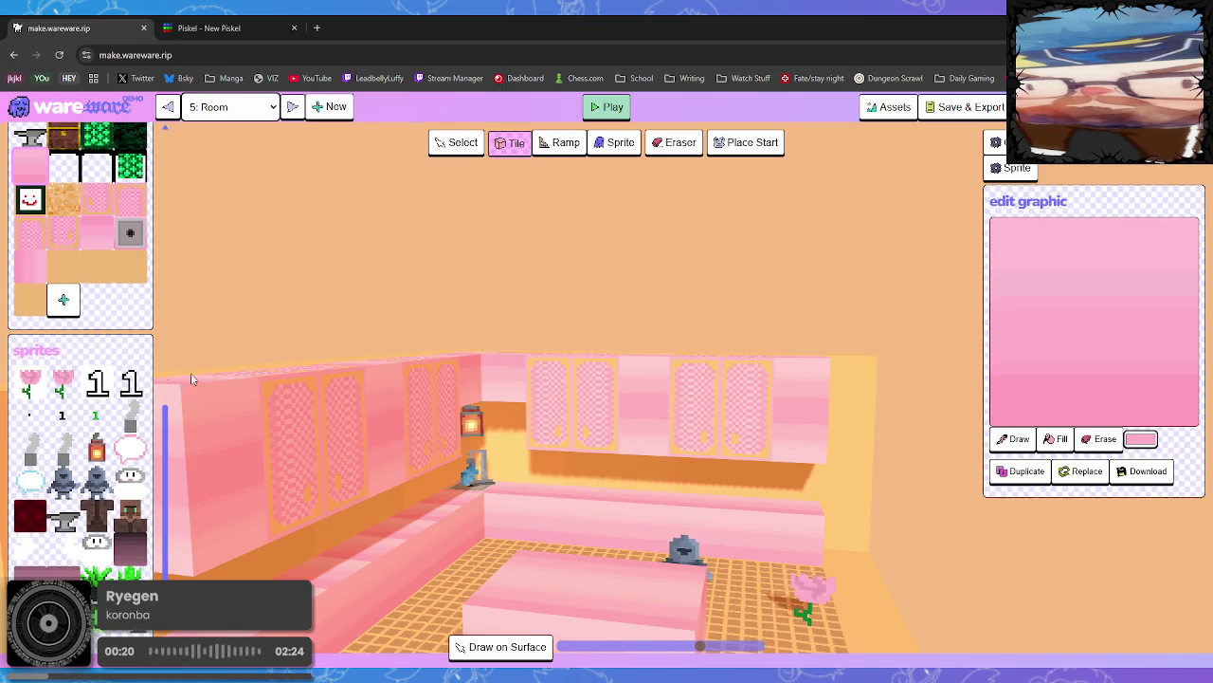
pyautogui.click(95, 199)
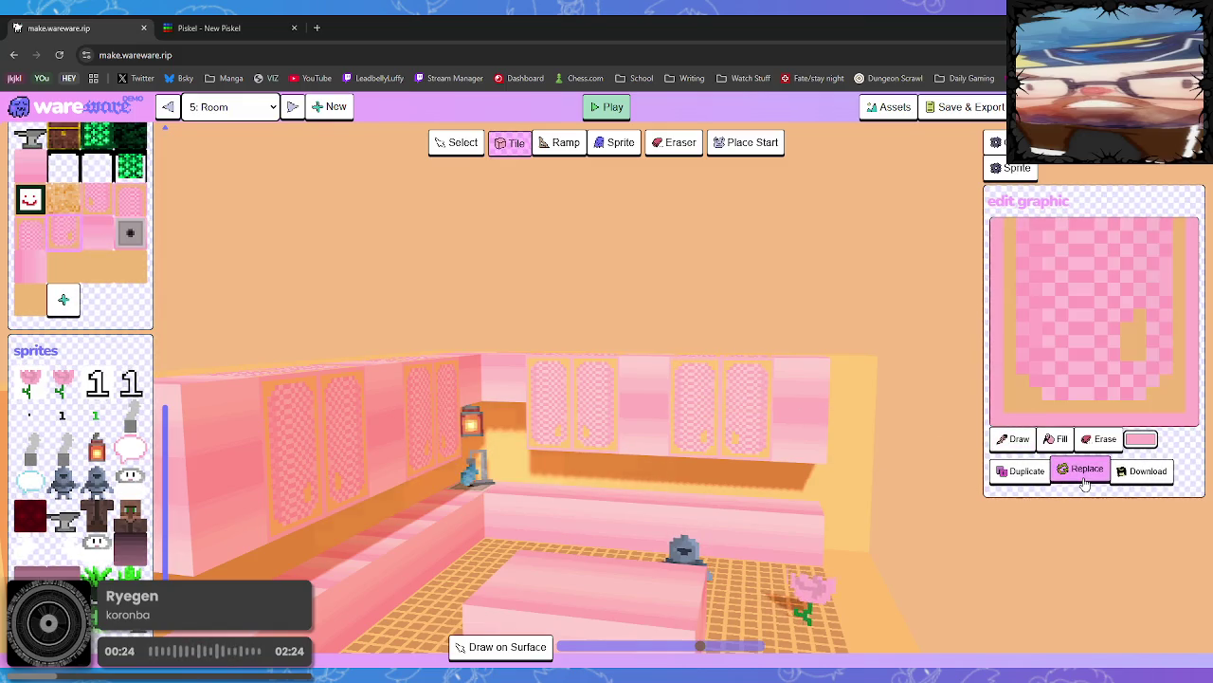
# Duplicate the checkered pink tile and start painting a tan border on the copy
pyautogui.click(1024, 472)
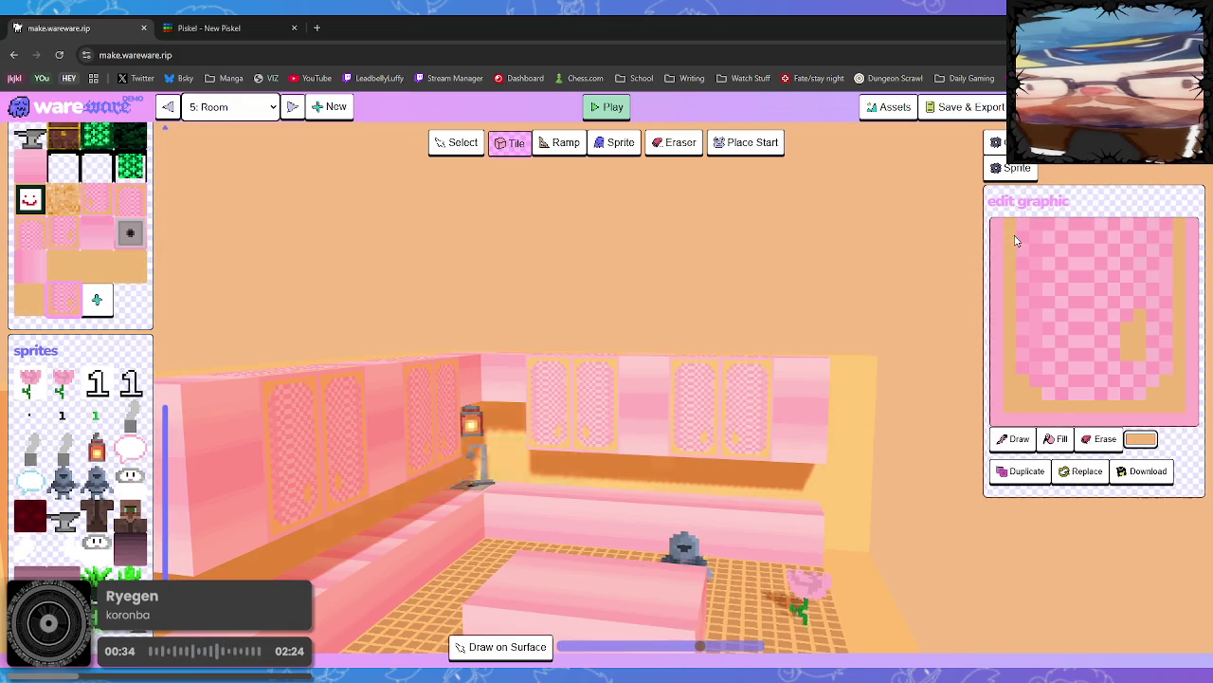
pyautogui.click(1024, 437)
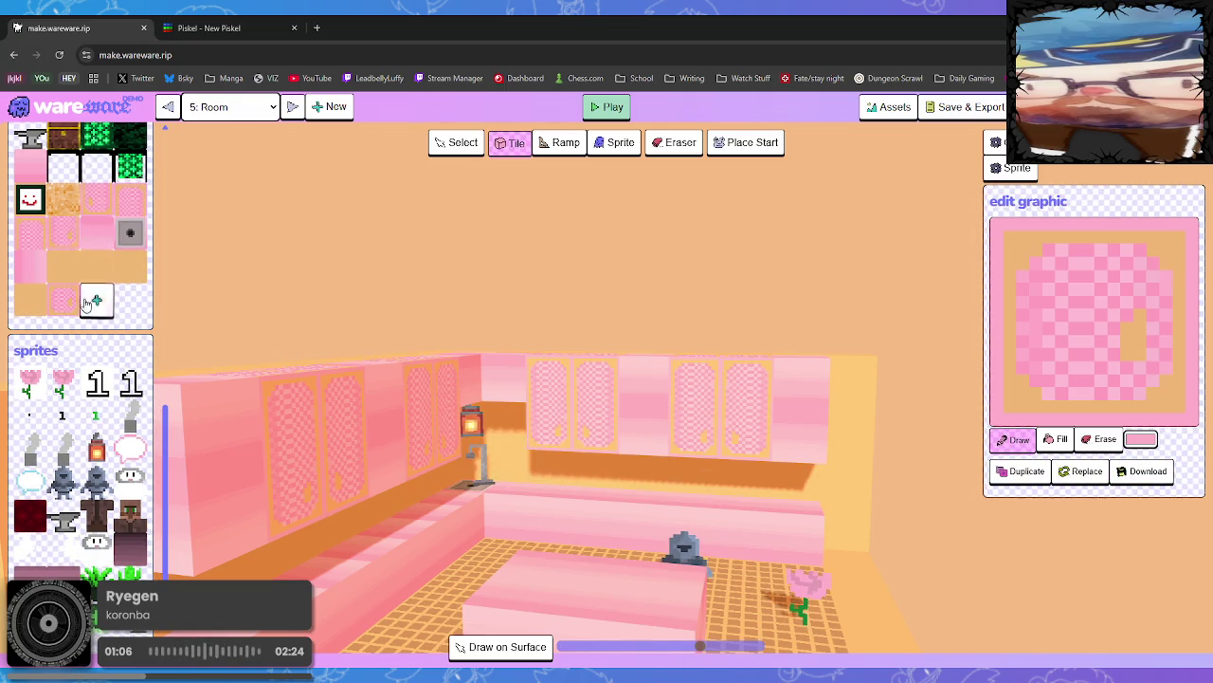
# Paint a tan border around the other checkered pink tile
pyautogui.click(95, 201)
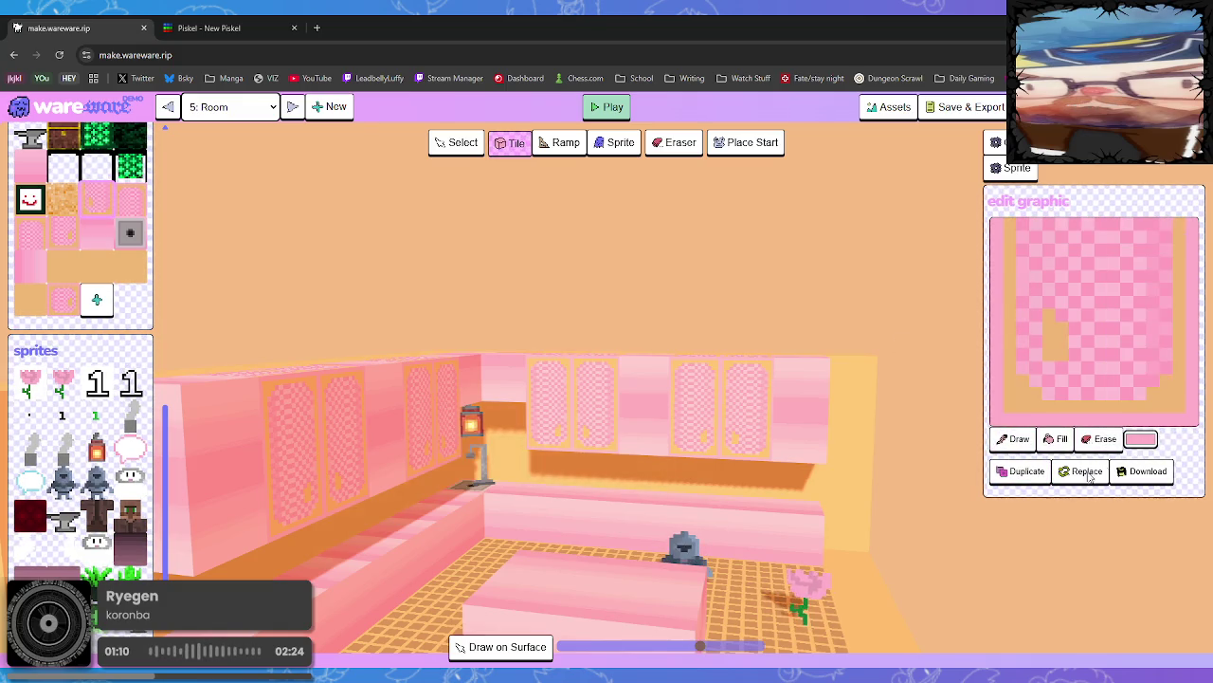
pyautogui.click(1010, 437)
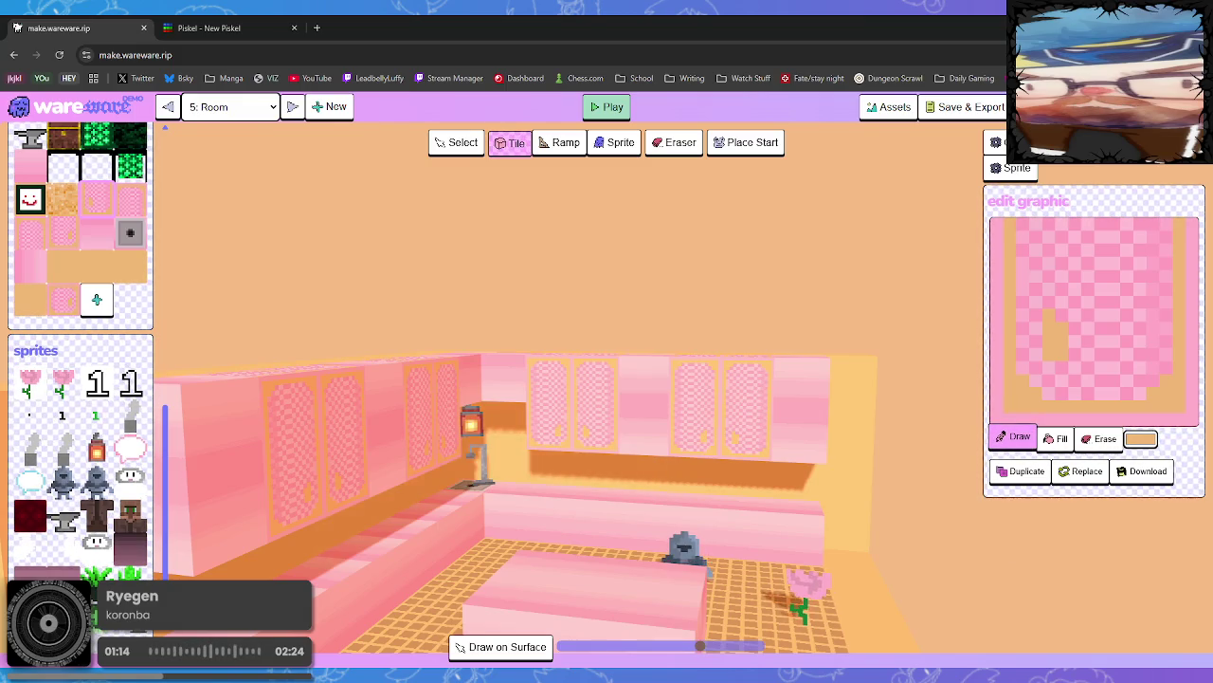
pyautogui.rightClick(1021, 386)
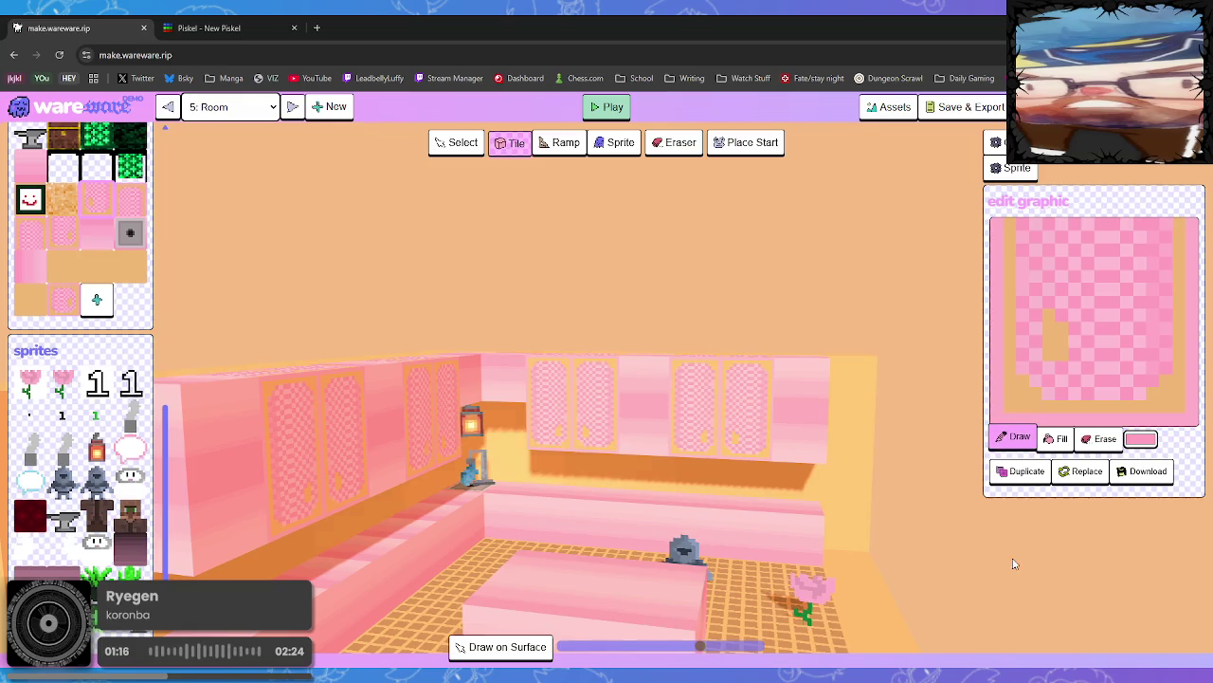
pyautogui.click(1013, 438)
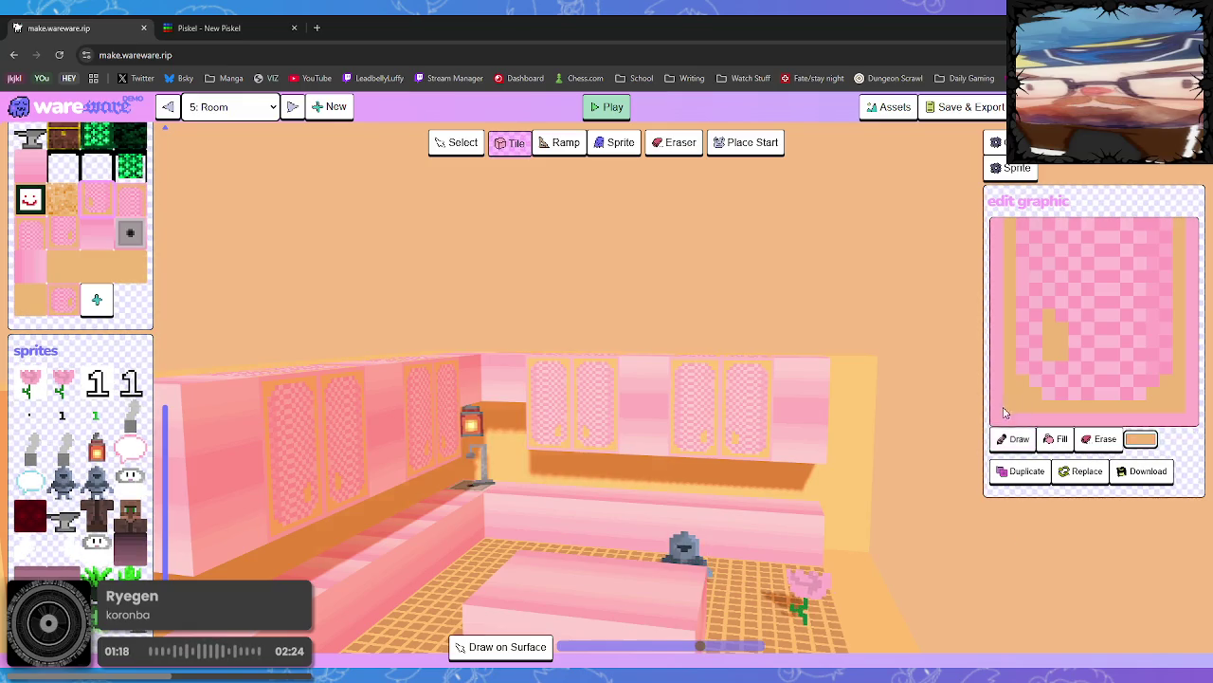
pyautogui.click(1013, 438)
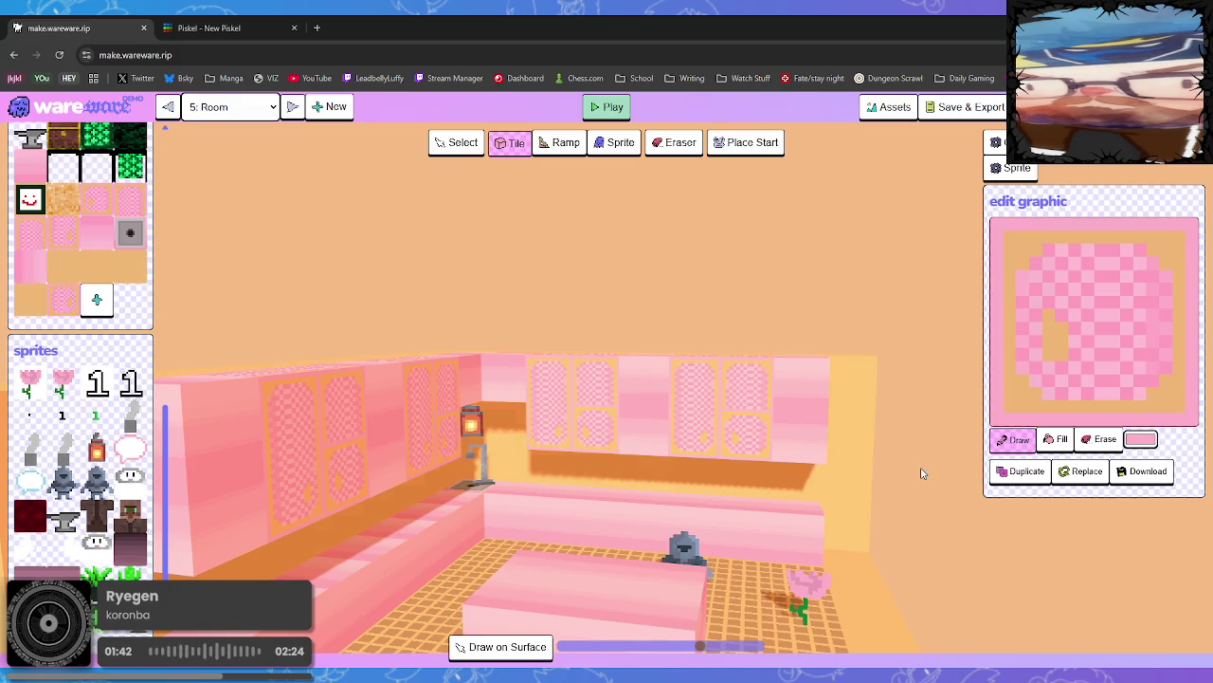
# Duplicate the bordered tile and select the bordered donut-pattern tile for replacing
pyautogui.click(1022, 471)
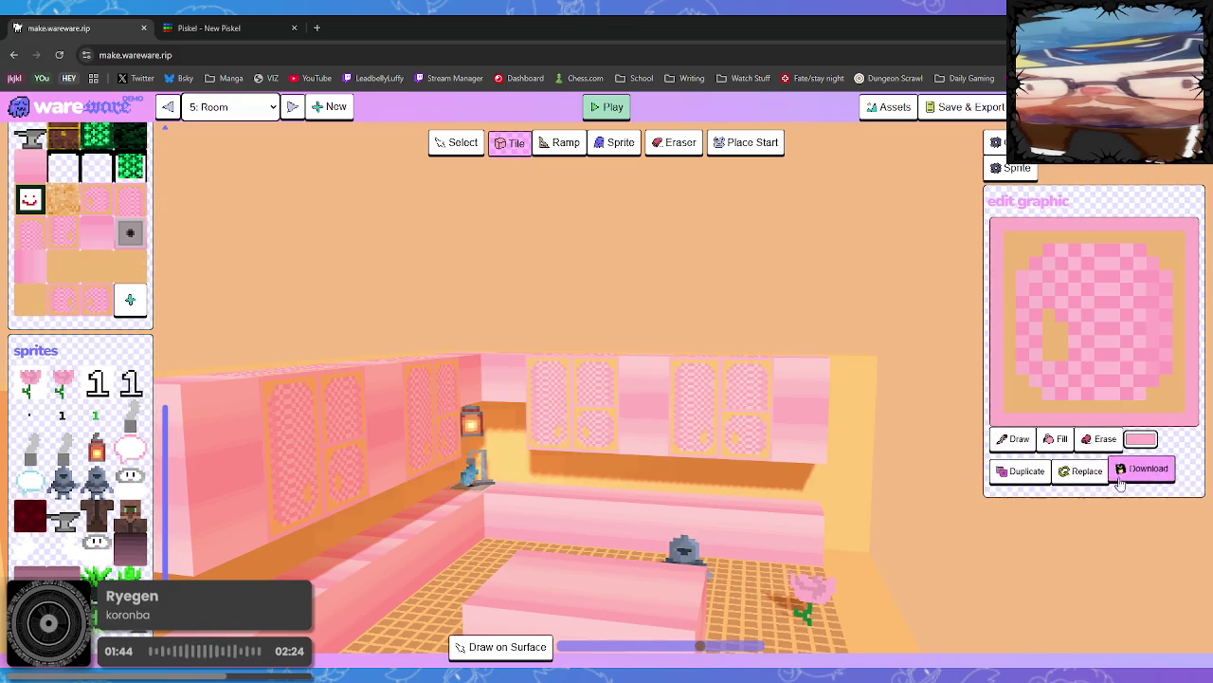
pyautogui.click(1087, 474)
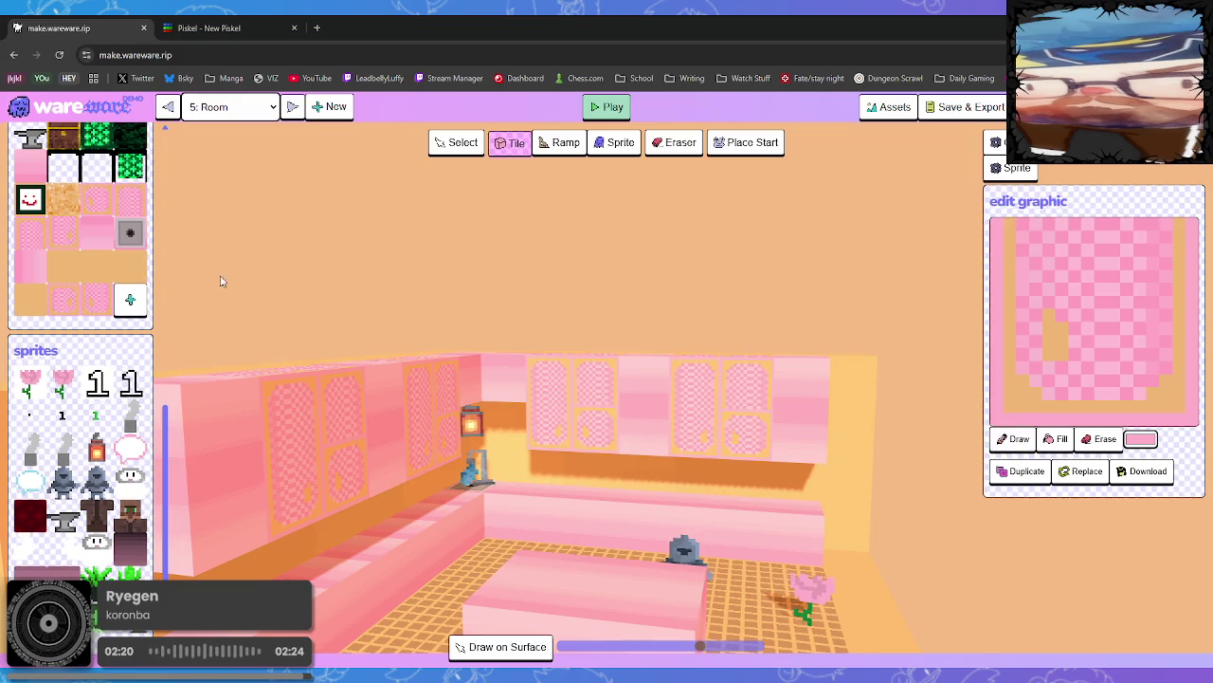
pyautogui.click(1067, 470)
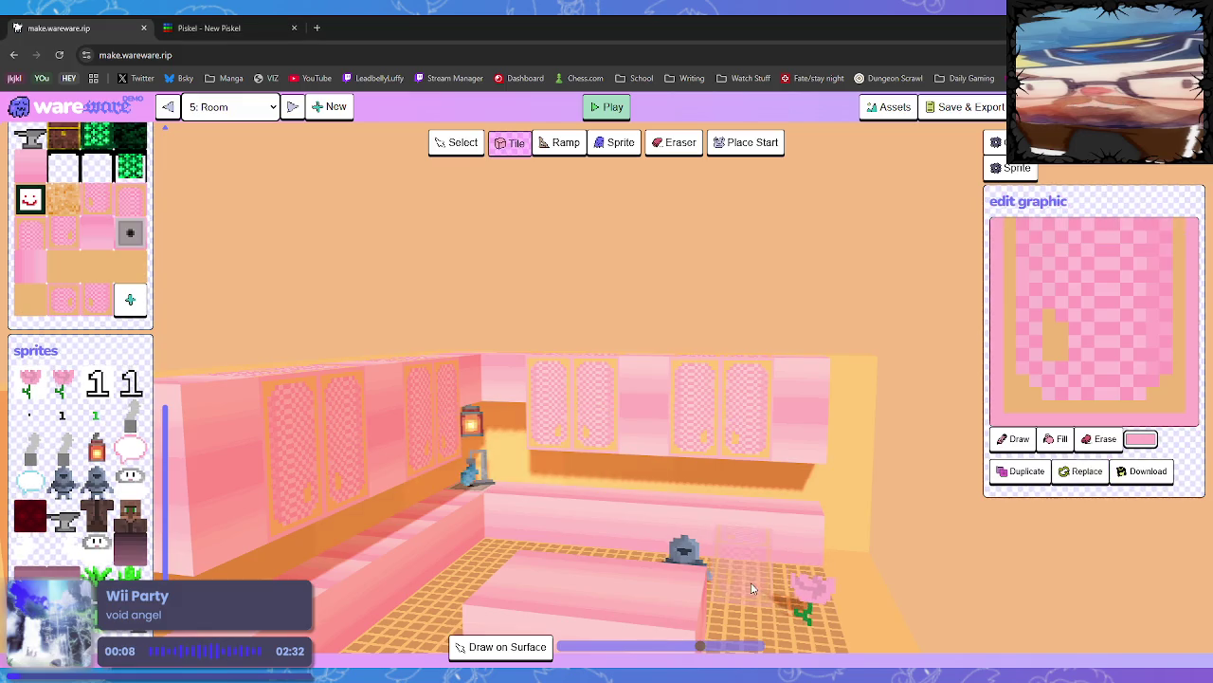
pyautogui.click(88, 306)
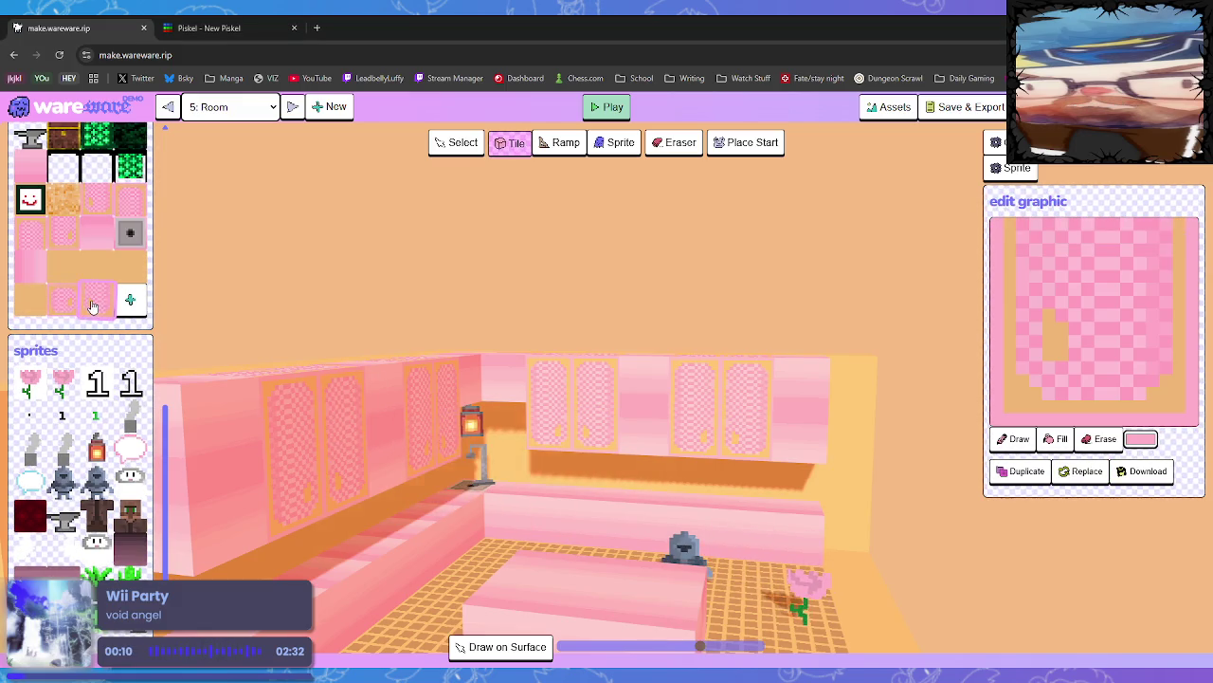
pyautogui.click(1086, 468)
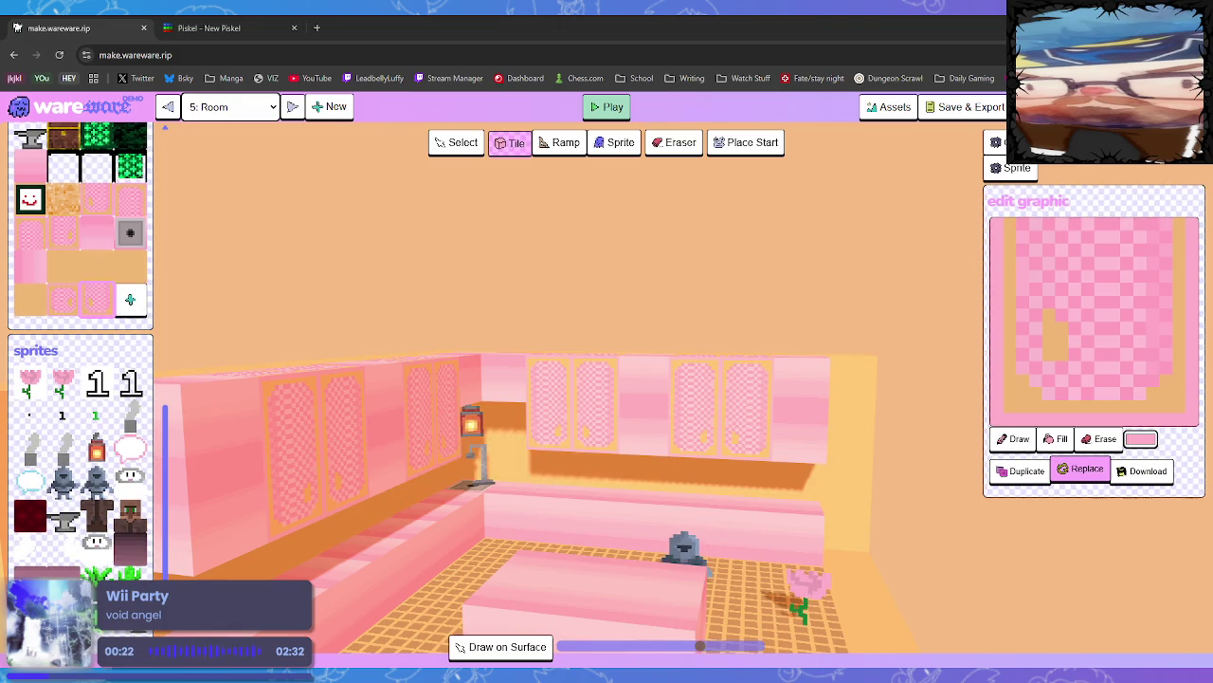
pyautogui.click(1087, 468)
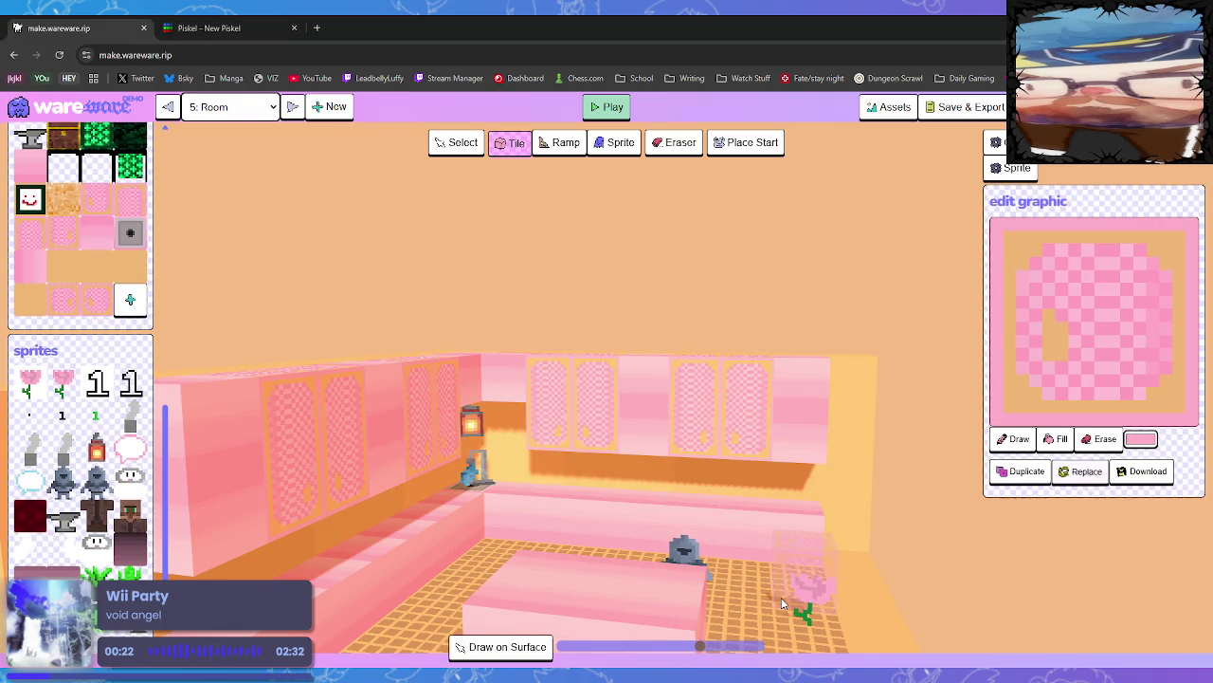
# Place bordered tiles on the upper cabinet and the right-hole variant on the lower section
pyautogui.click(713, 396)
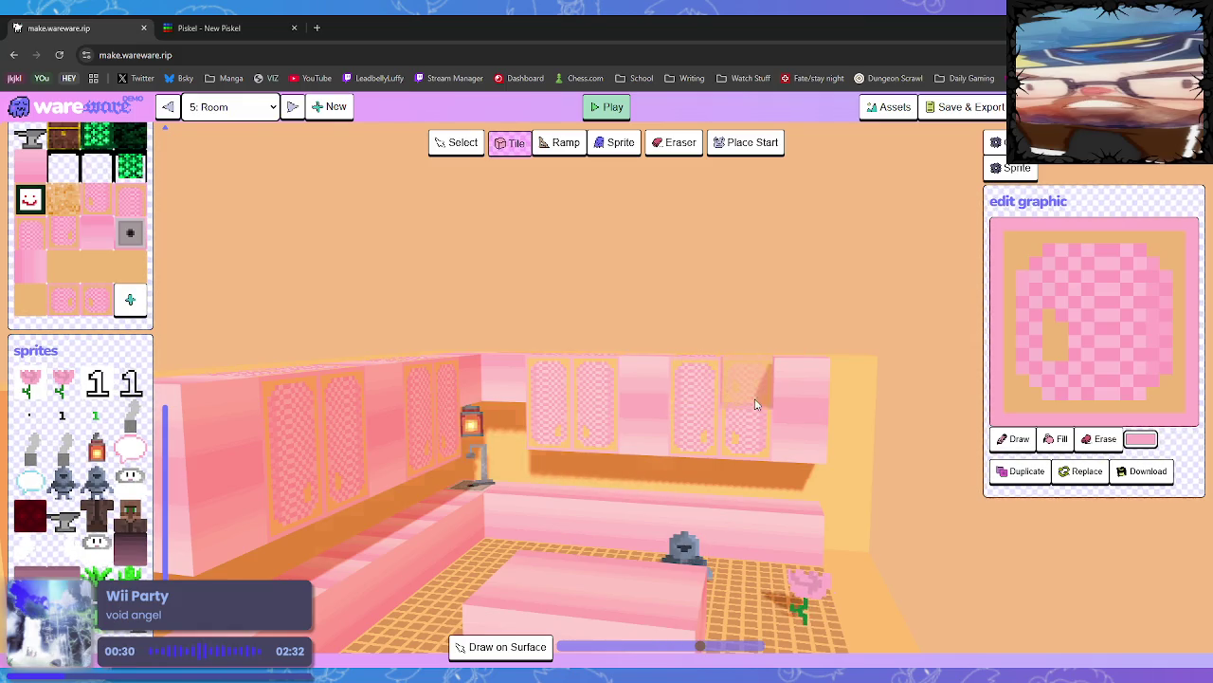
pyautogui.click(758, 396)
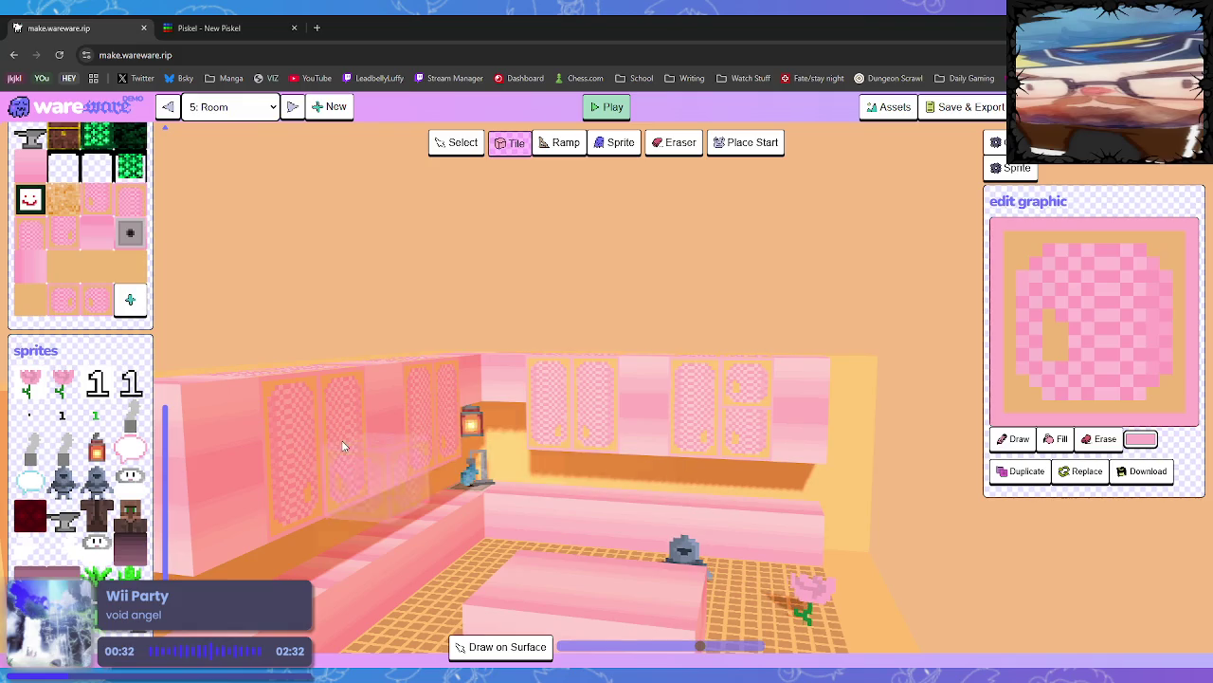
pyautogui.click(68, 309)
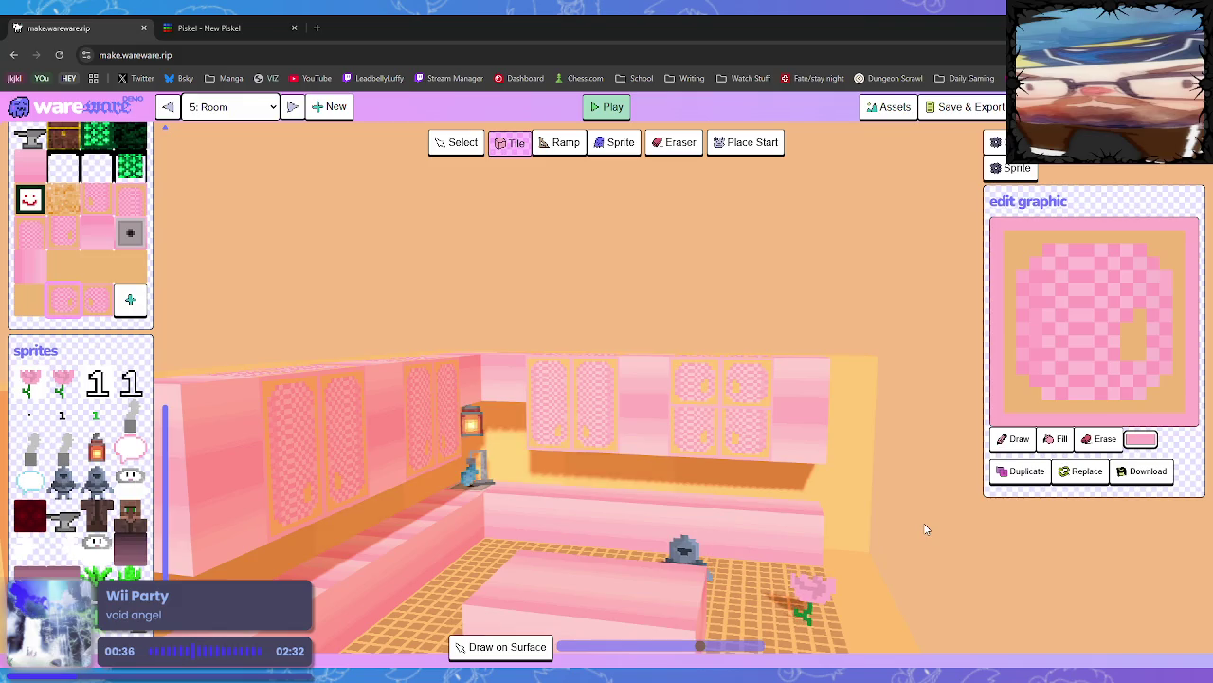
pyautogui.click(728, 444)
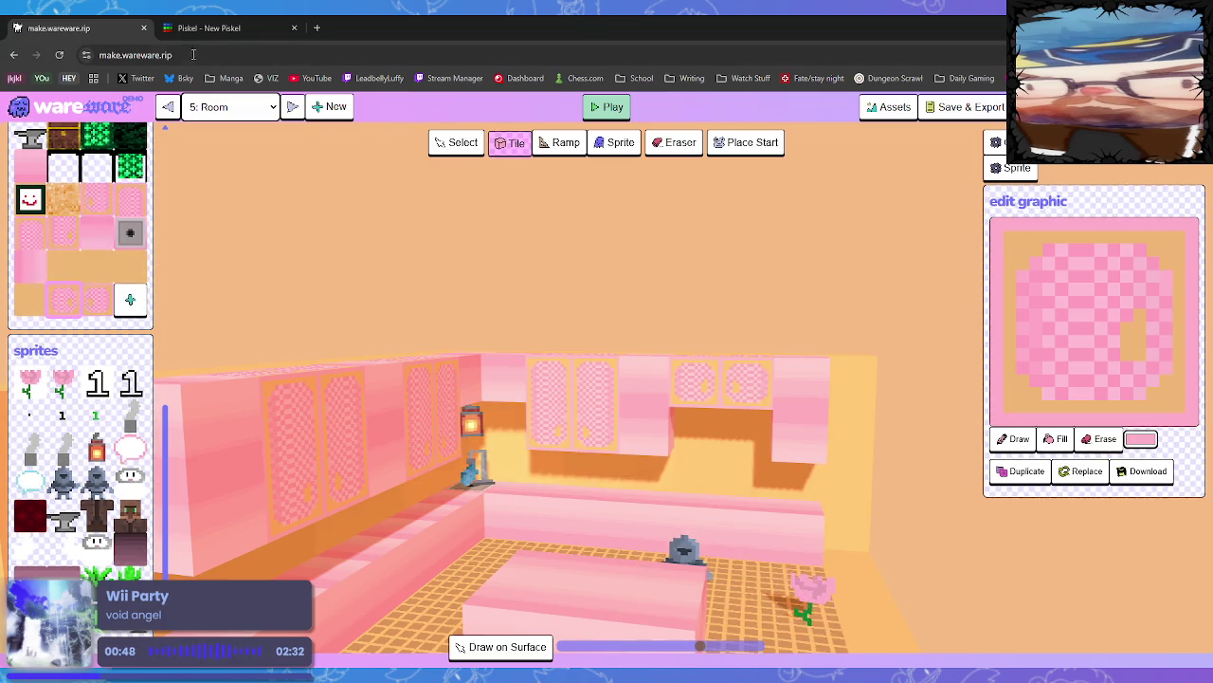
pyautogui.click(204, 27)
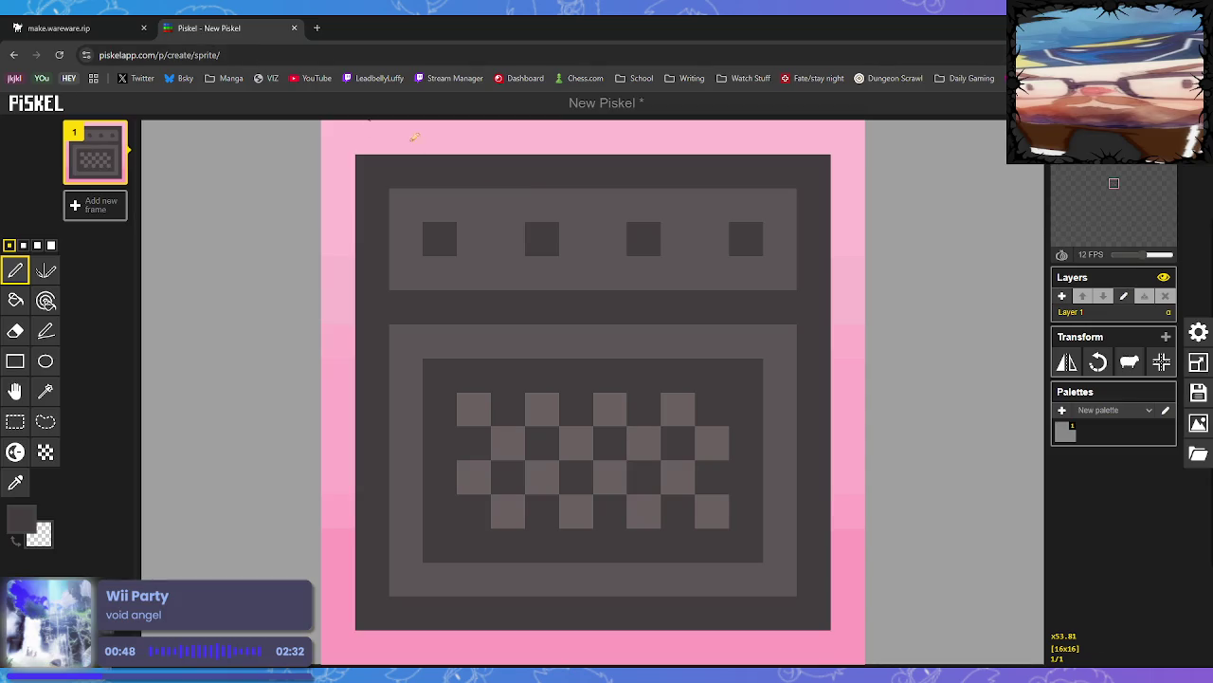
# Resize the Piskel canvas to 16×32 and undo the dark oven body
pyautogui.click(1198, 362)
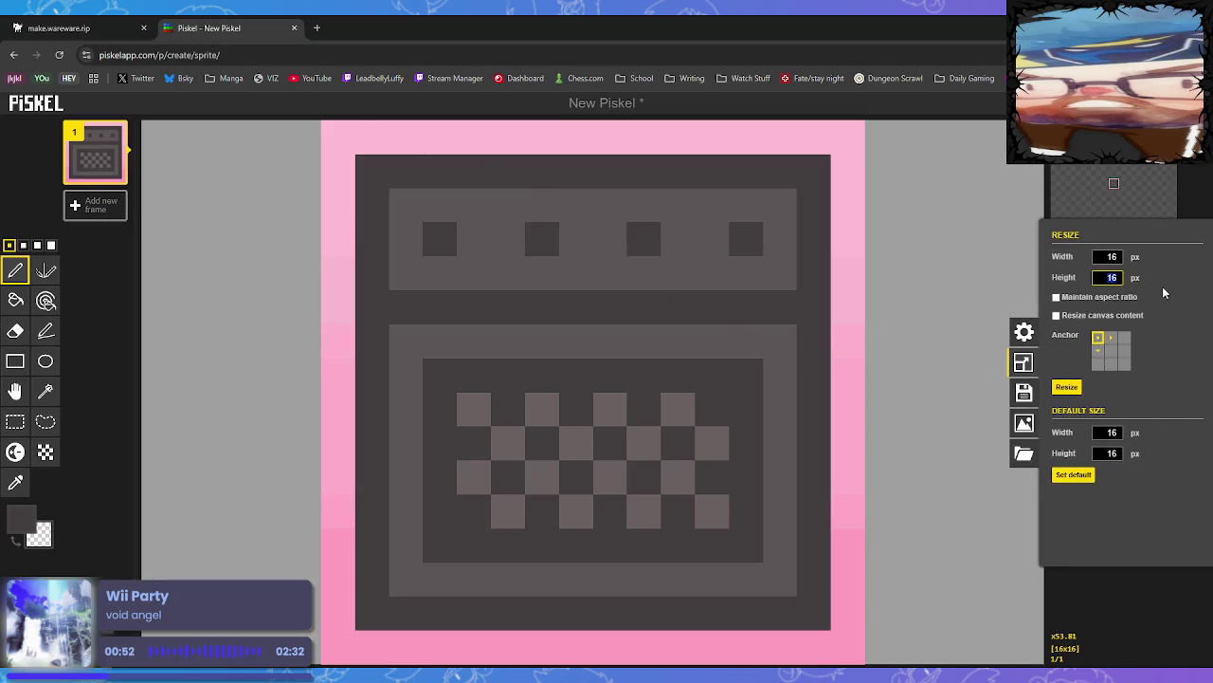
pyautogui.press('Return')
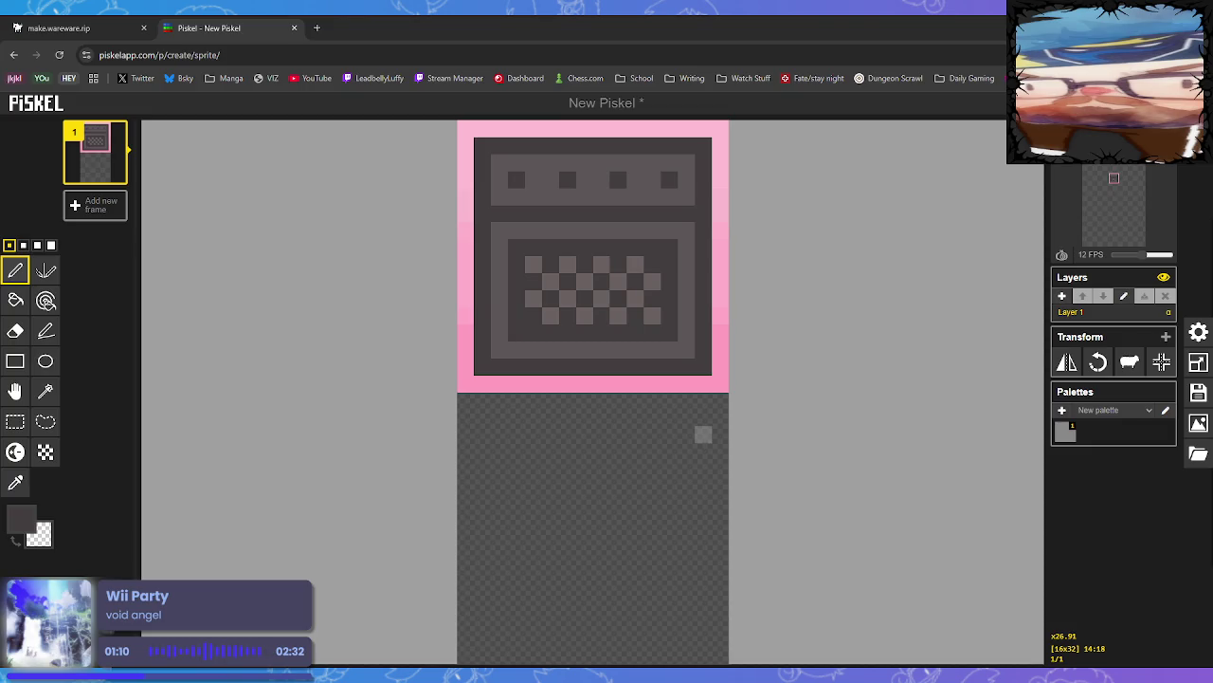
pyautogui.hotkey('ctrl', 'z')
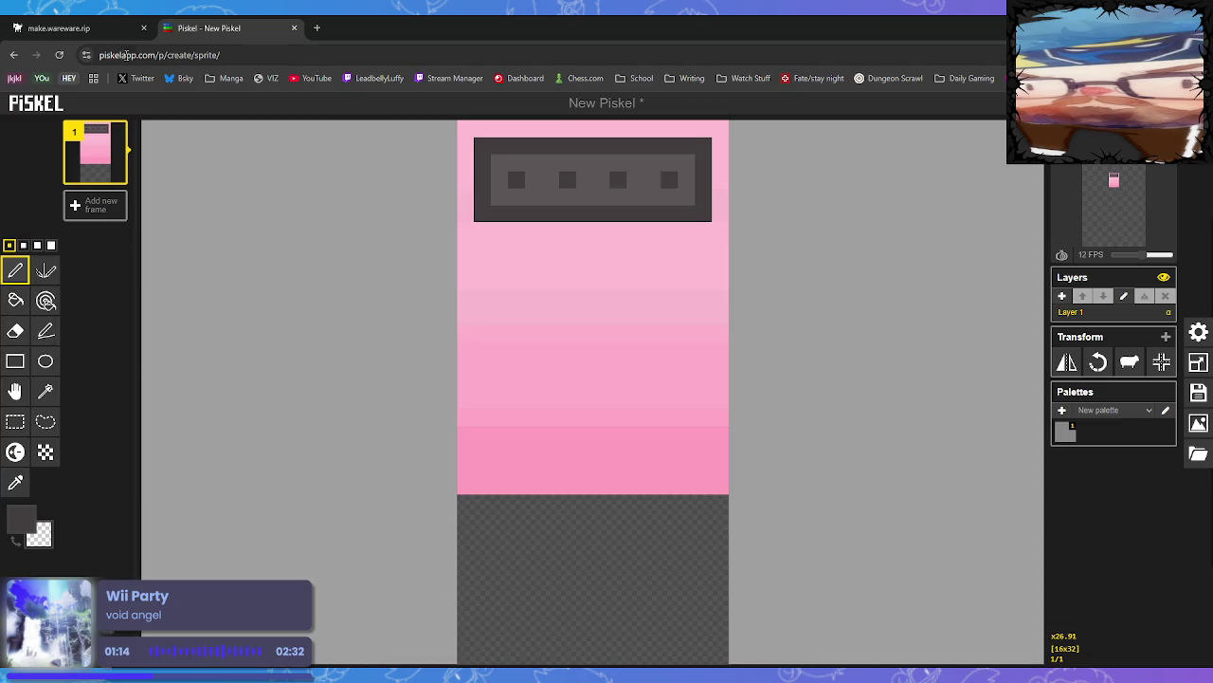
pyautogui.click(52, 27)
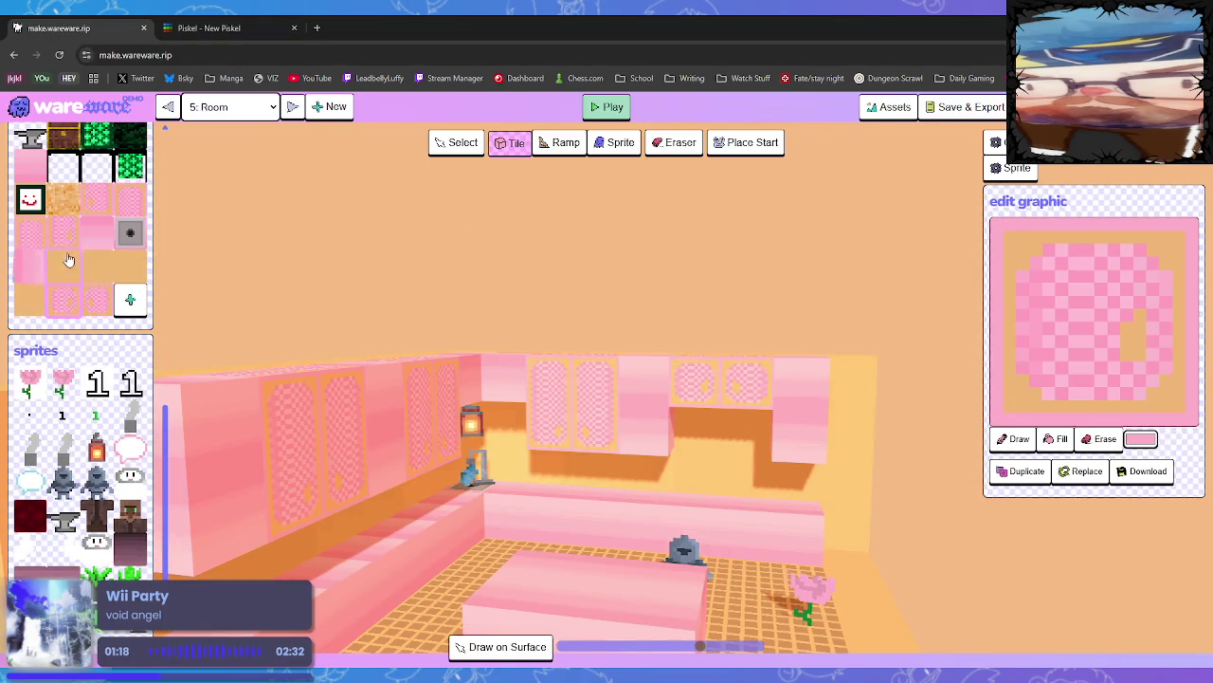
pyautogui.click(98, 234)
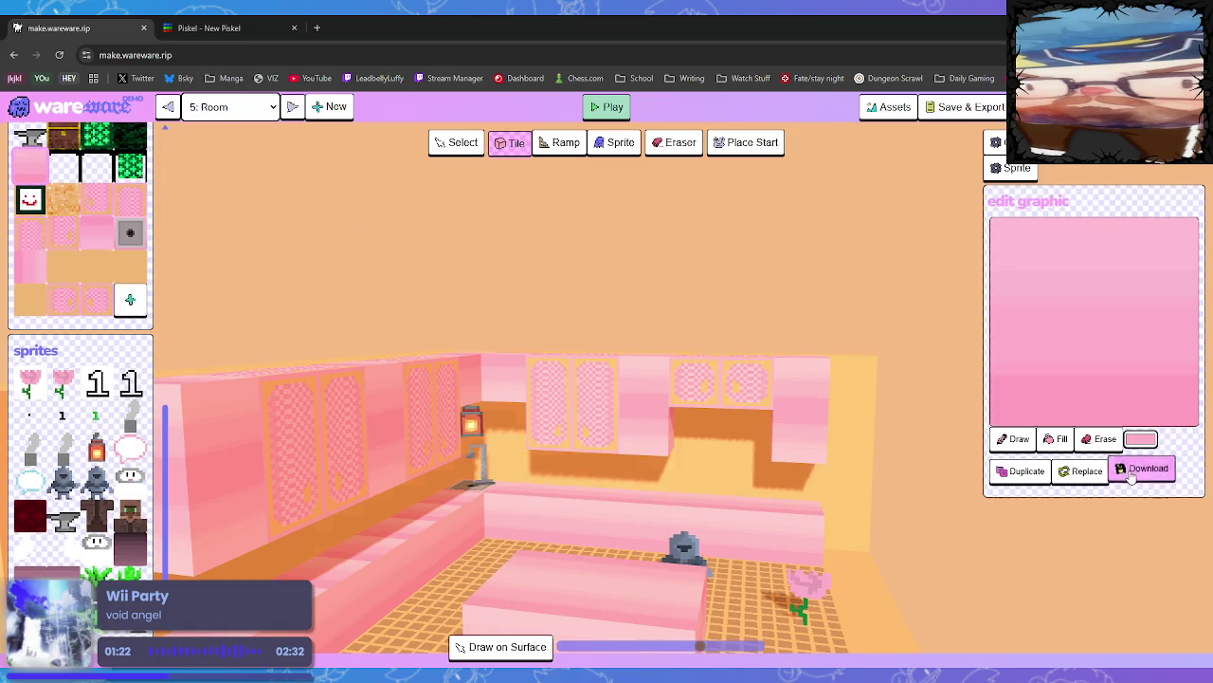
pyautogui.click(241, 28)
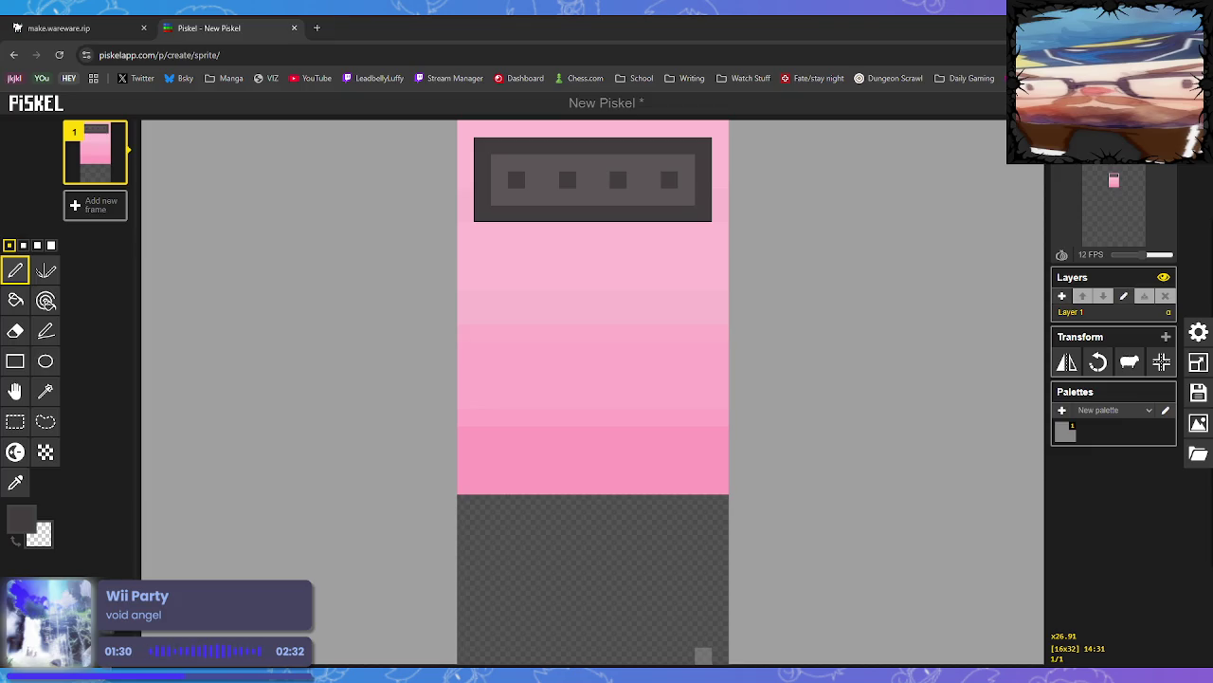
# Remove the top box, paste a mirrored gradient below, and download the frame as PNG
pyautogui.hotkey('ctrl', 'z')
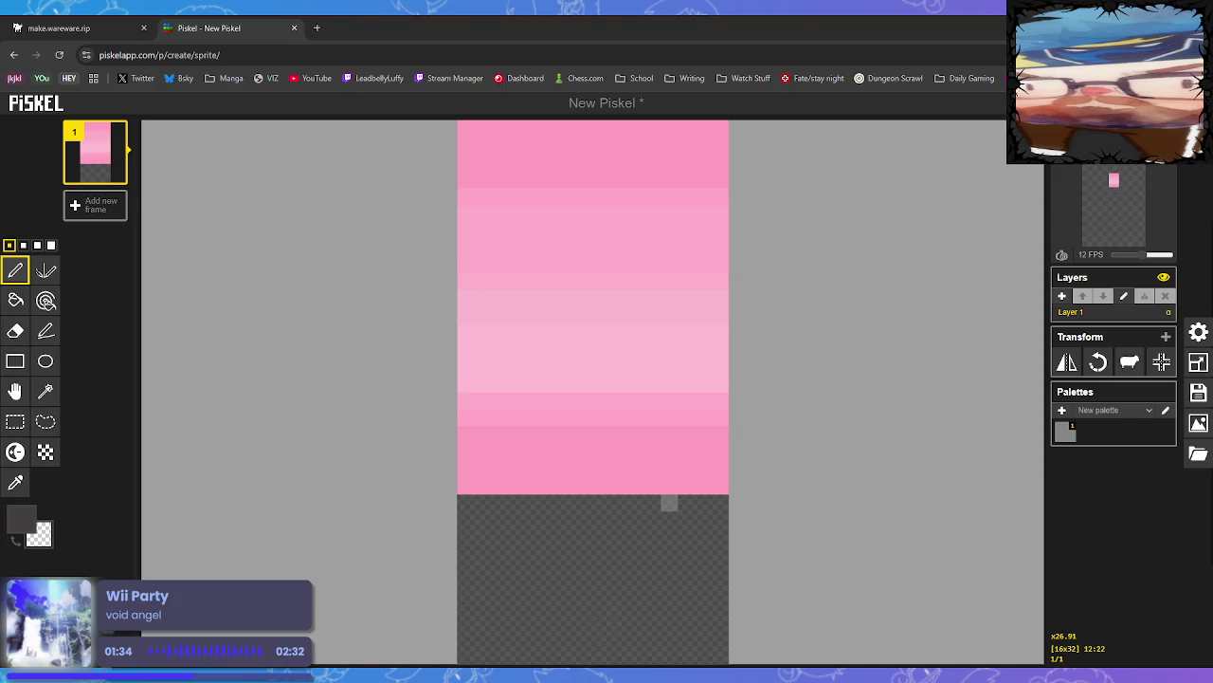
pyautogui.hotkey('ctrl', 'v')
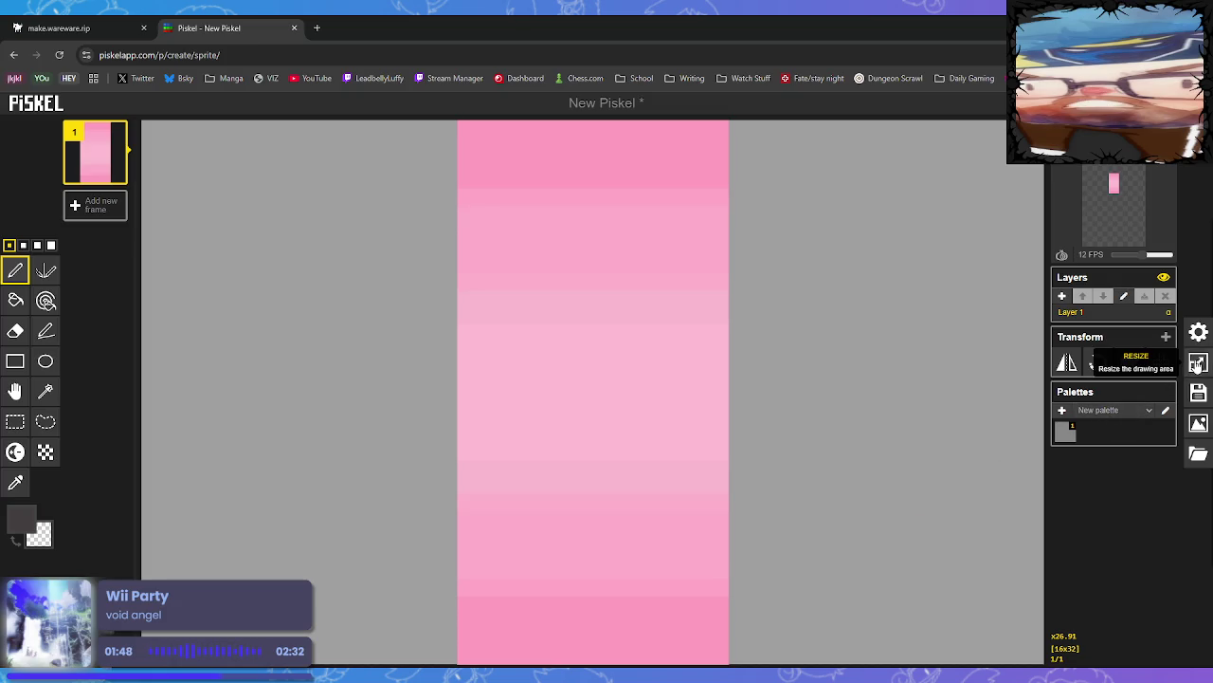
pyautogui.click(1200, 423)
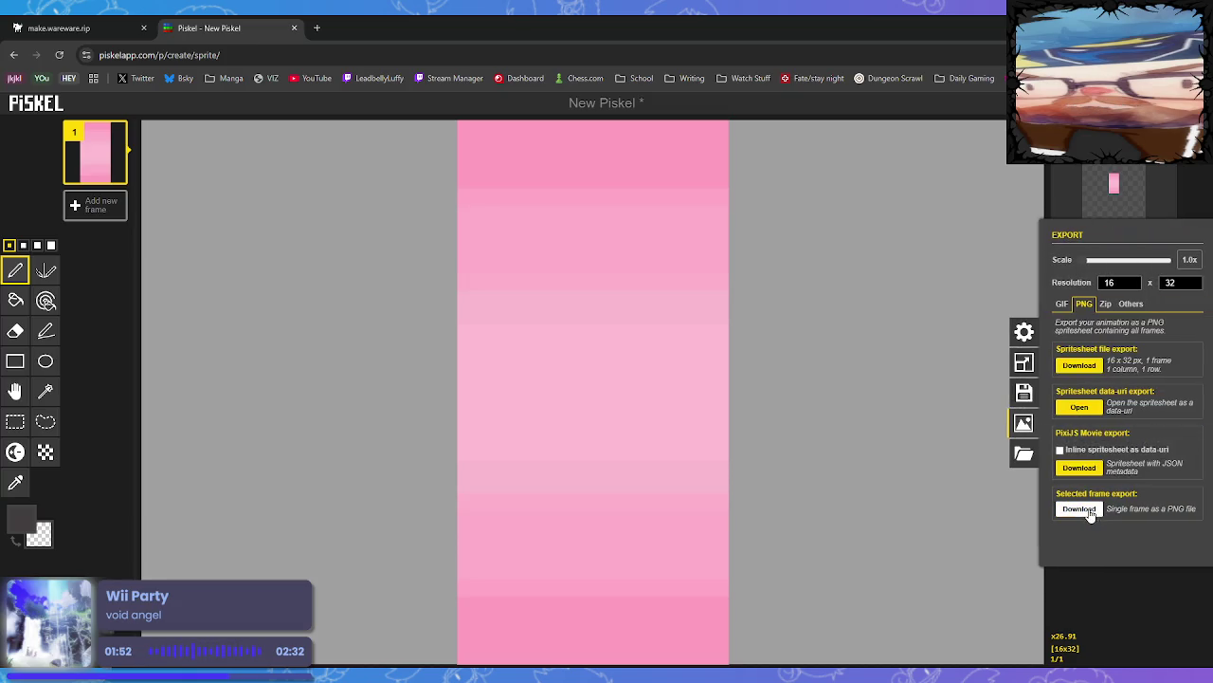
pyautogui.click(910, 559)
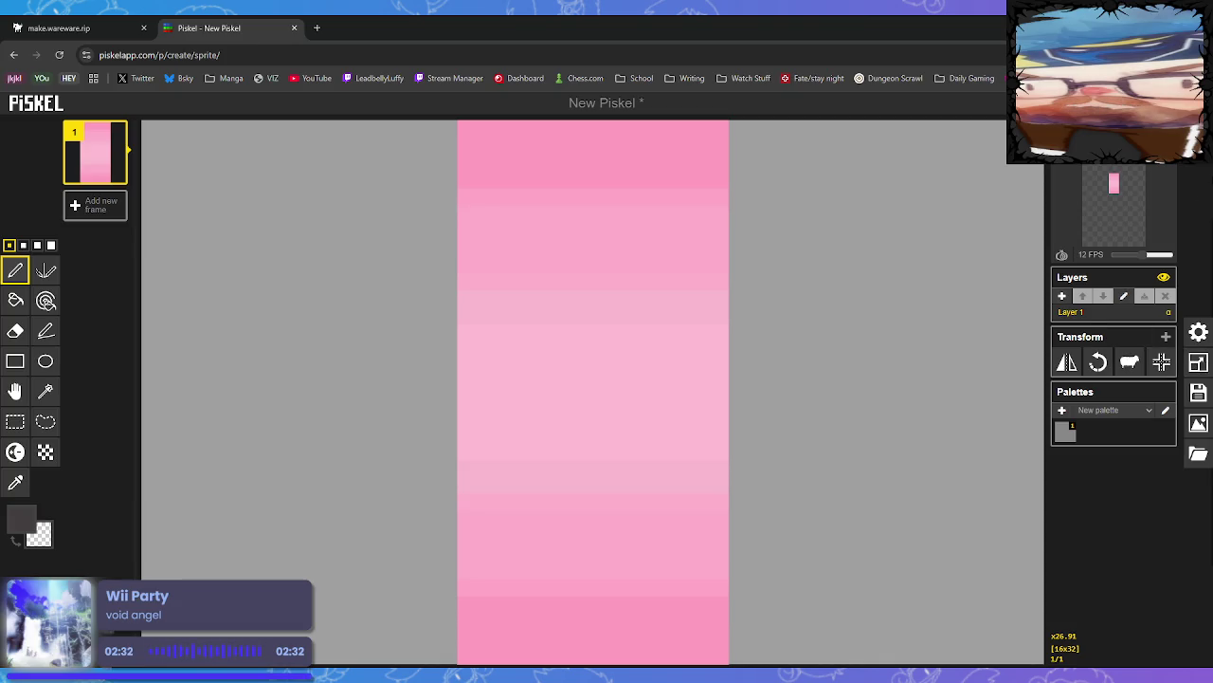
# Resize the canvas width to 32 px
pyautogui.click(1202, 367)
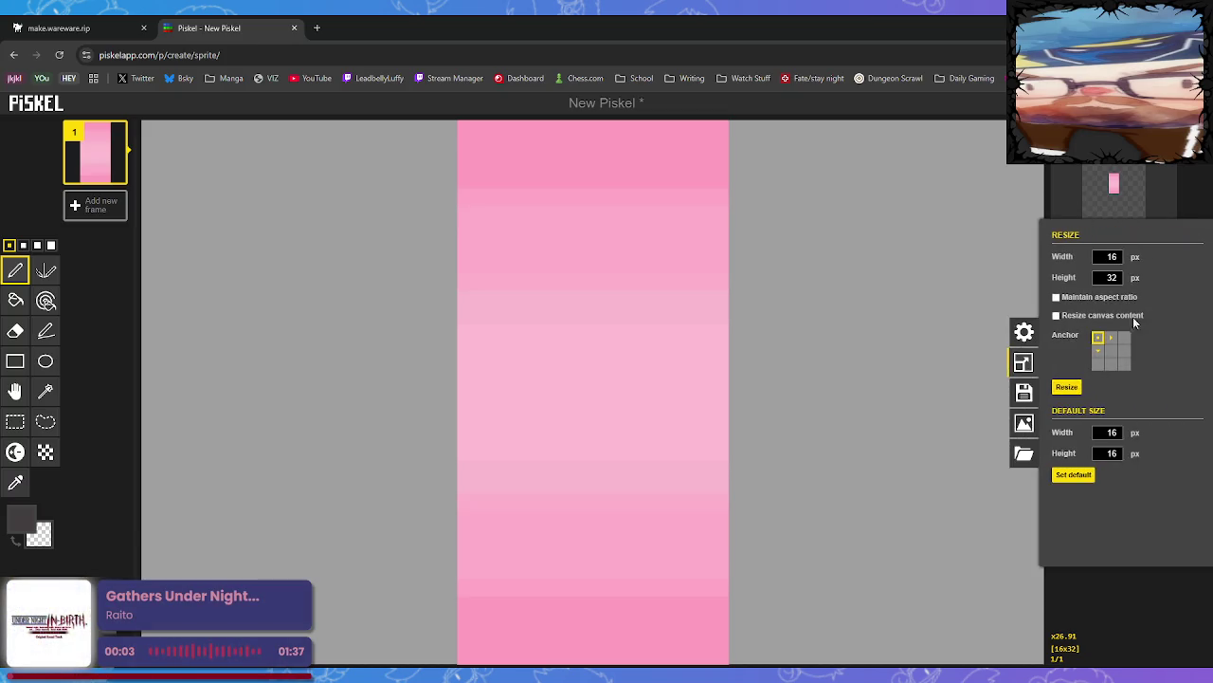
pyautogui.doubleClick(1109, 257)
pyautogui.write('32')
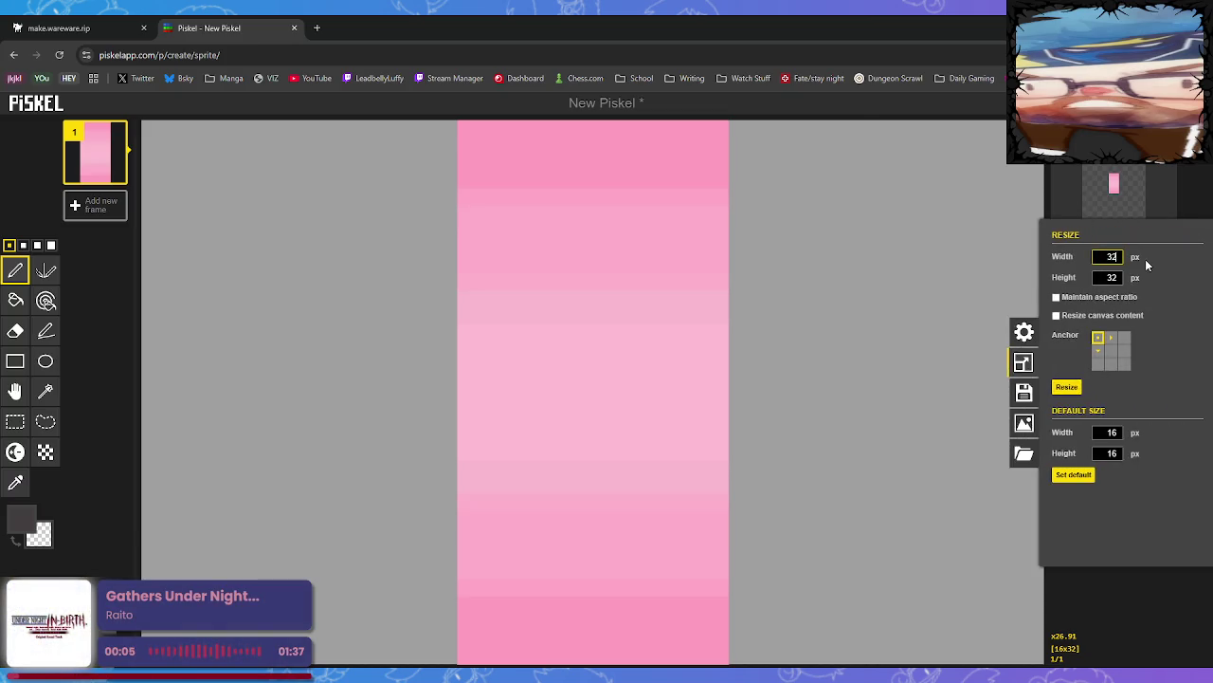
pyautogui.press('Return')
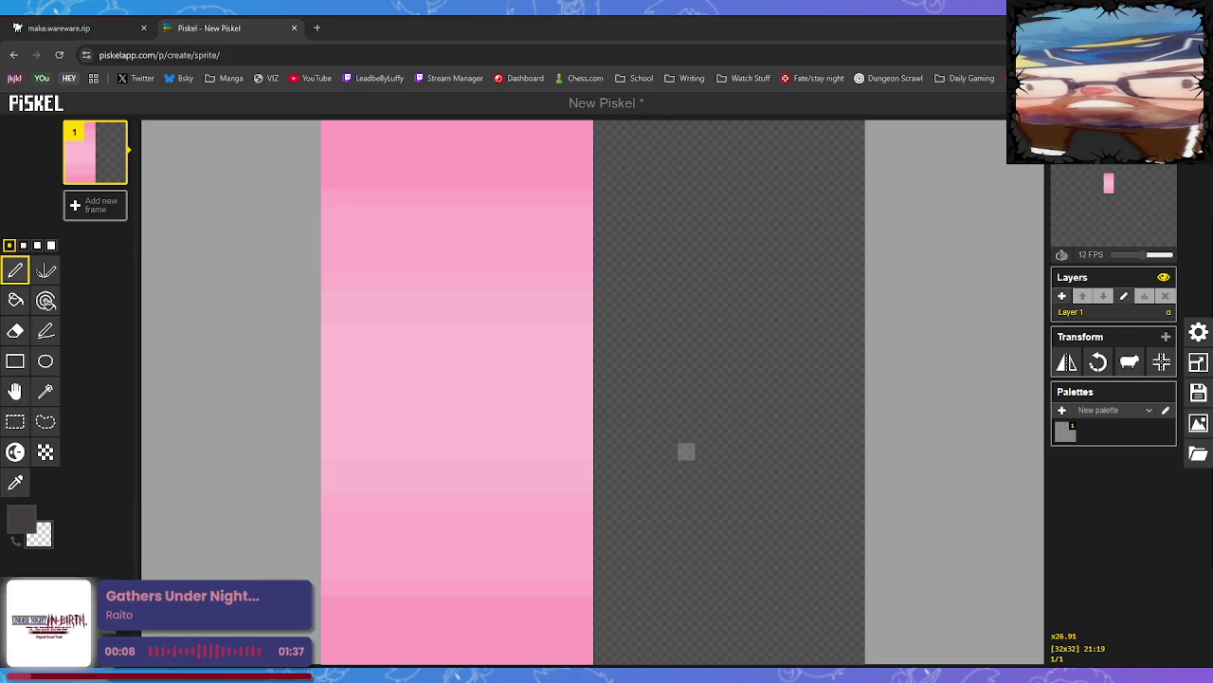
# Paste the pink bands and shift them to cover the empty right side
pyautogui.hotkey('ctrl', 'v')
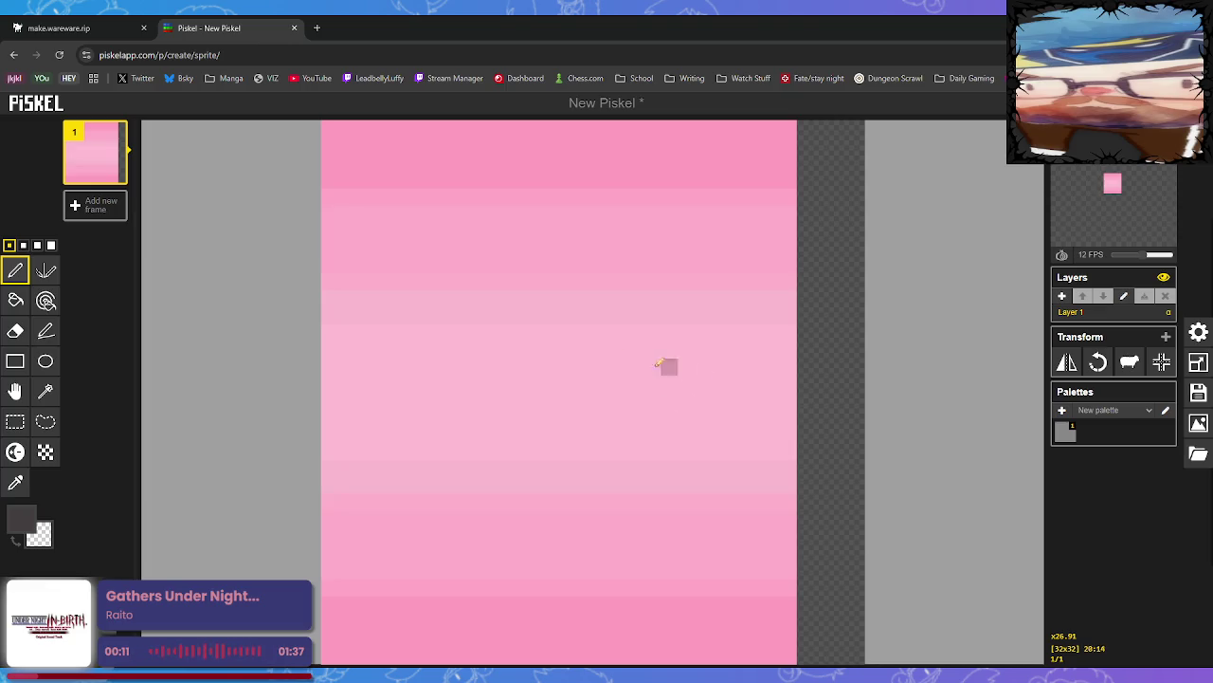
pyautogui.hotkey('ctrl', 'z')
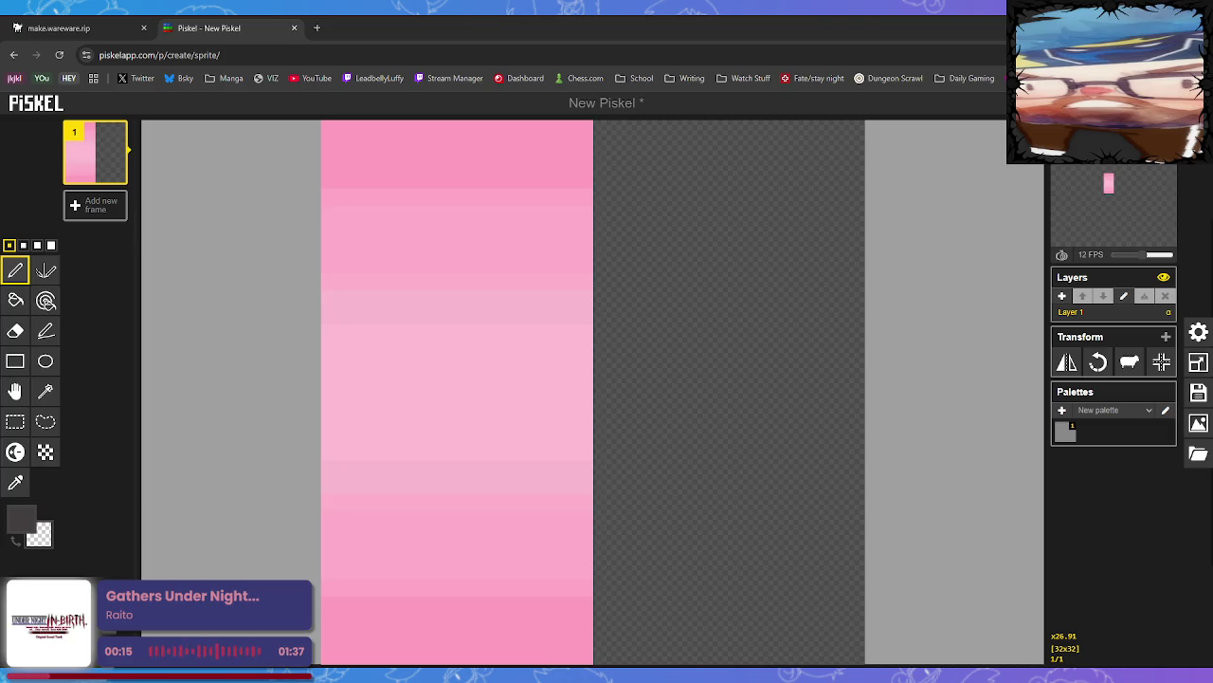
pyautogui.hotkey('ctrl', 'v')
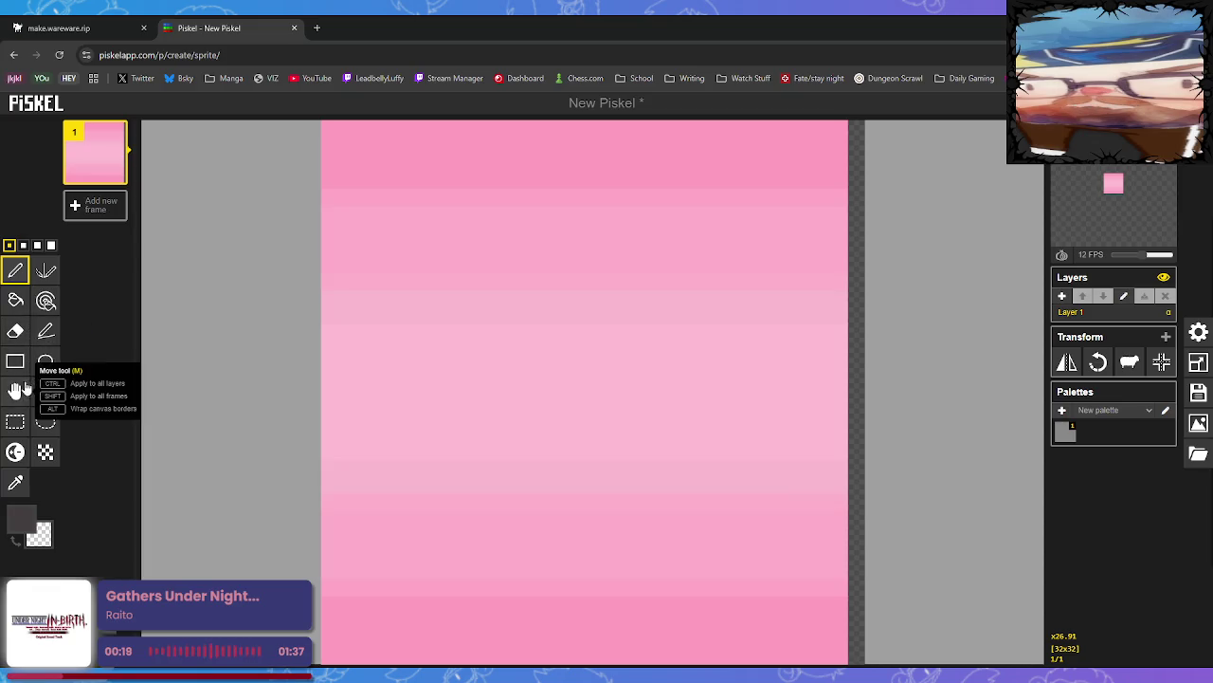
pyautogui.click(18, 392)
pyautogui.moveTo(702, 382)
pyautogui.mouseDown()
pyautogui.moveTo(762, 372)
pyautogui.moveTo(704, 364)
pyautogui.mouseUp()
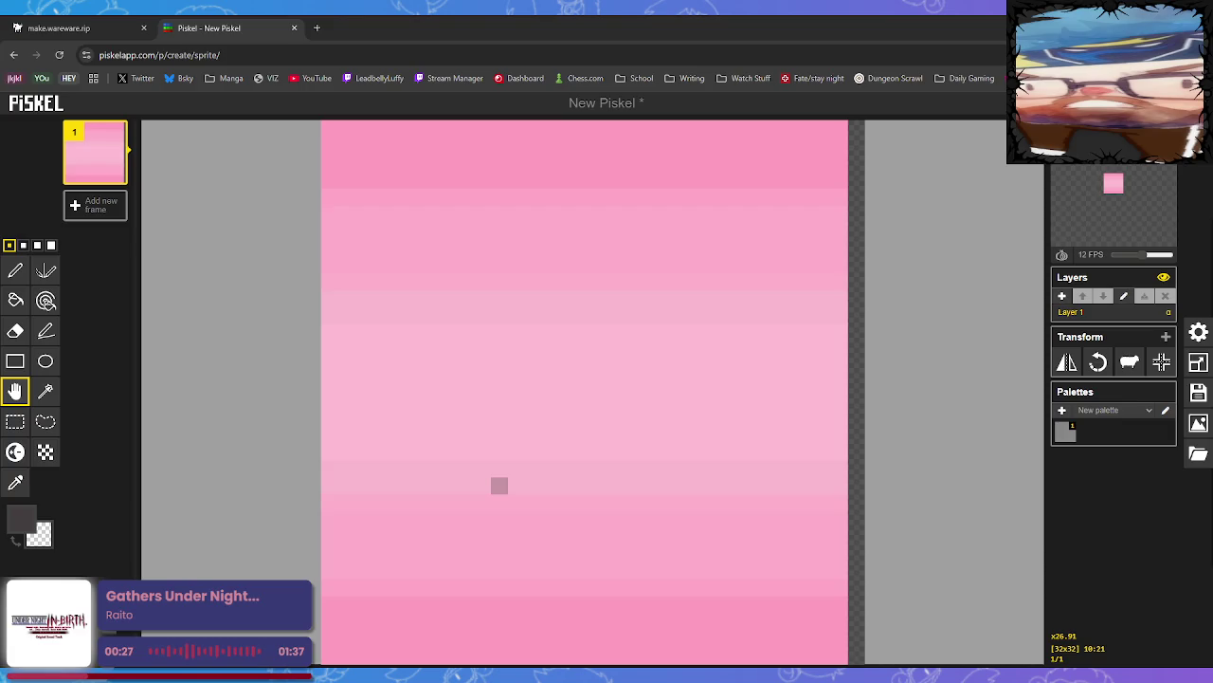
pyautogui.moveTo(493, 490); pyautogui.dragTo(512, 485)
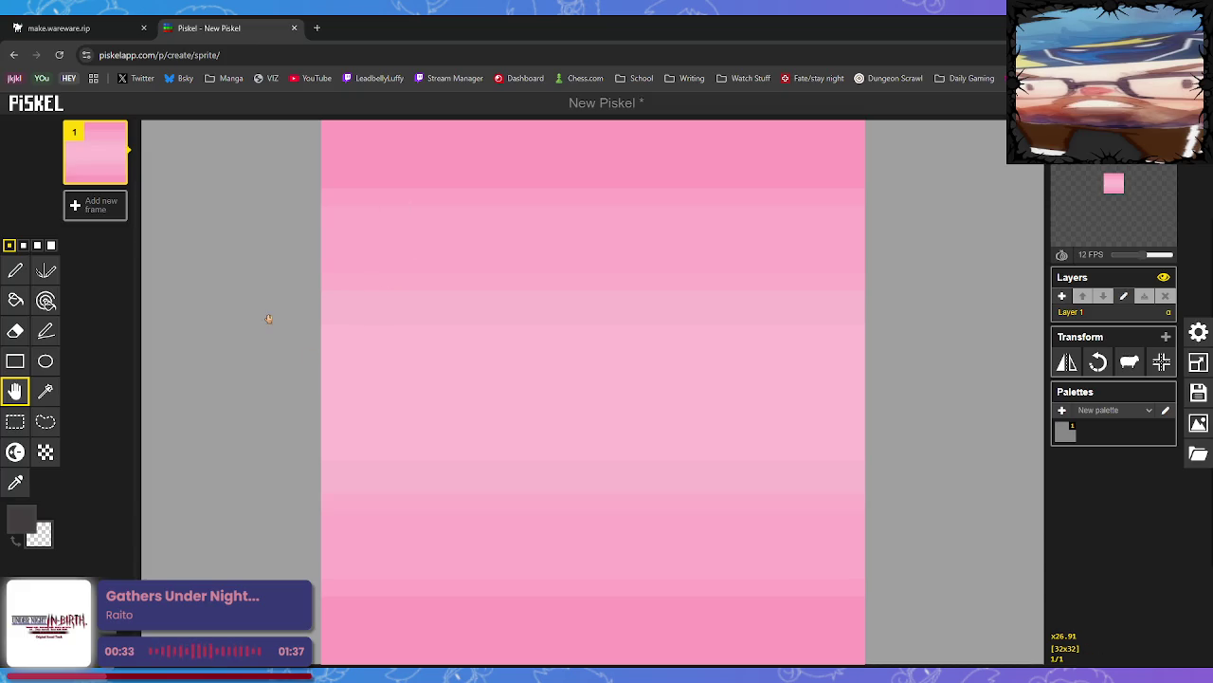
pyautogui.scroll(-2, 267, 320)
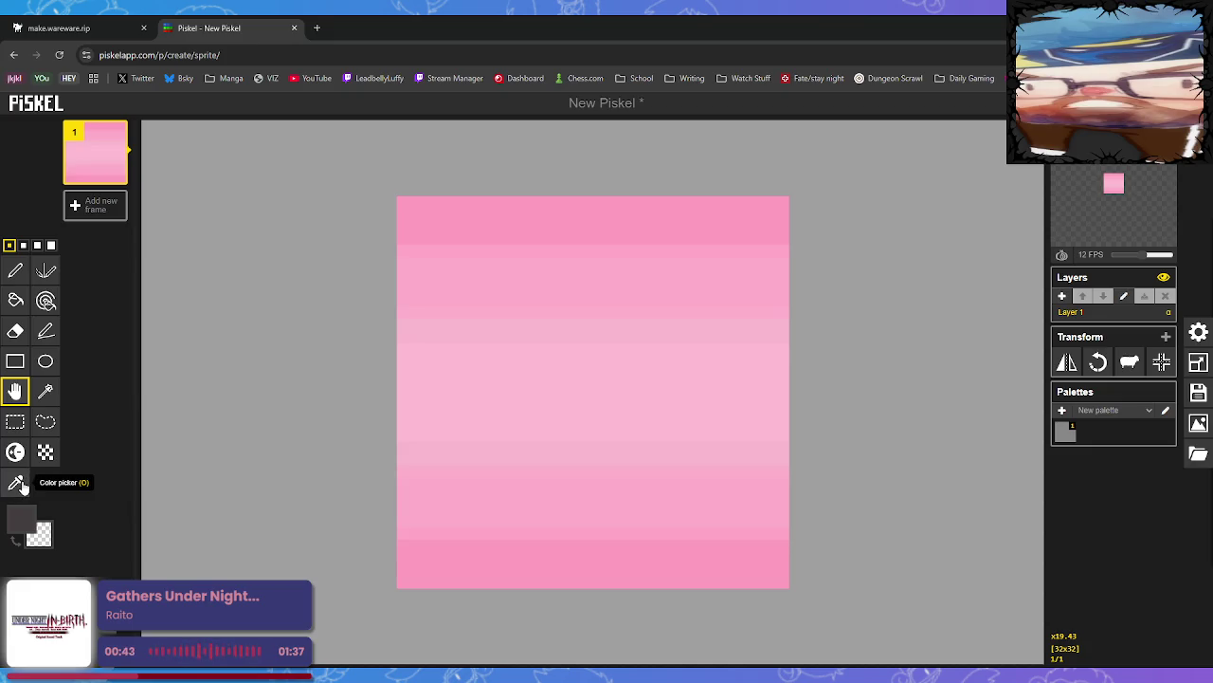
pyautogui.click(1198, 423)
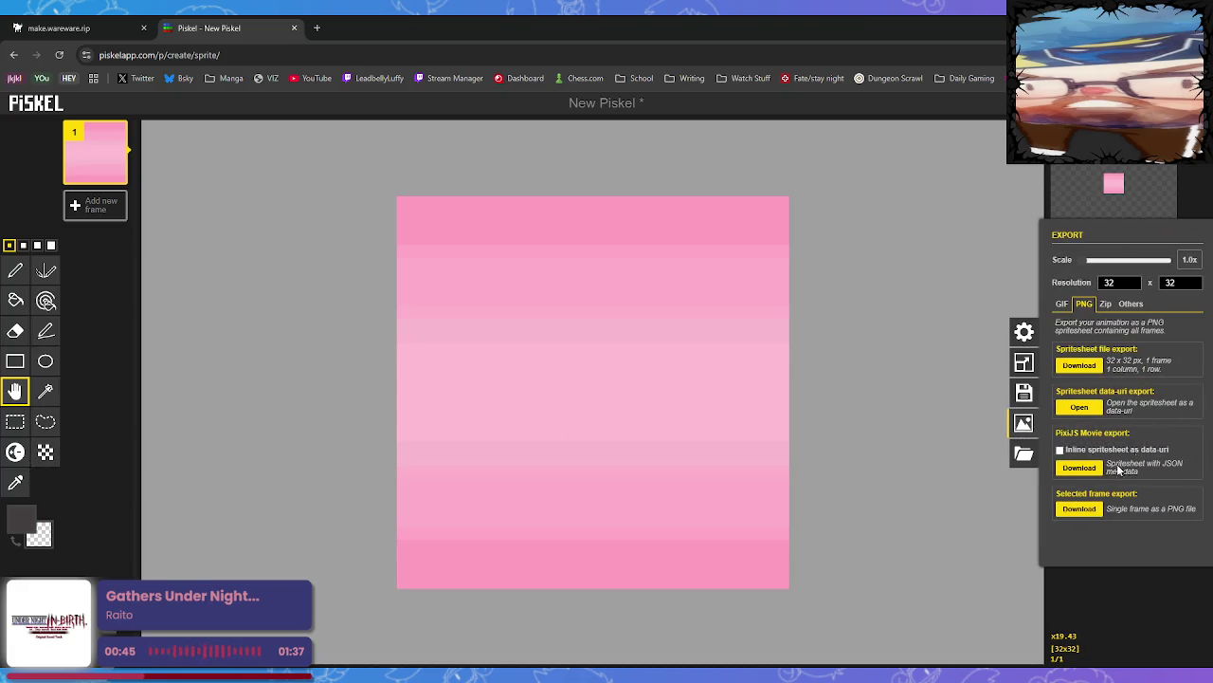
pyautogui.moveTo(95, 153)
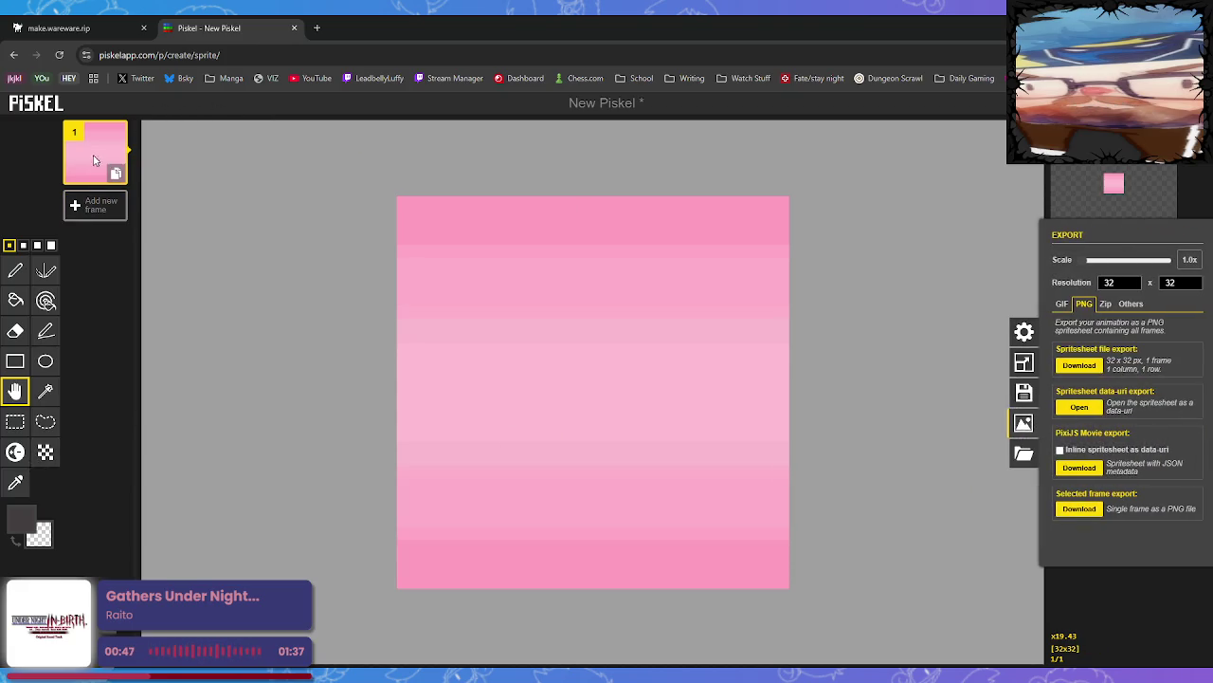
# Rename the sprite to 'Oven' and save it
pyautogui.click(1027, 333)
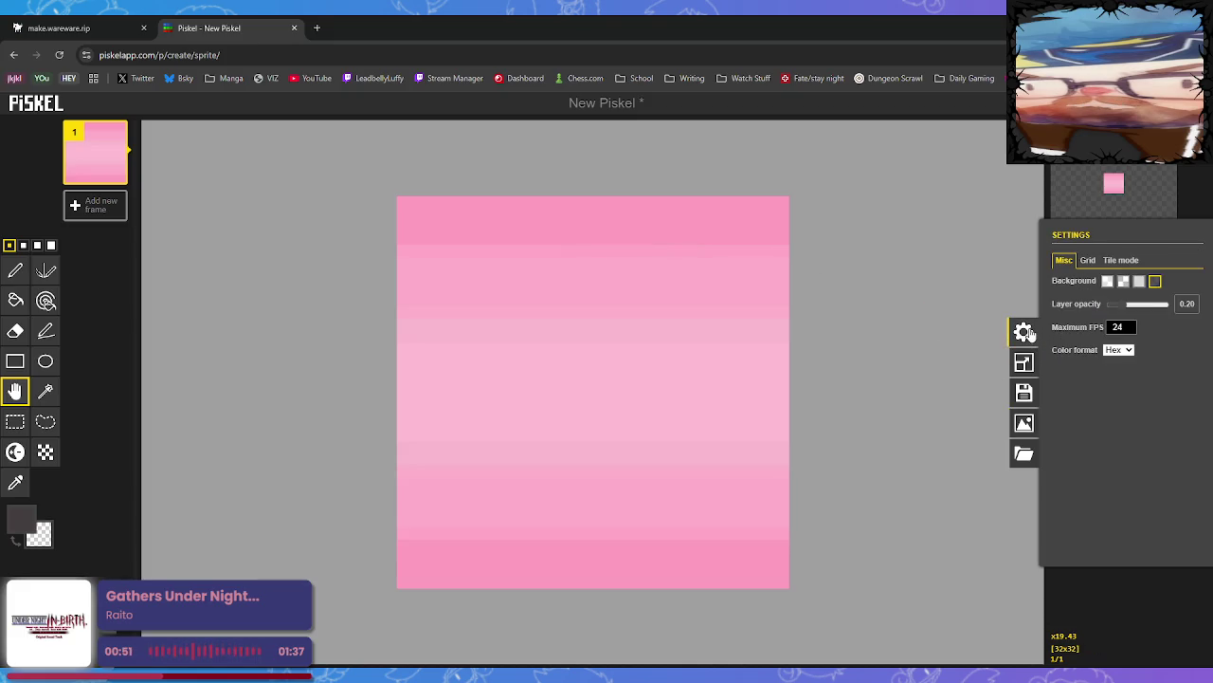
pyautogui.click(1024, 362)
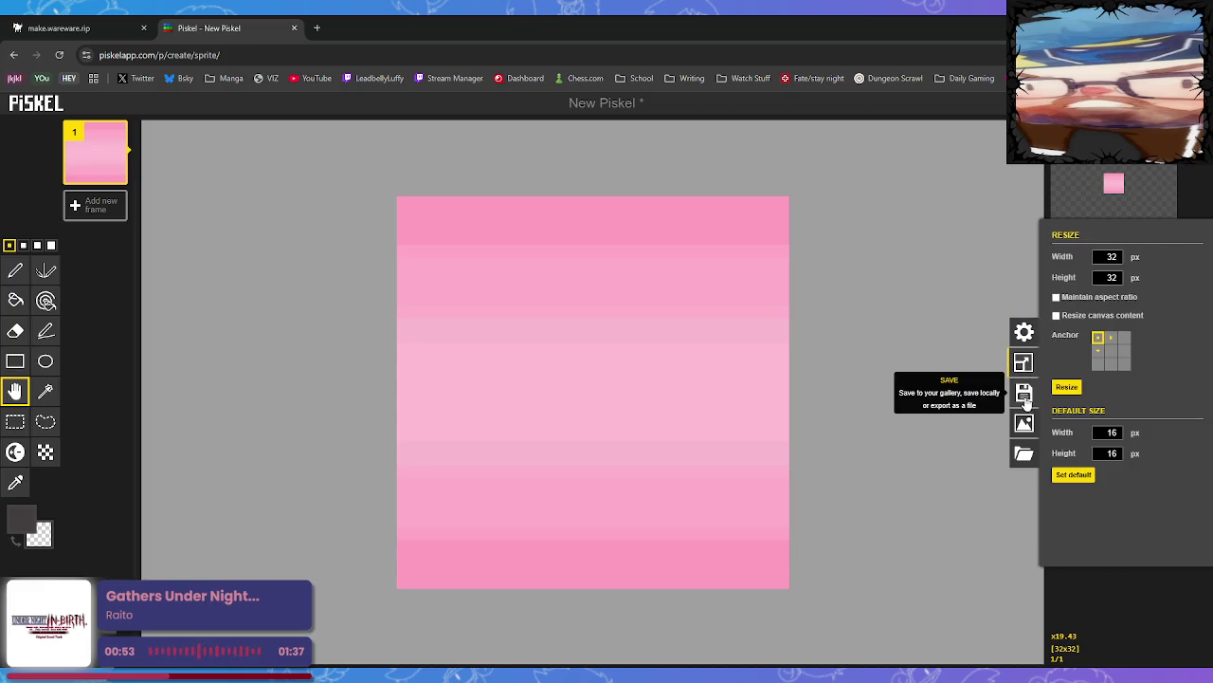
pyautogui.click(1025, 393)
pyautogui.click(1026, 423)
pyautogui.click(1026, 399)
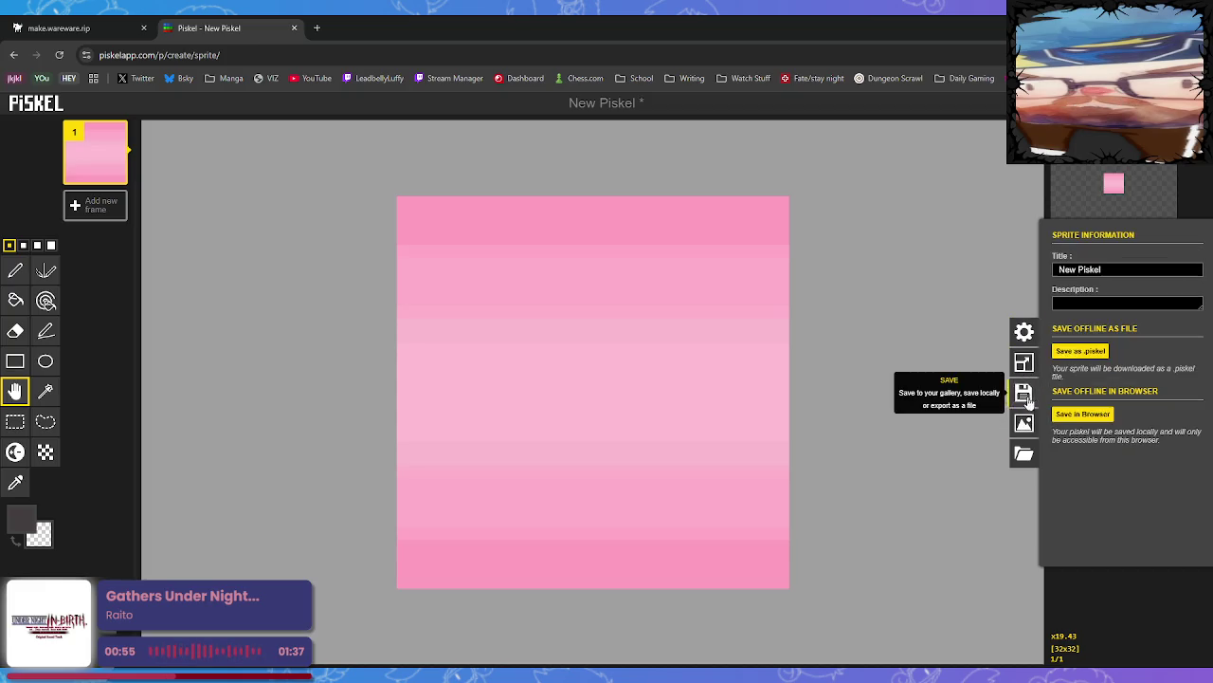
pyautogui.click(1033, 272)
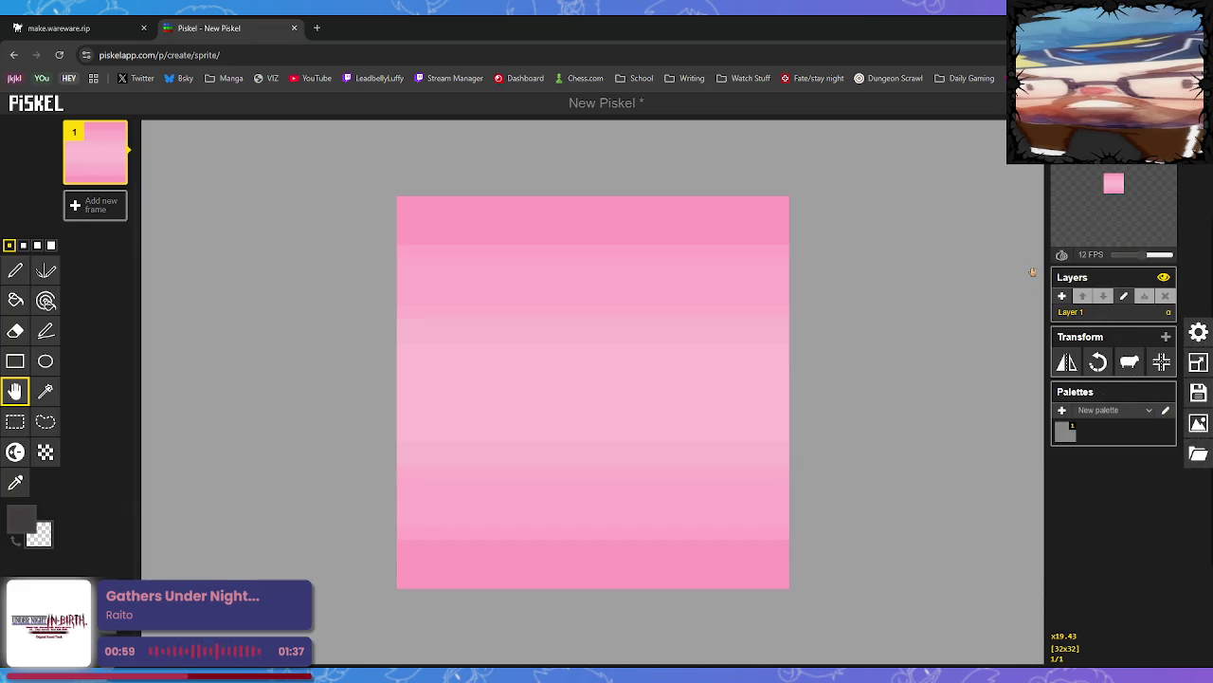
pyautogui.click(1199, 393)
pyautogui.moveTo(1115, 269); pyautogui.dragTo(1050, 274)
pyautogui.write('Oven')
pyautogui.press('Return')
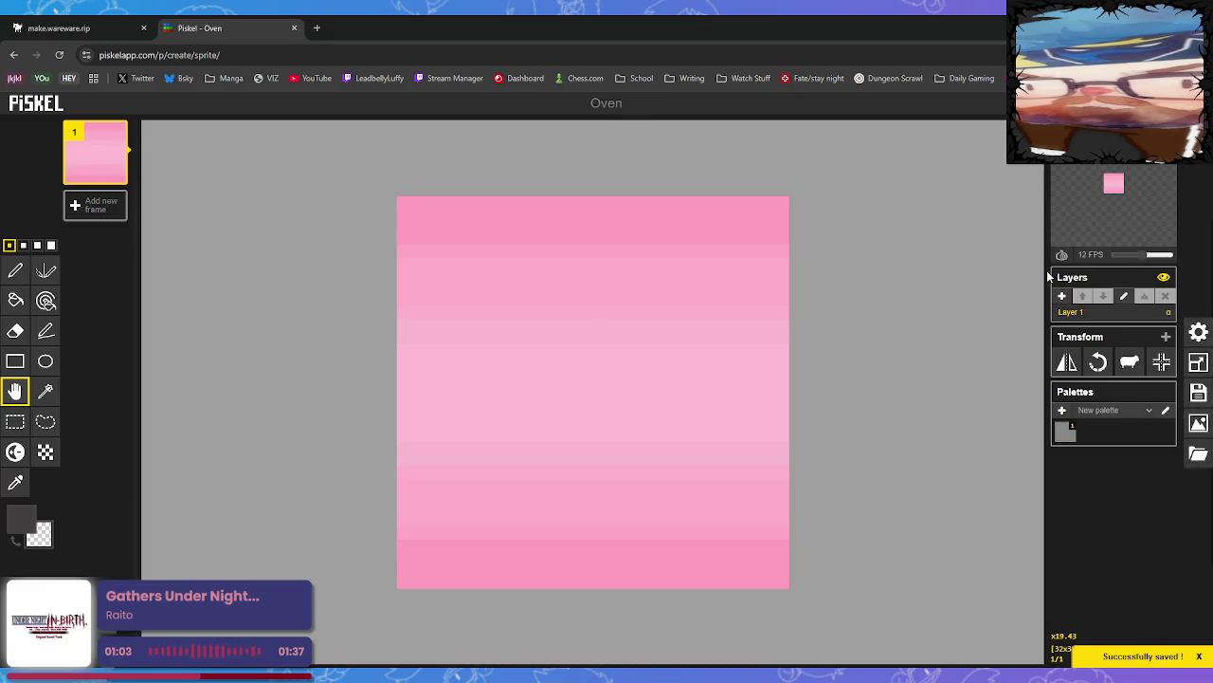
# Export the selected frame as a PNG download
pyautogui.click(1199, 453)
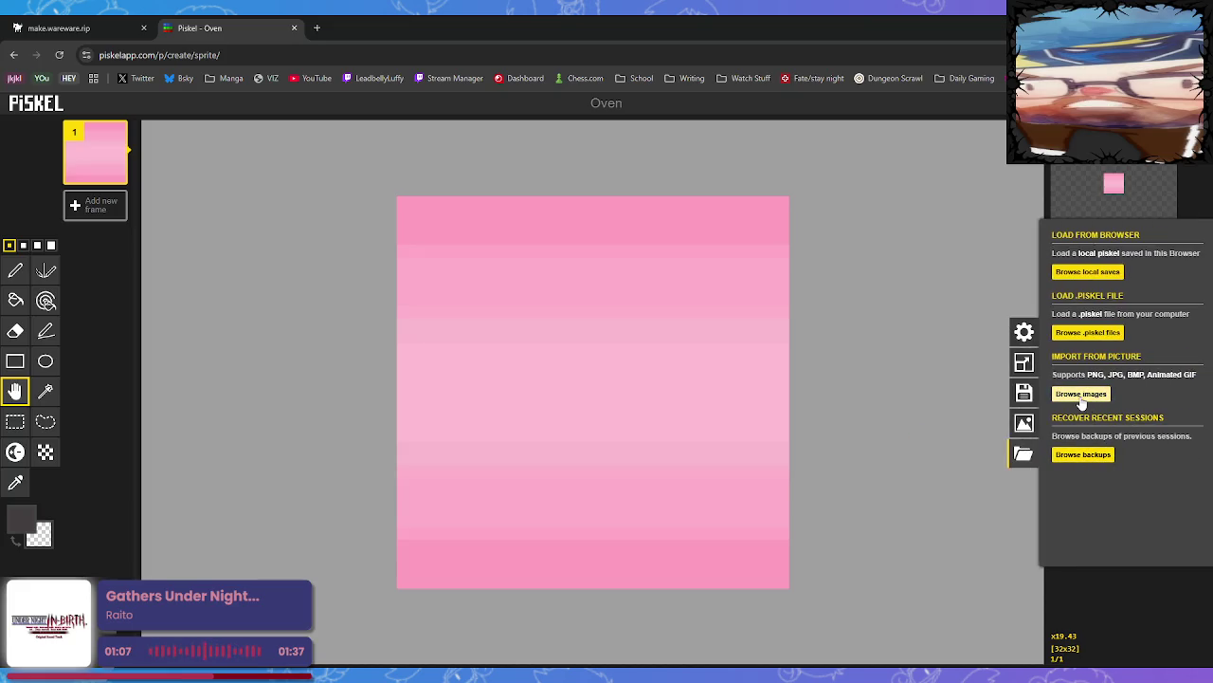
pyautogui.click(1028, 398)
pyautogui.click(1026, 423)
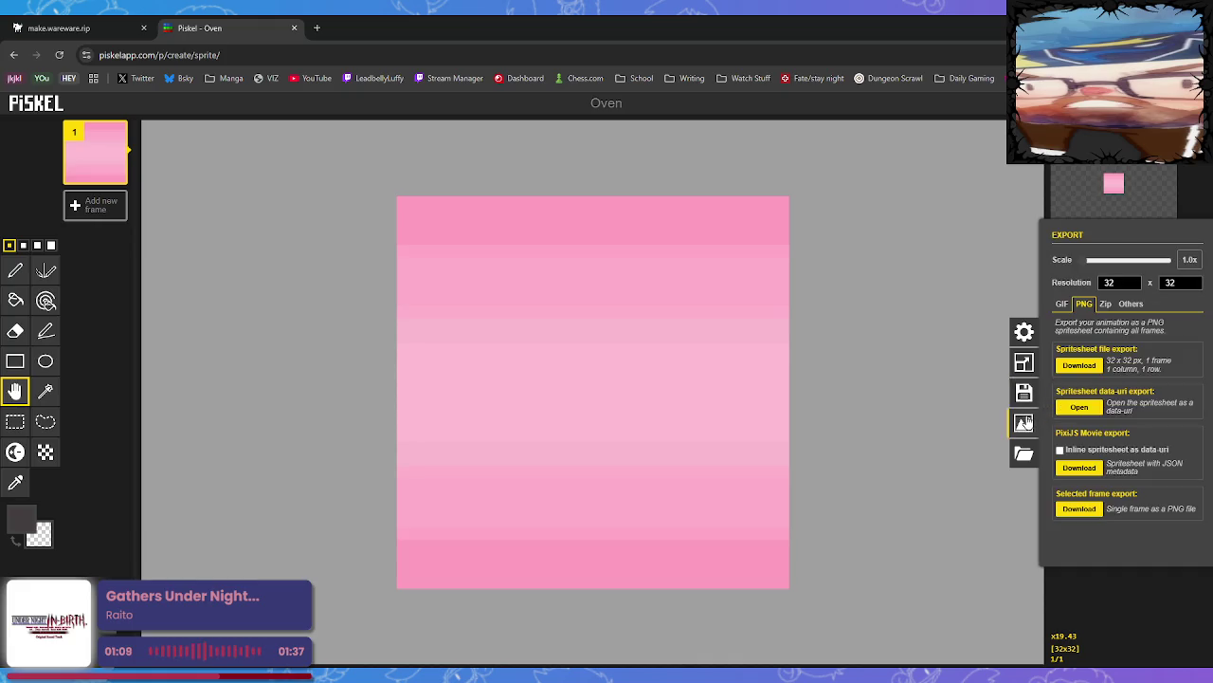
pyautogui.click(1091, 511)
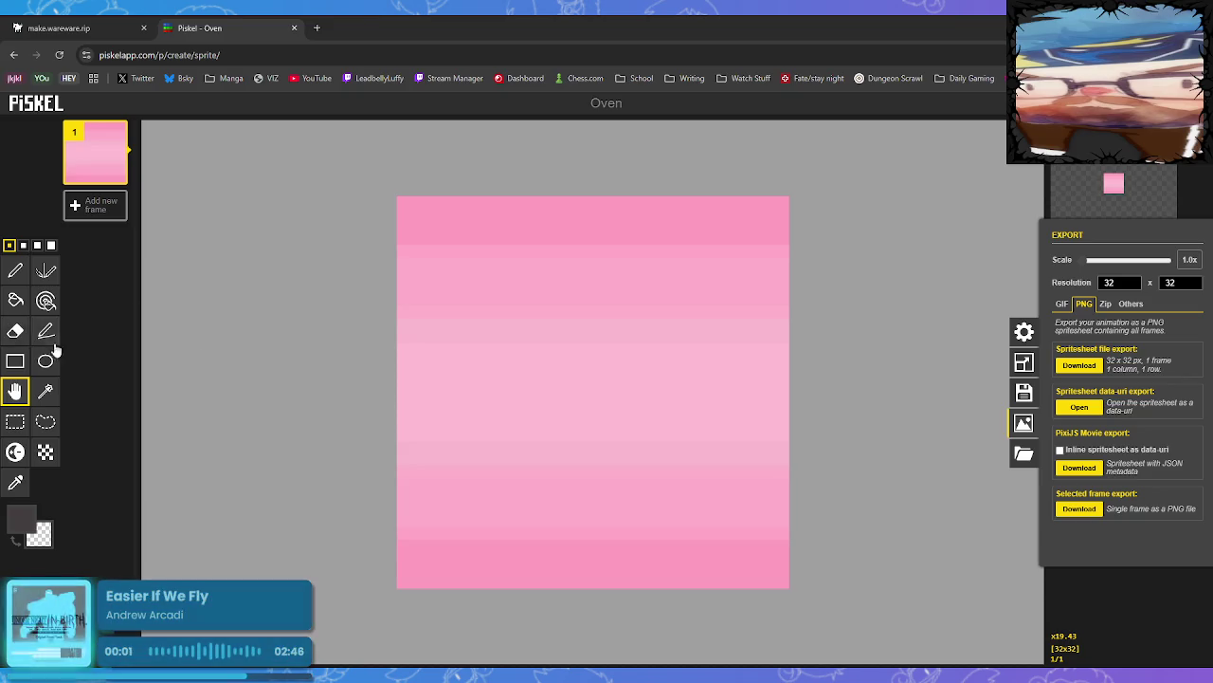
# Choose grey and outline the interior inside the pink border with grey pen lines
pyautogui.click(23, 519)
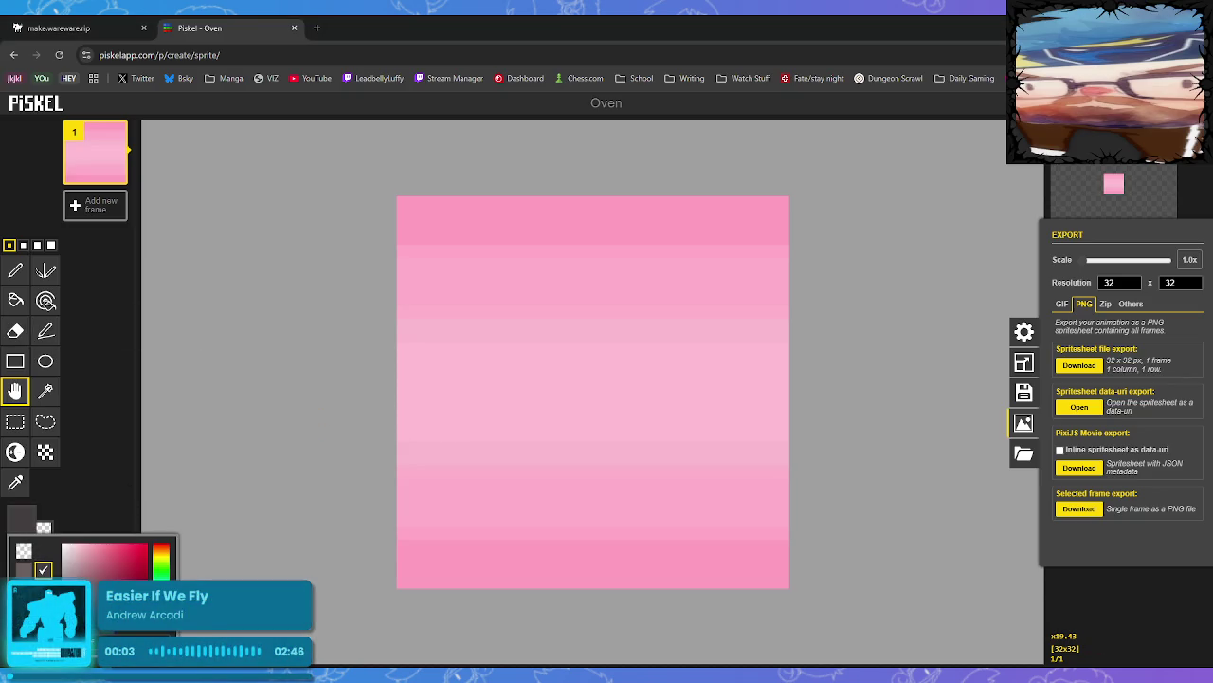
pyautogui.click(427, 300)
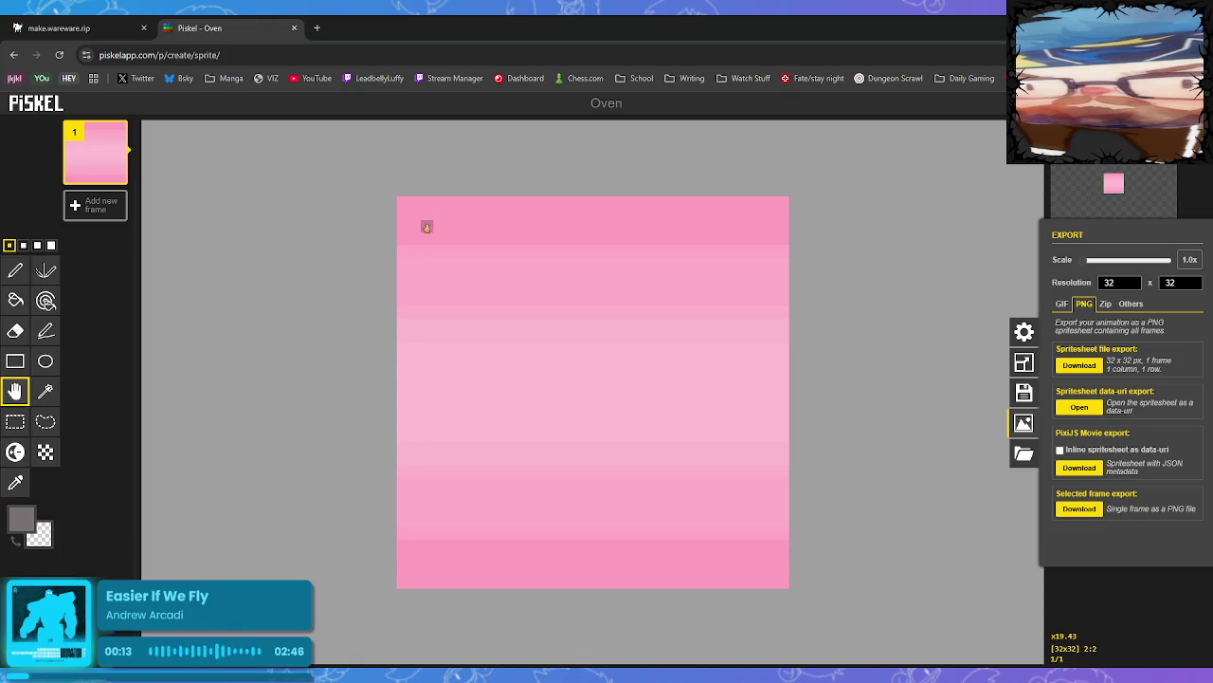
pyautogui.click(15, 271)
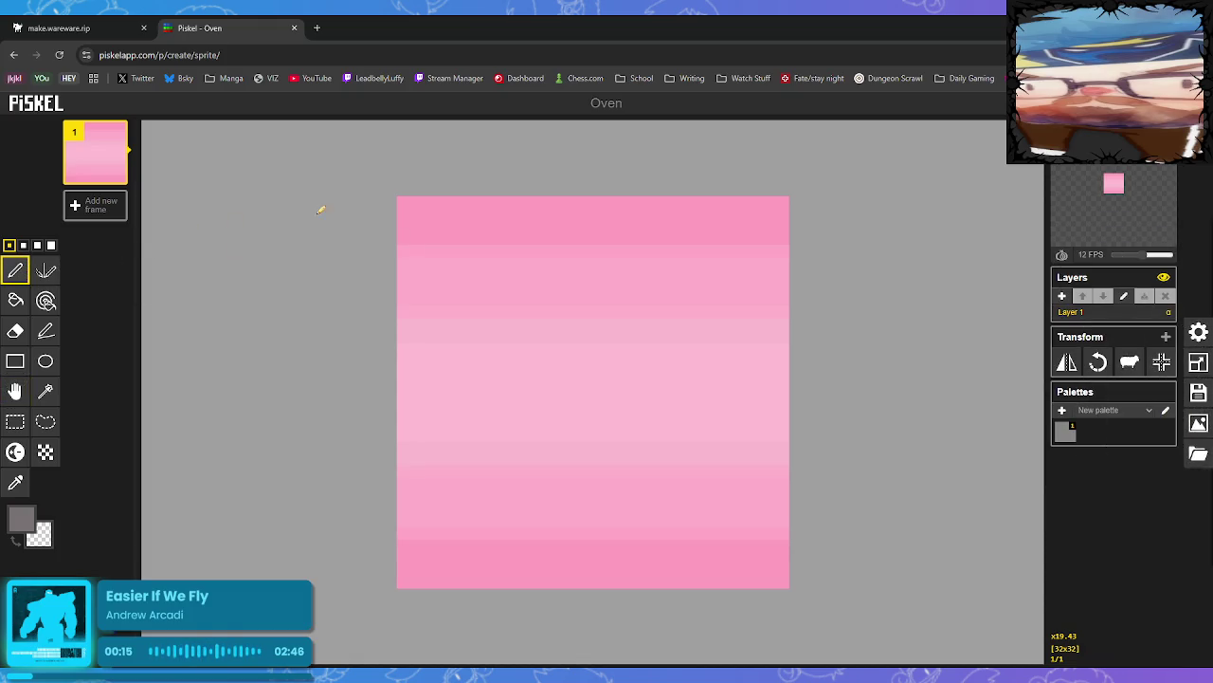
pyautogui.click(426, 226)
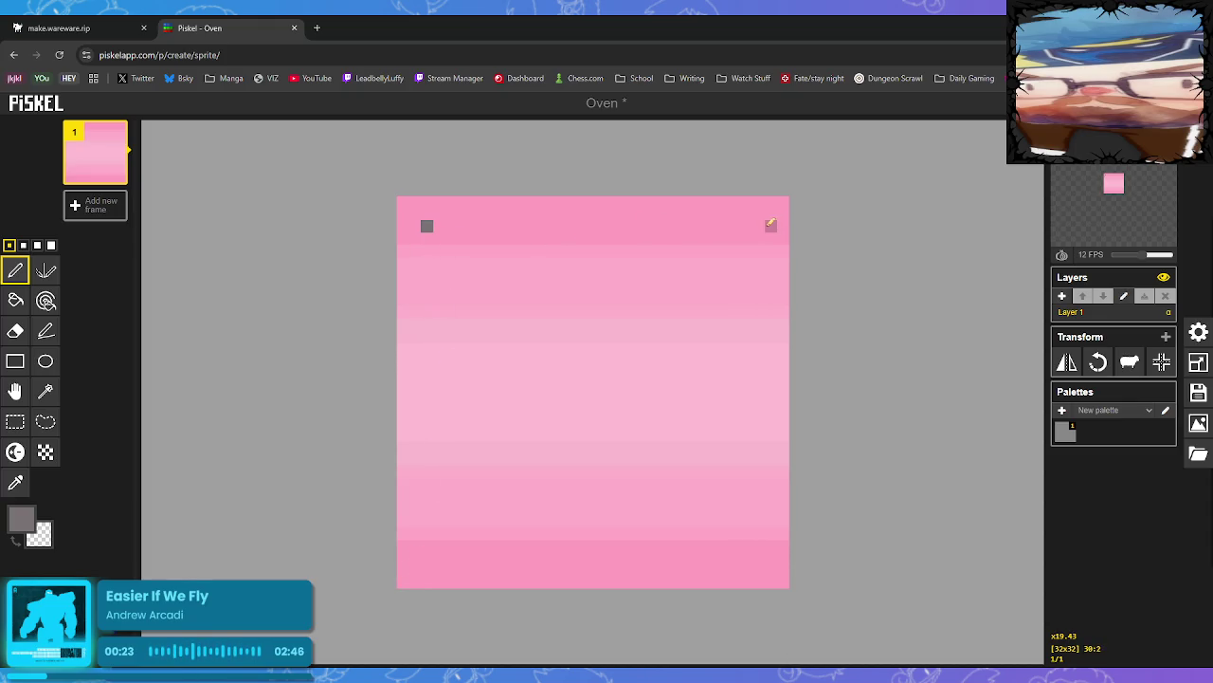
pyautogui.moveTo(439, 226)
pyautogui.mouseDown()
pyautogui.moveTo(758, 225)
pyautogui.moveTo(427, 239)
pyautogui.moveTo(439, 325)
pyautogui.moveTo(429, 435)
pyautogui.mouseUp()
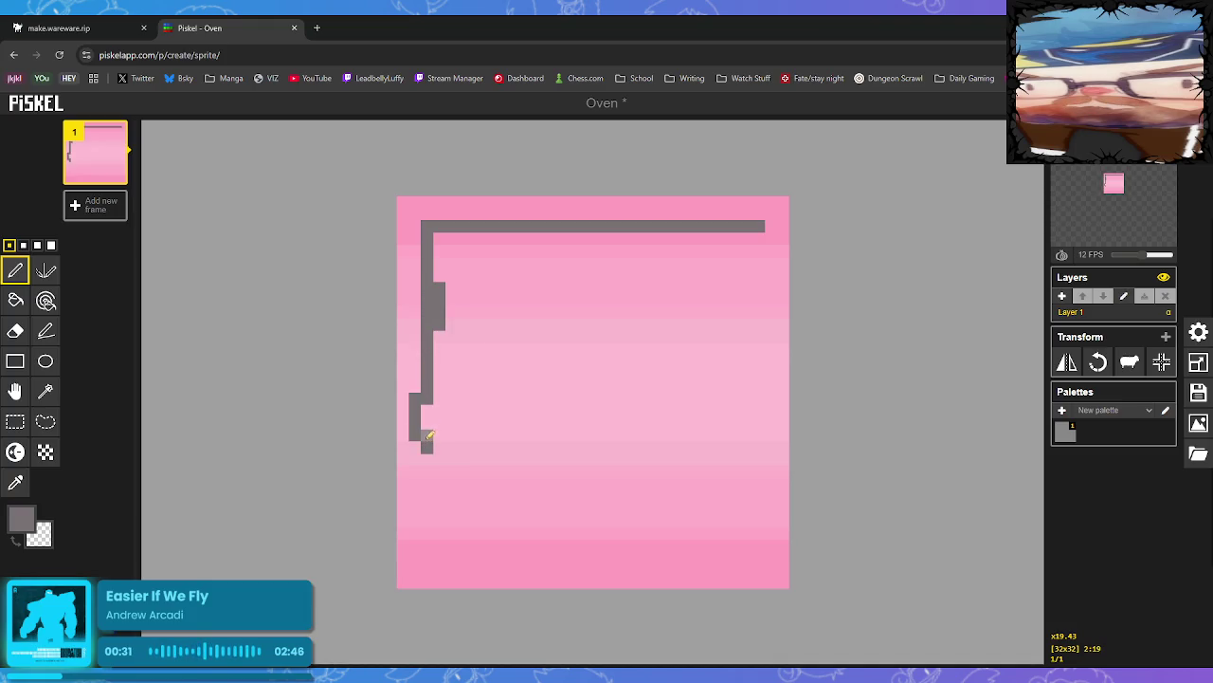
pyautogui.hotkey('ctrl', 'z')
pyautogui.moveTo(428, 312); pyautogui.dragTo(440, 545)
pyautogui.moveTo(427, 491); pyautogui.dragTo(427, 585)
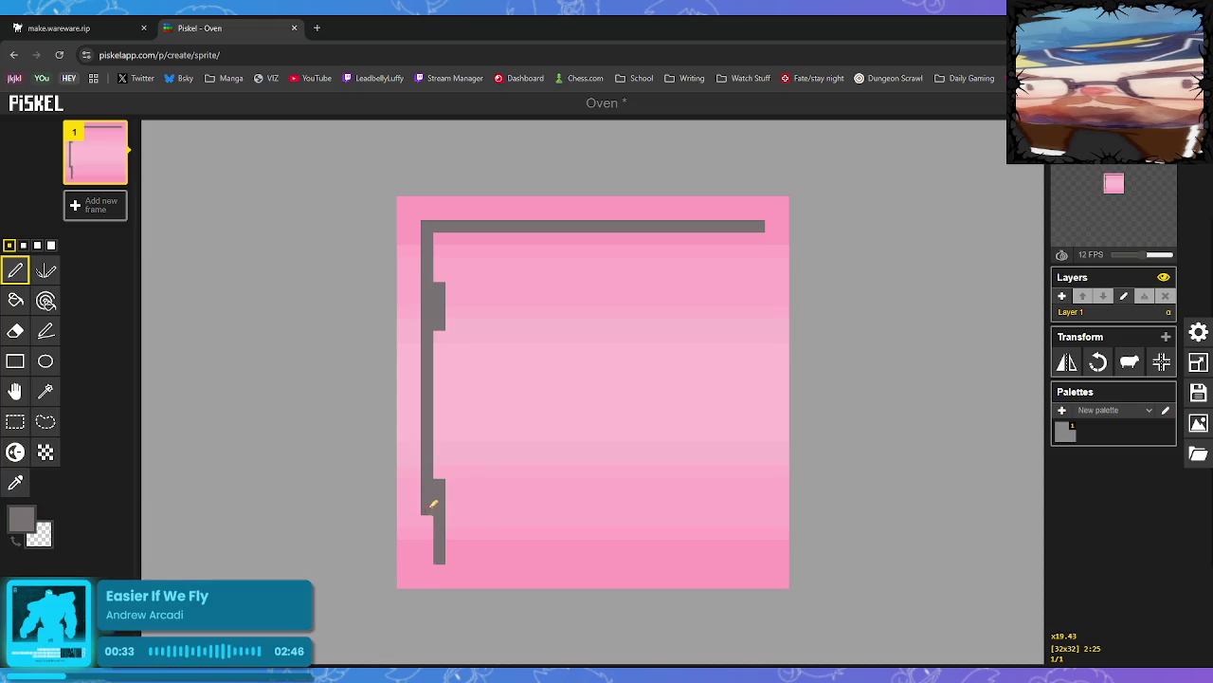
pyautogui.moveTo(757, 233); pyautogui.dragTo(758, 584)
pyautogui.moveTo(439, 582); pyautogui.dragTo(755, 582)
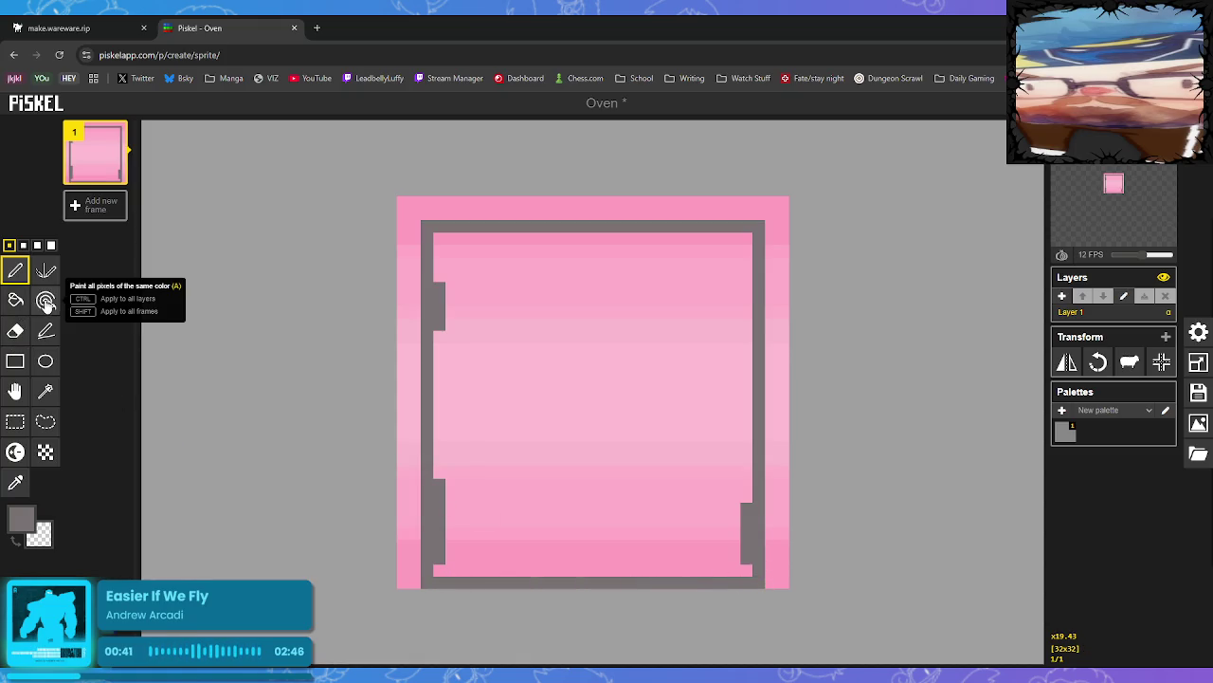
# Bucket-fill each pink band inside the outline grey, from the middle, lower and upper bands
pyautogui.click(15, 300)
pyautogui.click(446, 332)
pyautogui.click(487, 432)
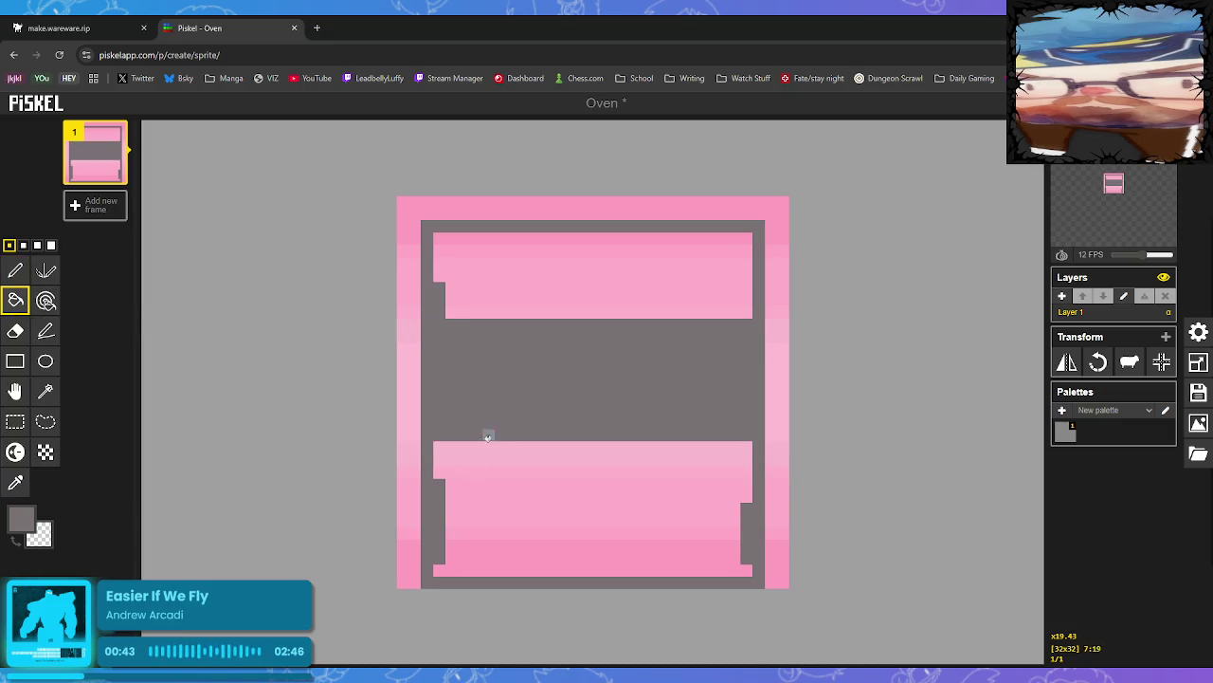
pyautogui.click(517, 501)
pyautogui.click(536, 474)
pyautogui.click(536, 531)
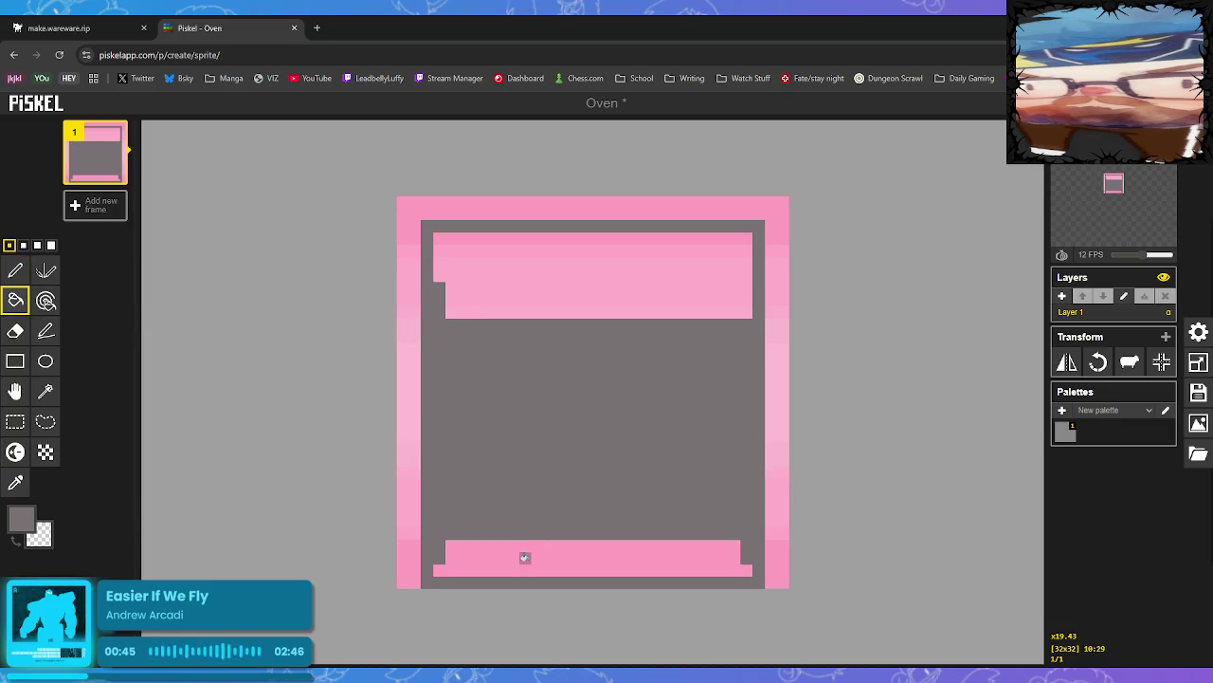
pyautogui.click(525, 558)
pyautogui.click(585, 311)
pyautogui.click(580, 284)
pyautogui.click(573, 258)
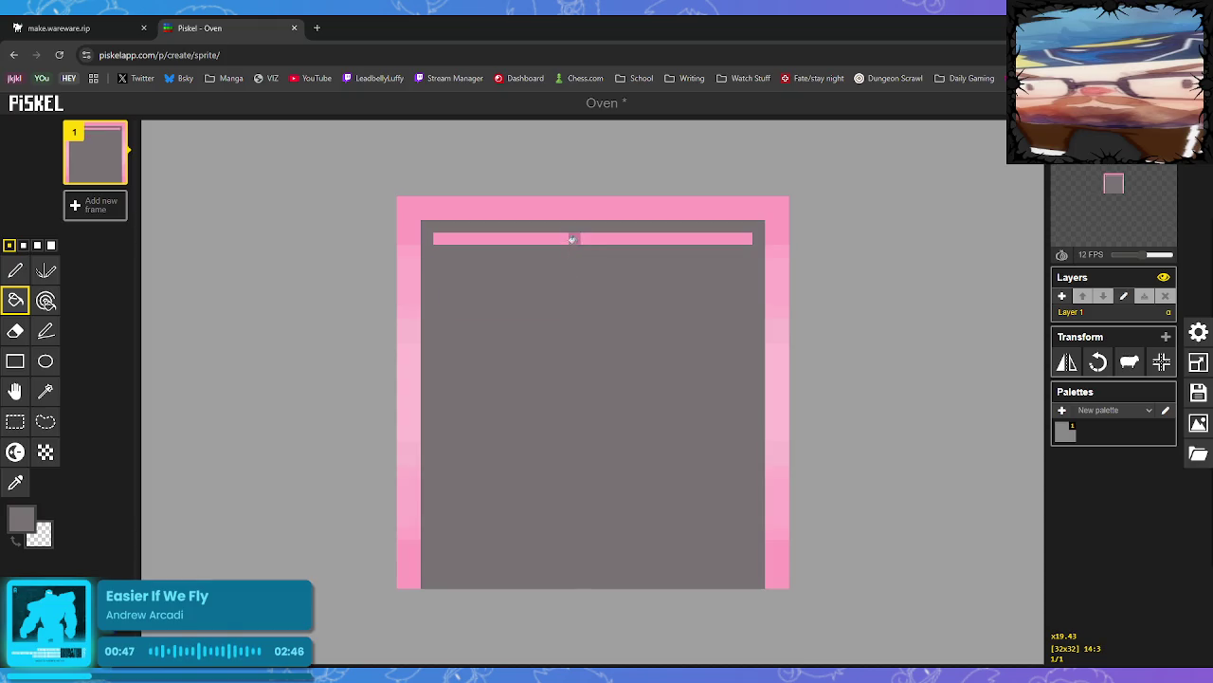
pyautogui.click(572, 239)
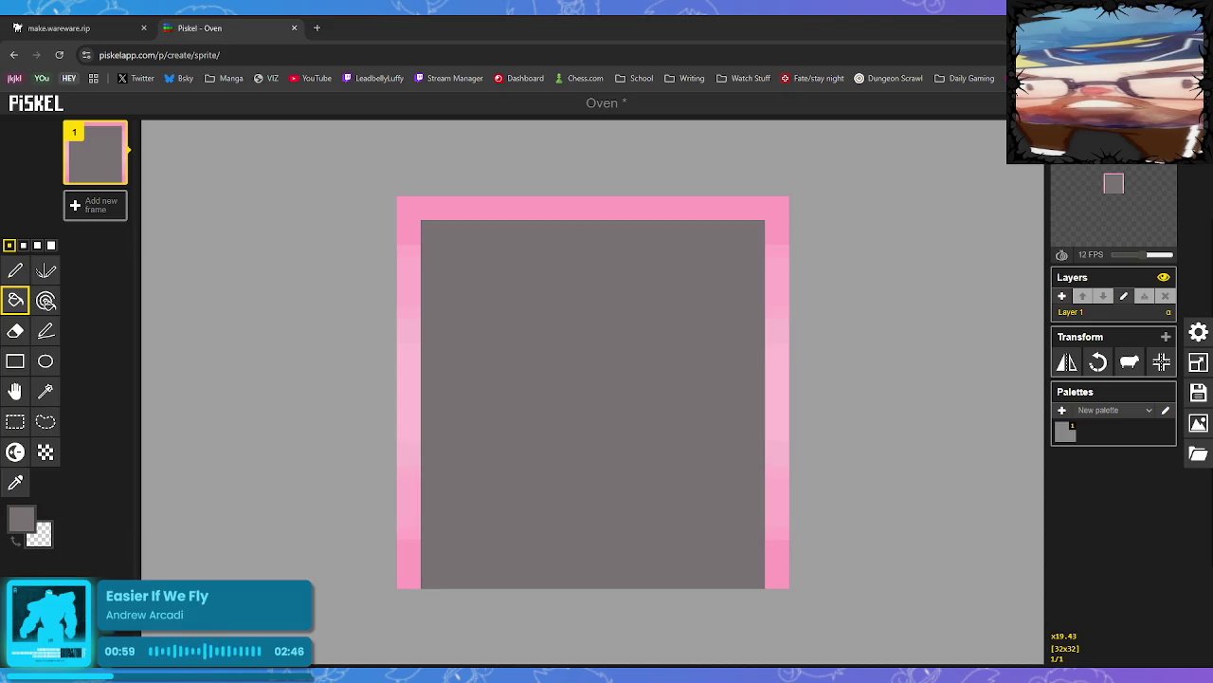
pyautogui.click(27, 521)
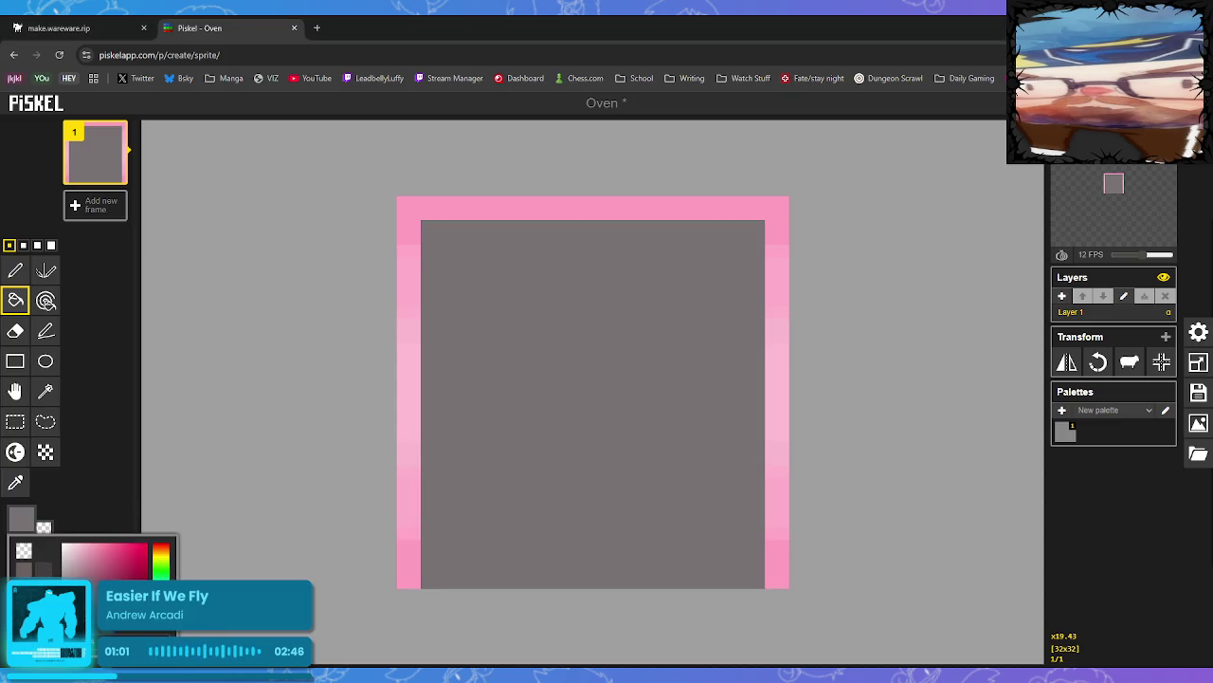
# Fill the body light pinkish grey, then mark the upper window's corners and lower edge in dark grey
pyautogui.moveTo(68, 573); pyautogui.dragTo(68, 566)
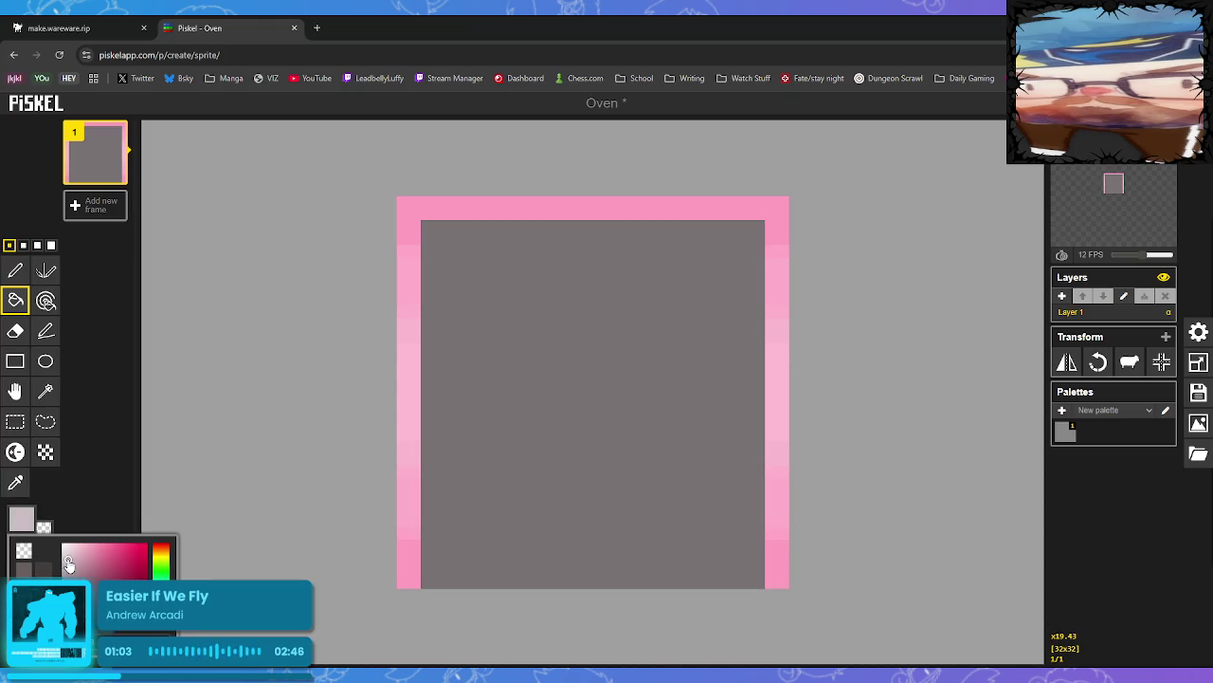
pyautogui.click(528, 343)
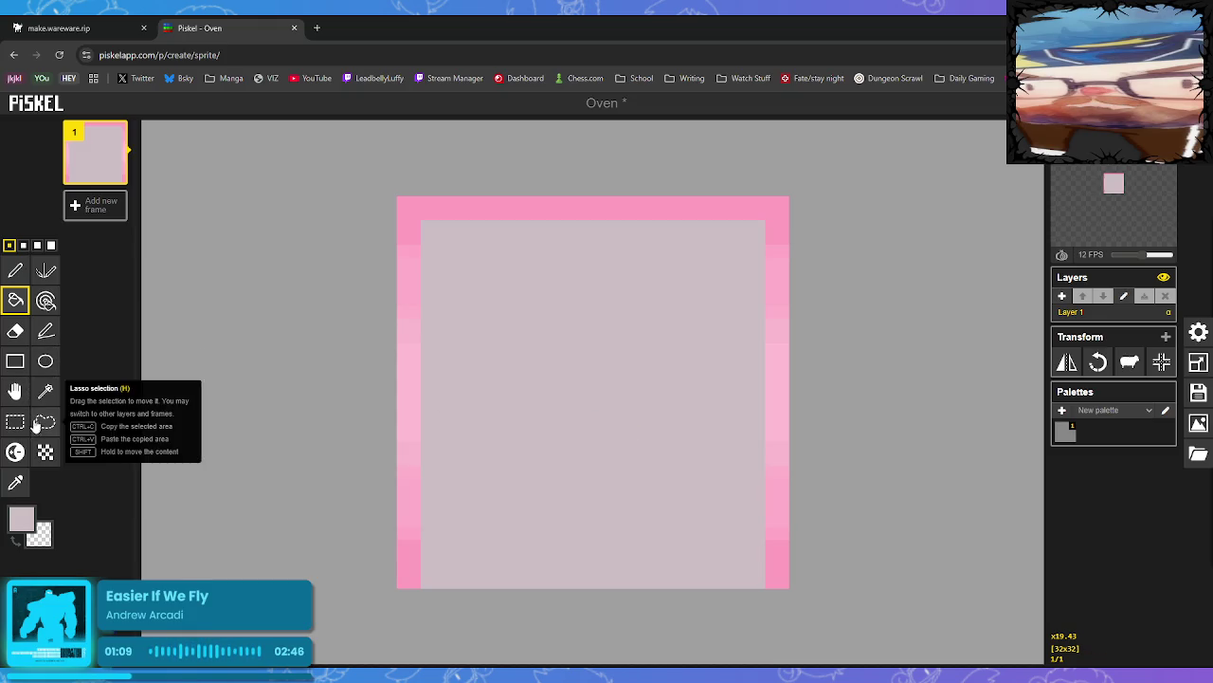
pyautogui.click(31, 522)
pyautogui.click(45, 569)
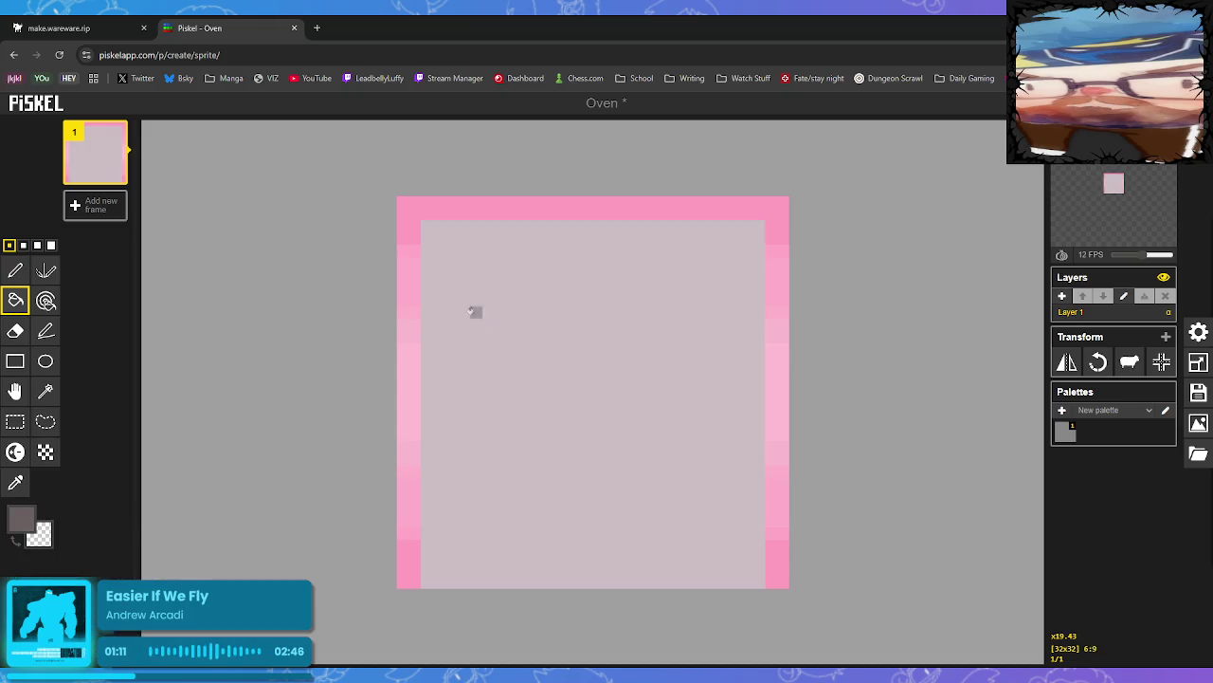
pyautogui.click(15, 270)
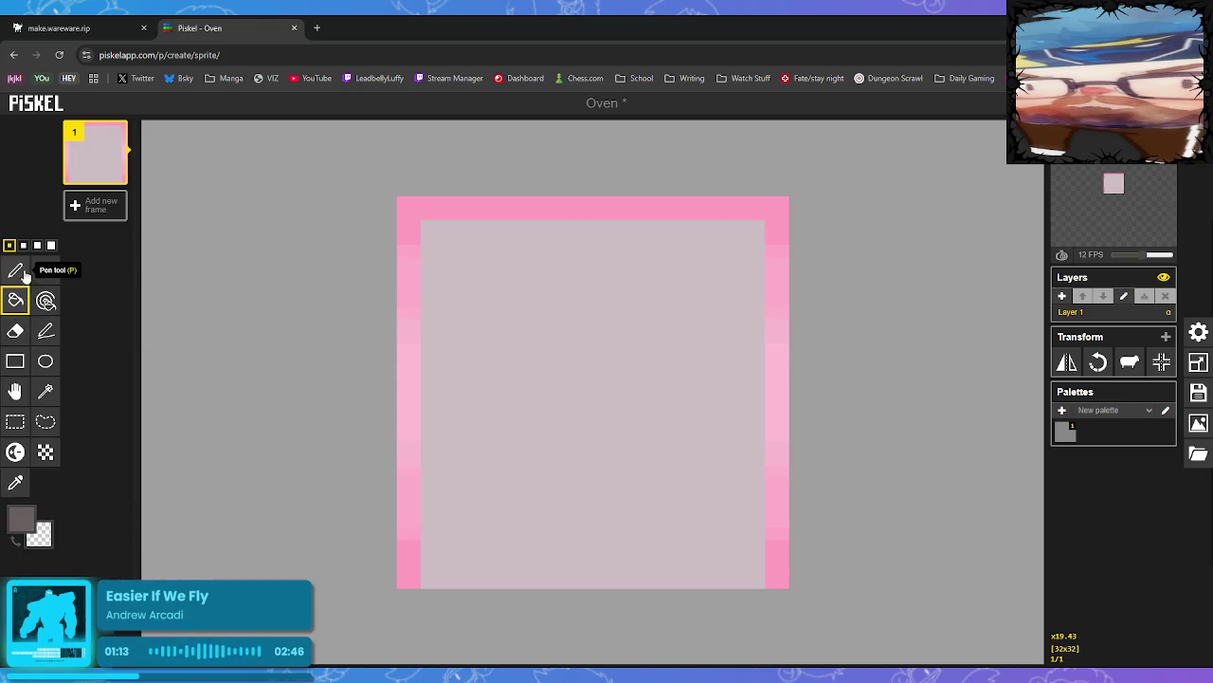
pyautogui.click(452, 251)
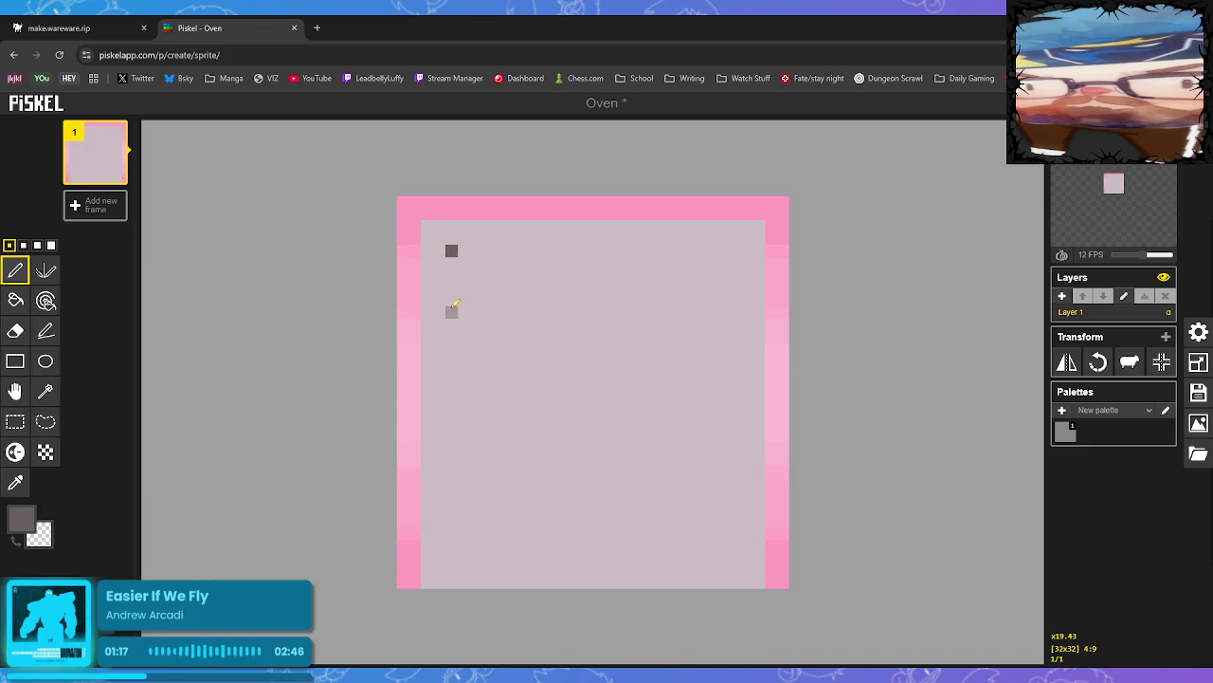
pyautogui.click(452, 311)
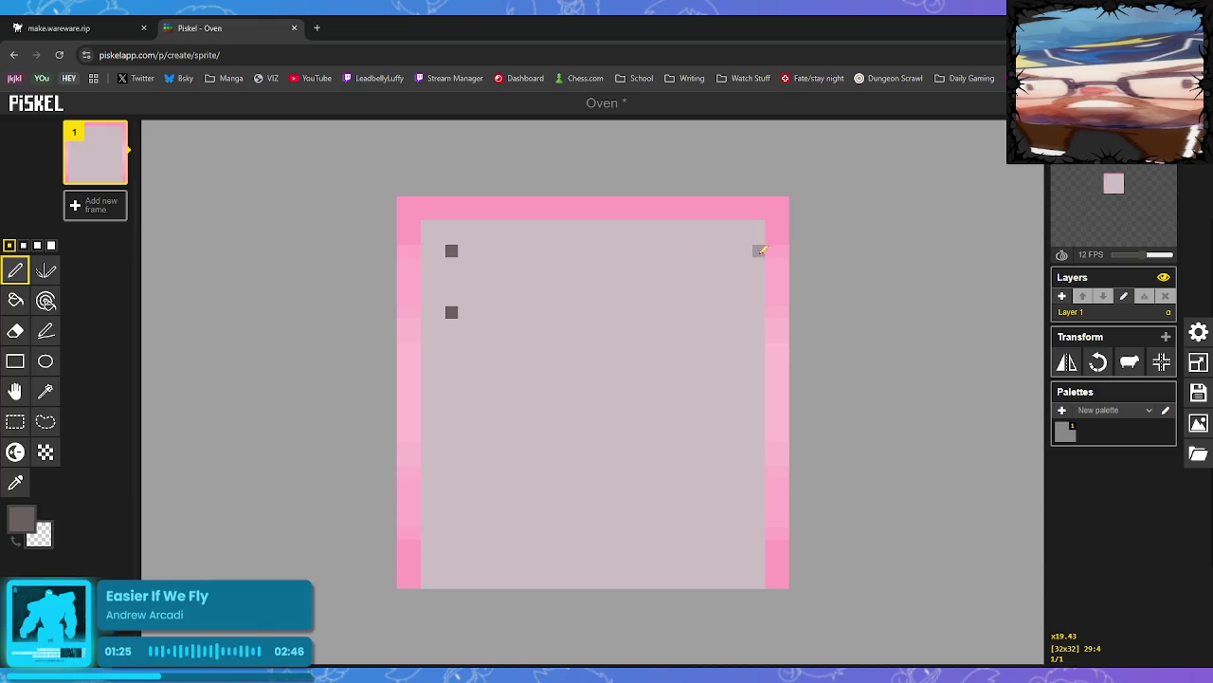
pyautogui.click(735, 250)
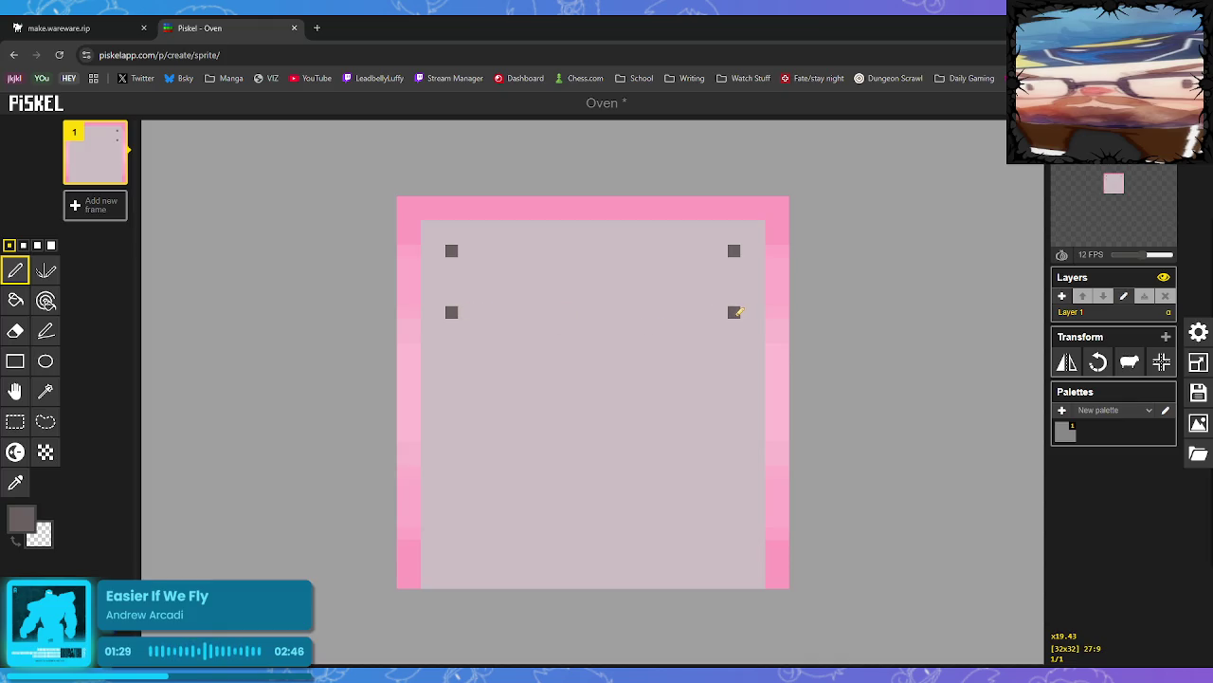
pyautogui.moveTo(451, 312); pyautogui.dragTo(734, 312)
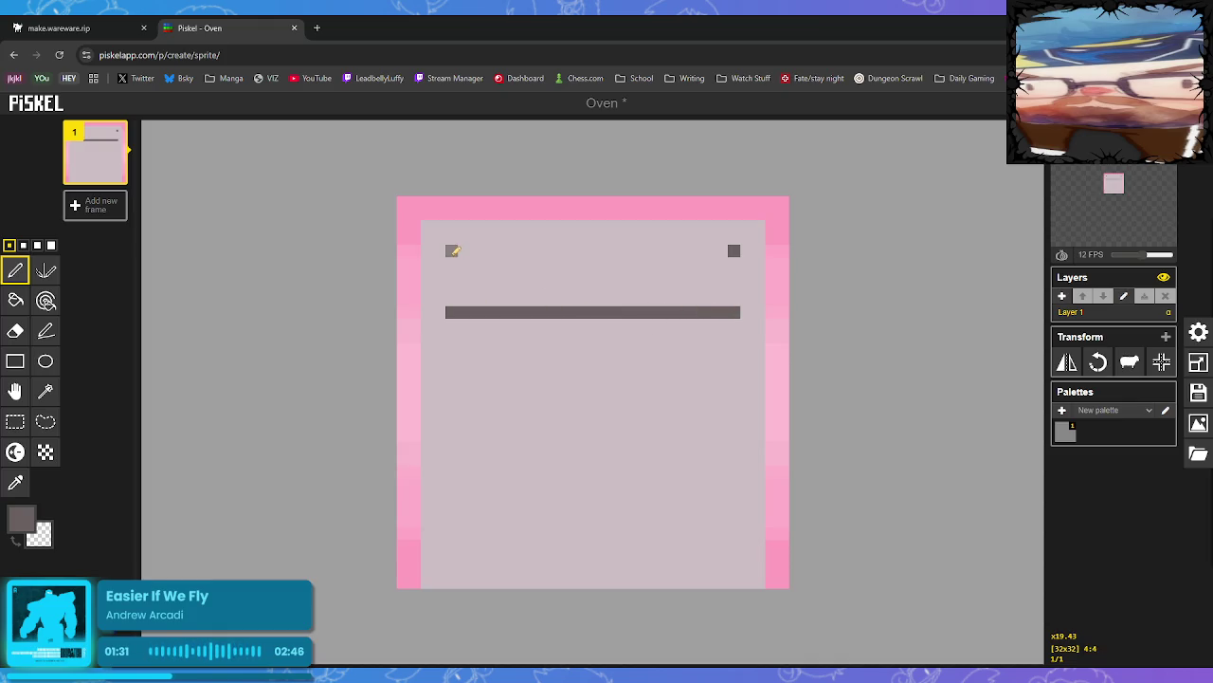
# Outline the upper window rectangle and fill it solid dark grey
pyautogui.moveTo(452, 250); pyautogui.dragTo(451, 305)
pyautogui.moveTo(734, 251); pyautogui.dragTo(735, 305)
pyautogui.moveTo(452, 250); pyautogui.dragTo(722, 262)
pyautogui.click(525, 297)
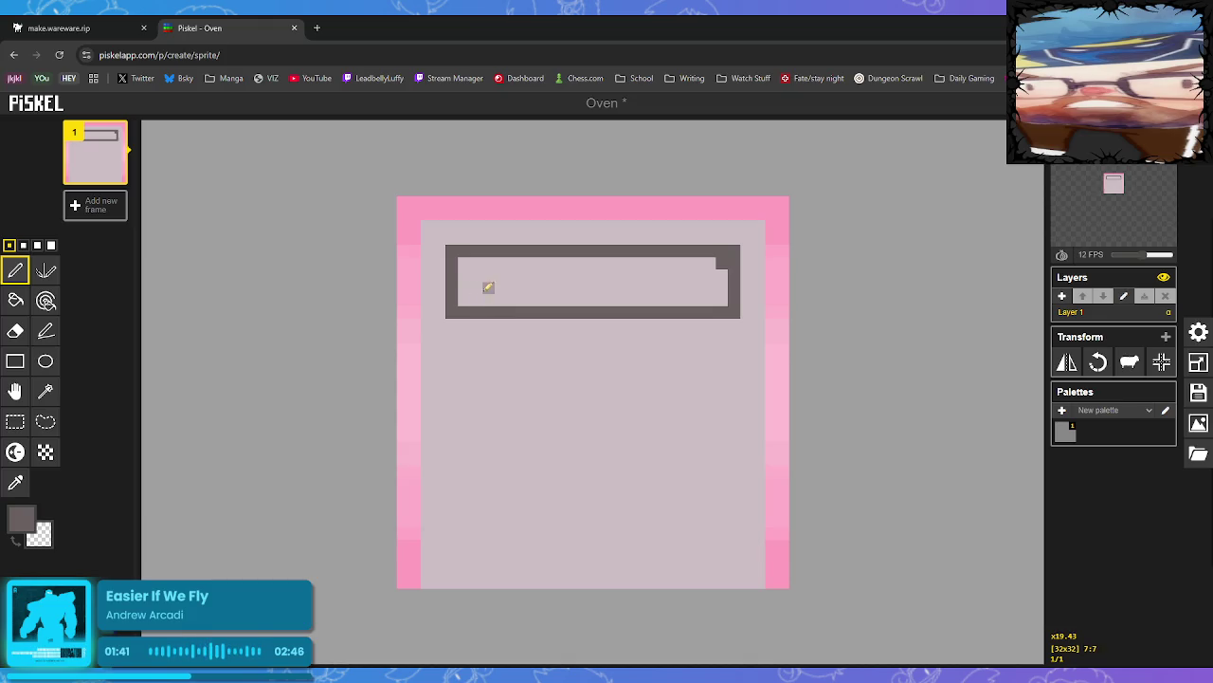
pyautogui.click(15, 300)
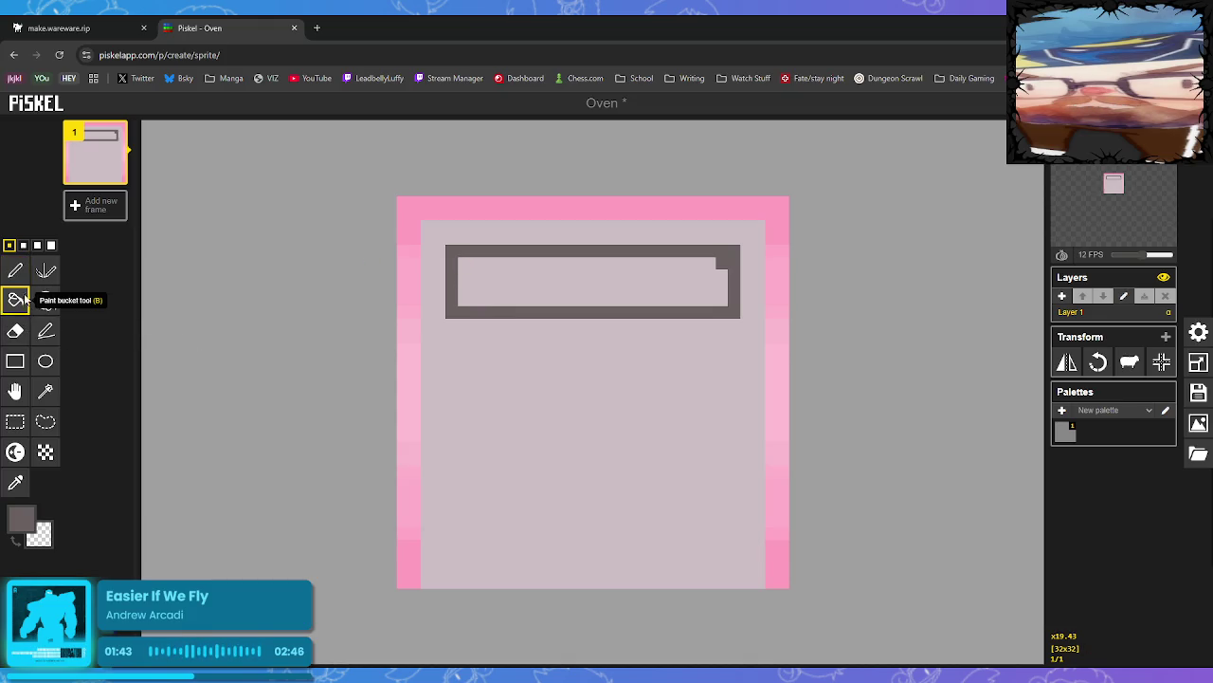
pyautogui.click(487, 282)
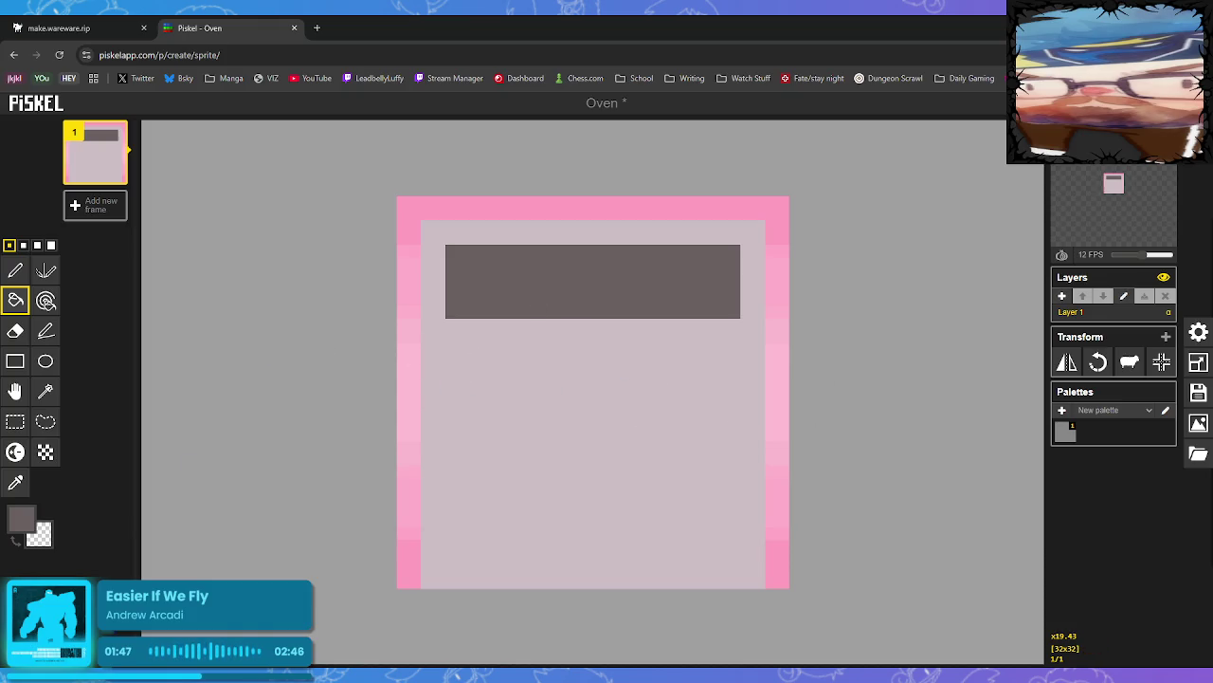
# Draw a two-row strip of slightly darker body mauve beneath the dark panel
pyautogui.click(15, 483)
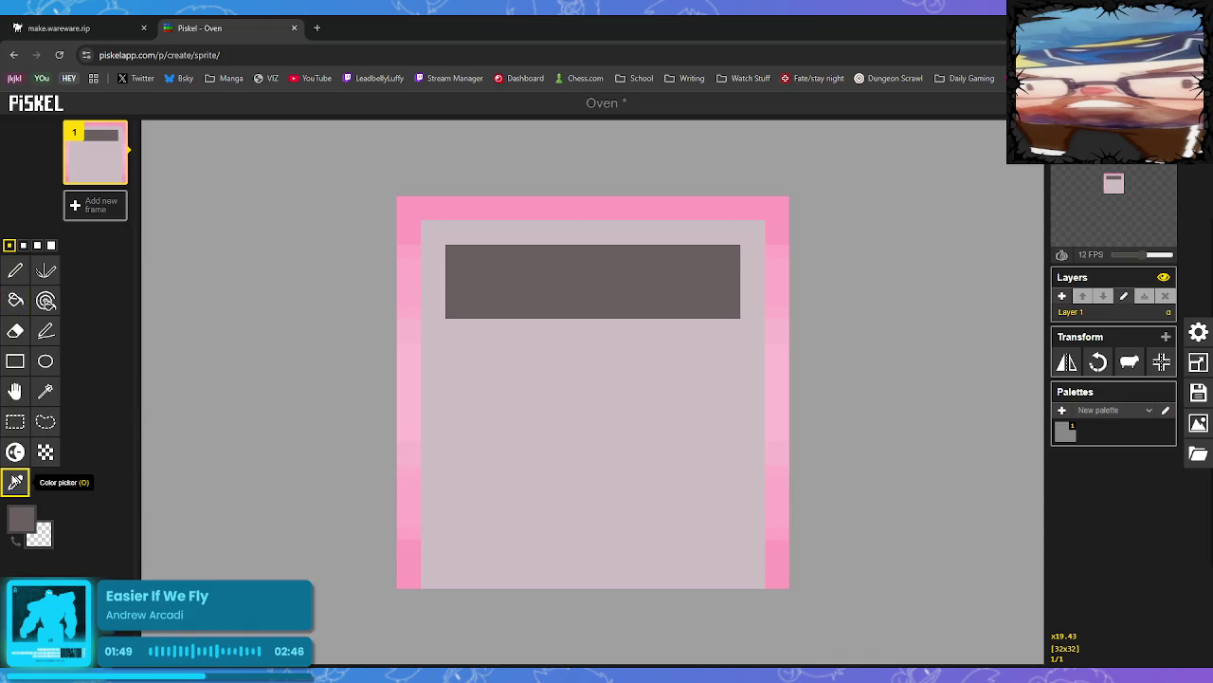
pyautogui.click(455, 342)
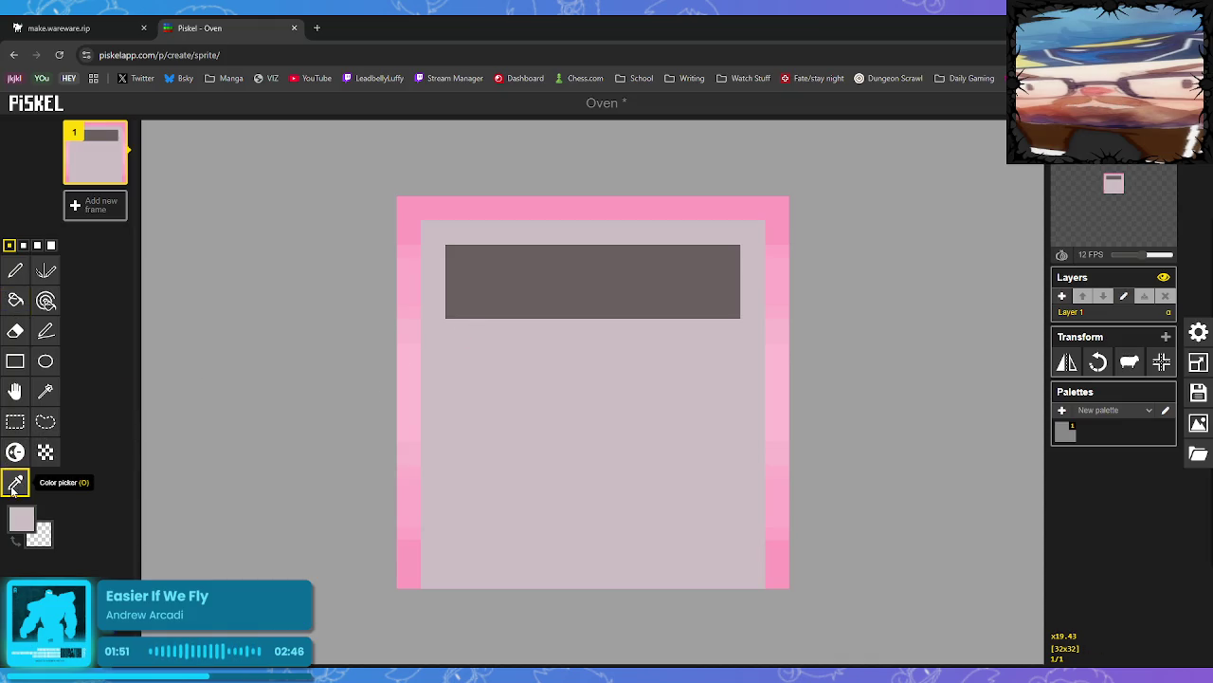
pyautogui.click(21, 519)
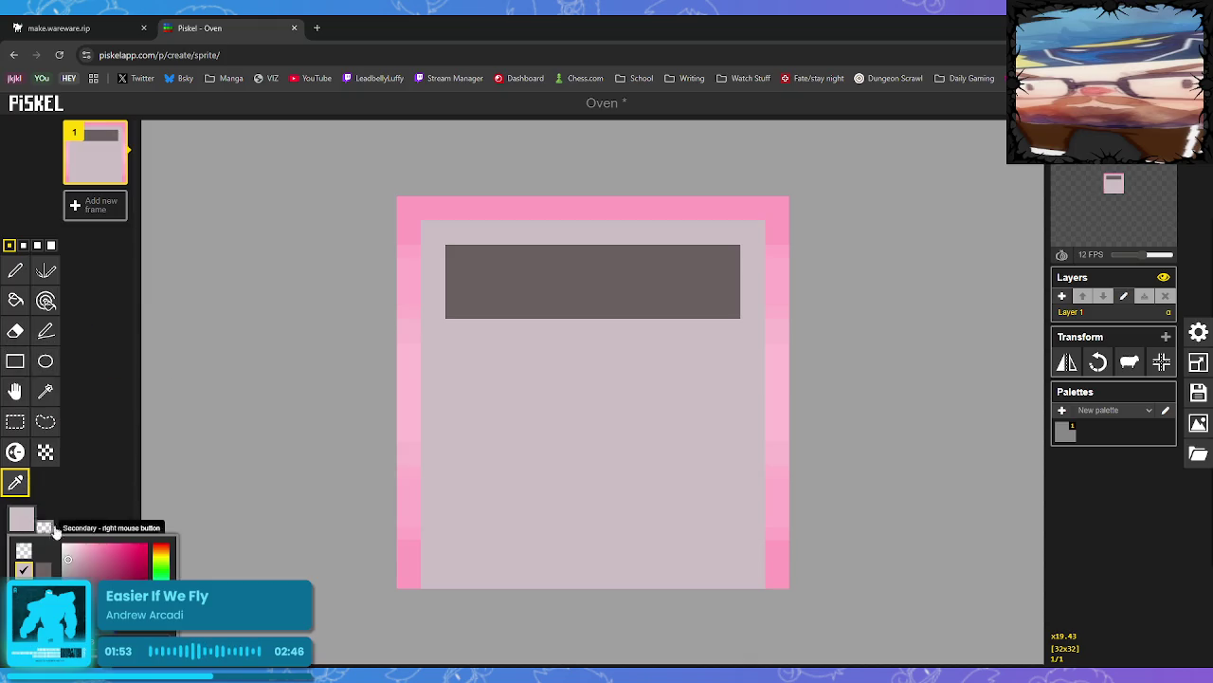
pyautogui.click(68, 564)
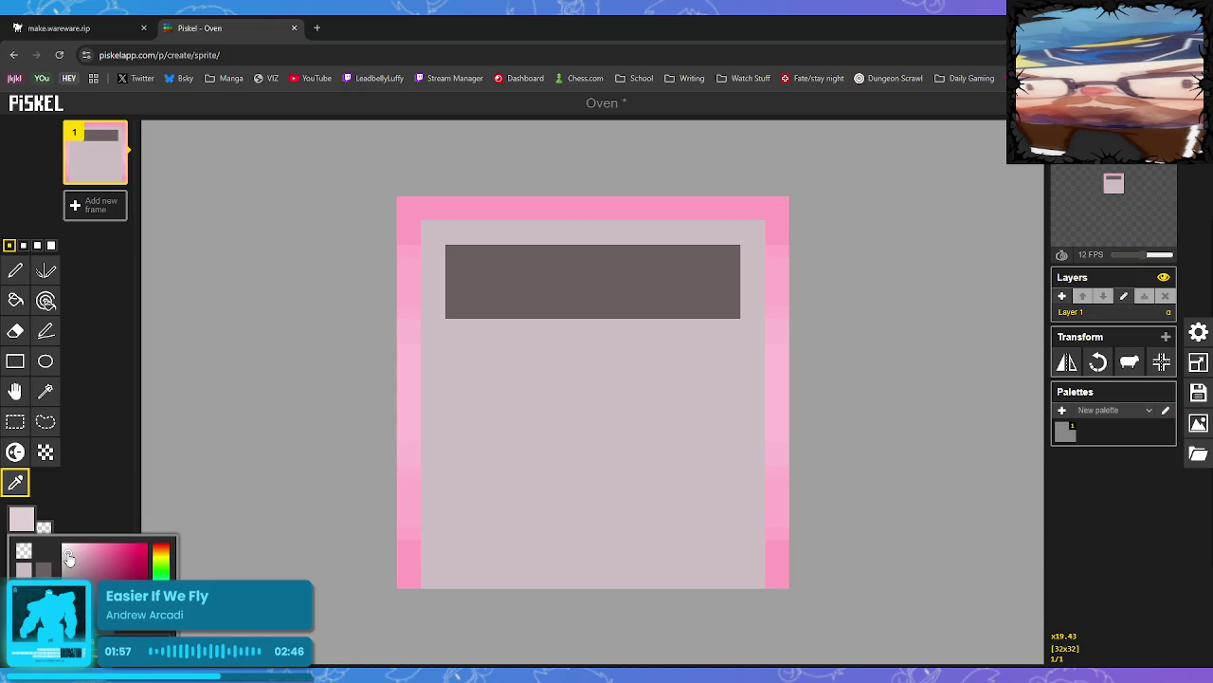
pyautogui.click(68, 563)
pyautogui.click(16, 271)
pyautogui.moveTo(450, 348); pyautogui.dragTo(740, 347)
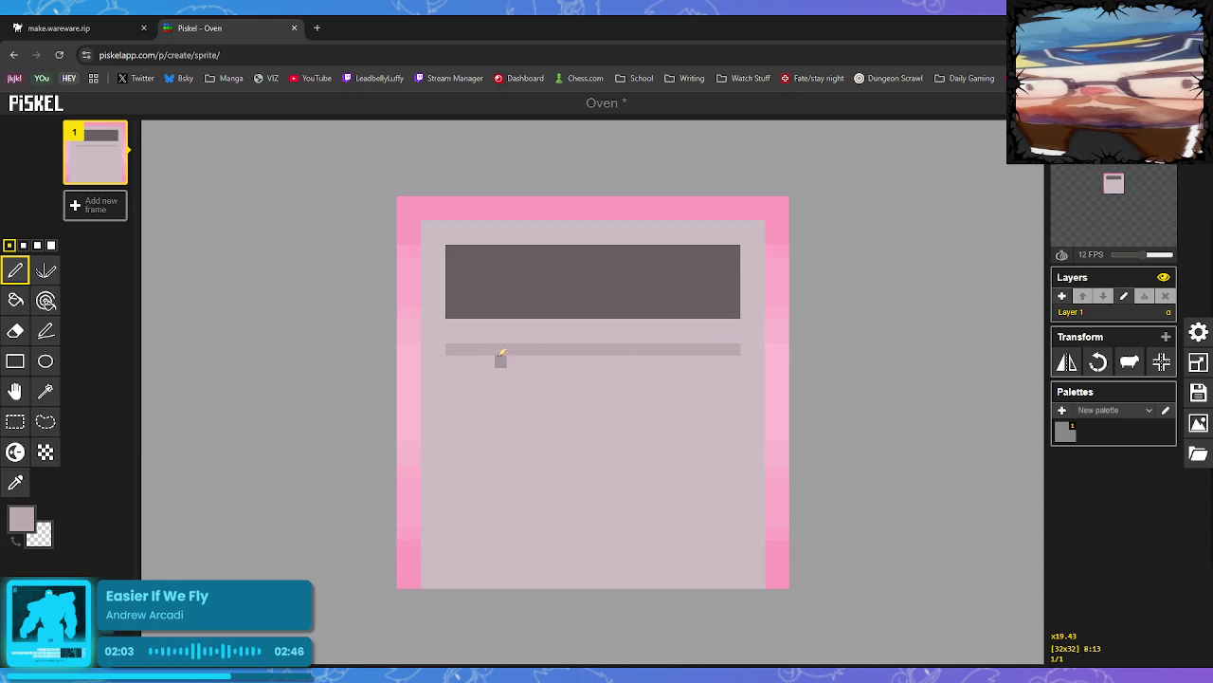
pyautogui.moveTo(453, 337); pyautogui.dragTo(731, 337)
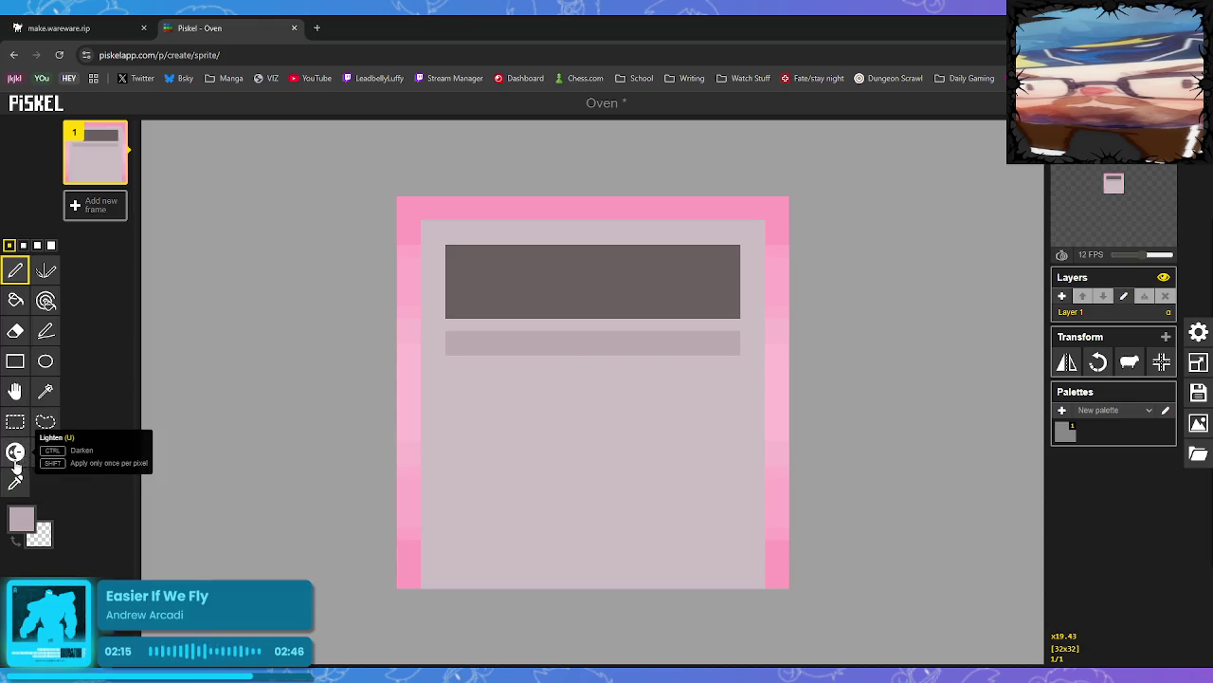
pyautogui.click(16, 419)
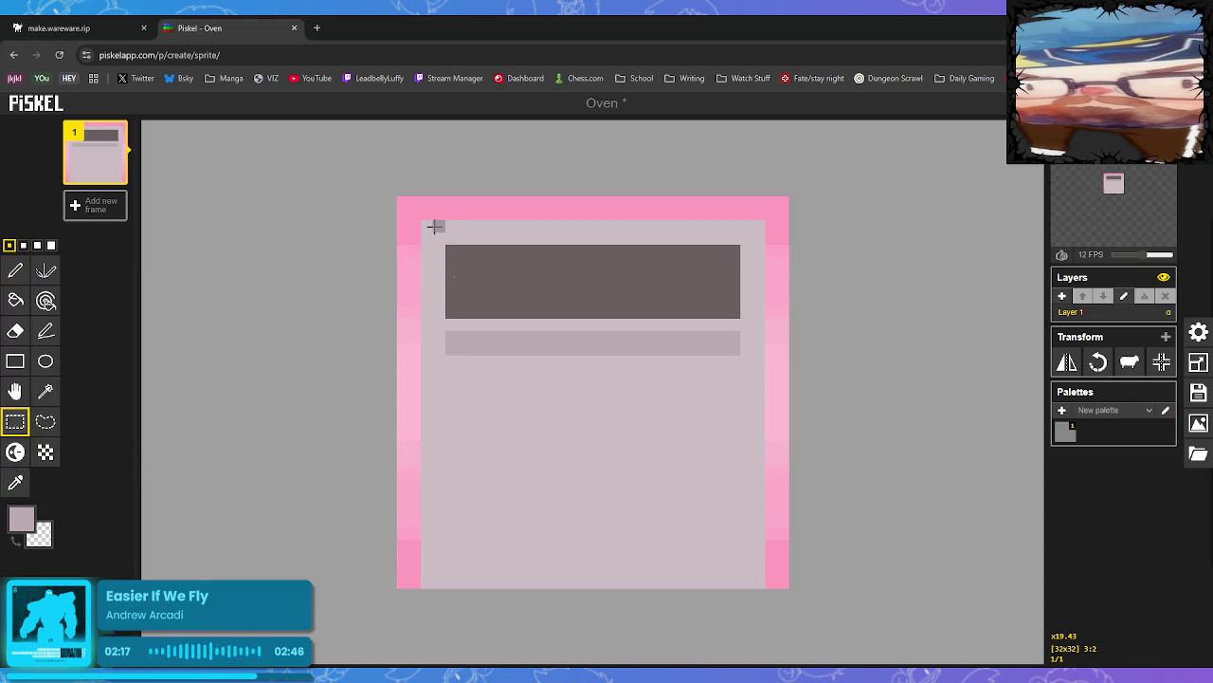
# Copy the dark panel and its strip to a second position lower on the body
pyautogui.moveTo(428, 226)
pyautogui.mouseDown()
pyautogui.moveTo(741, 382)
pyautogui.moveTo(761, 377)
pyautogui.mouseUp()
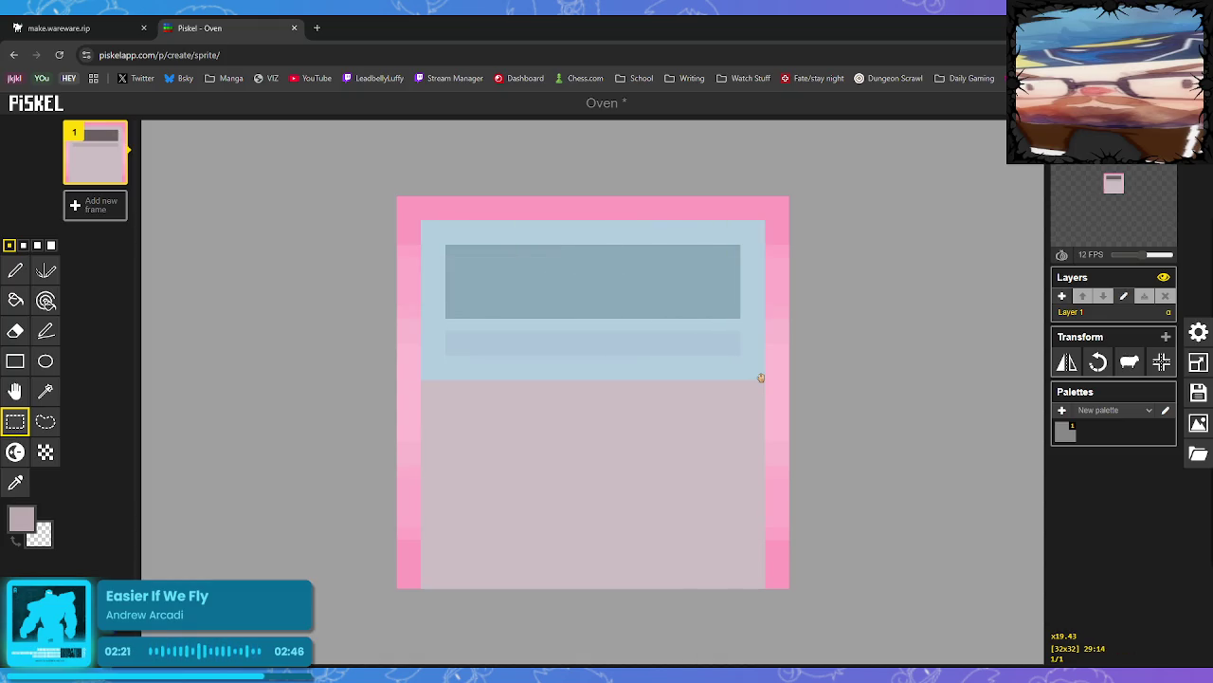
pyautogui.moveTo(611, 330); pyautogui.dragTo(616, 470)
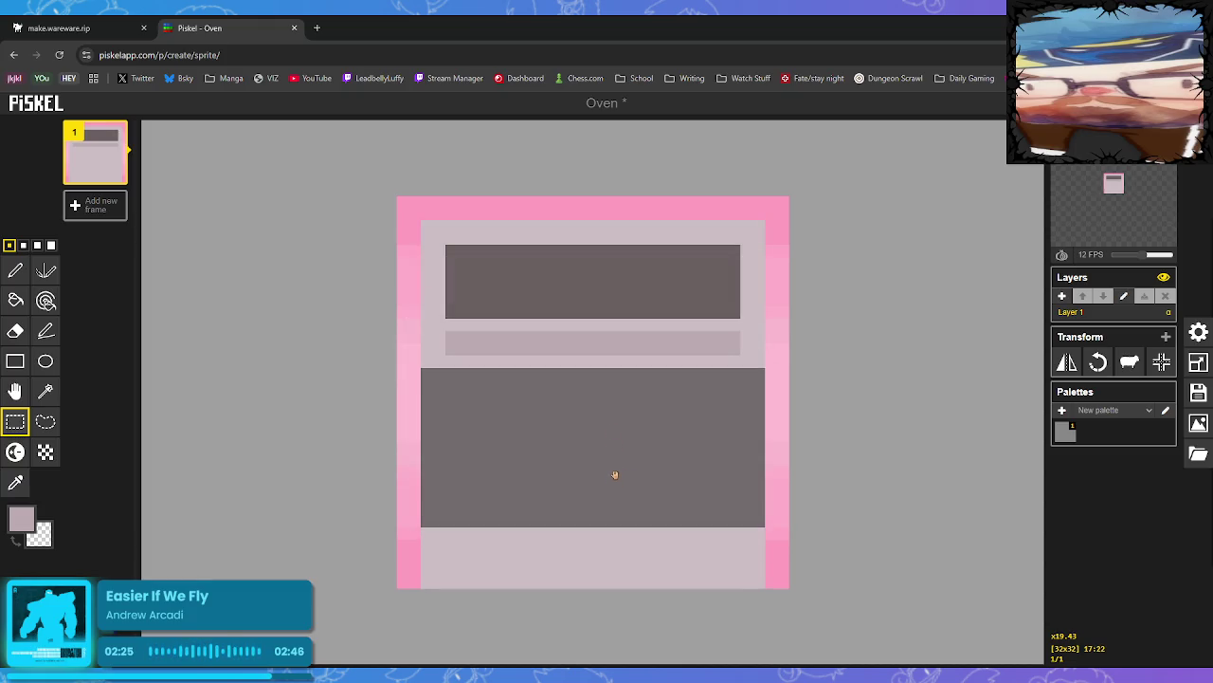
pyautogui.click(614, 474)
pyautogui.click(571, 554)
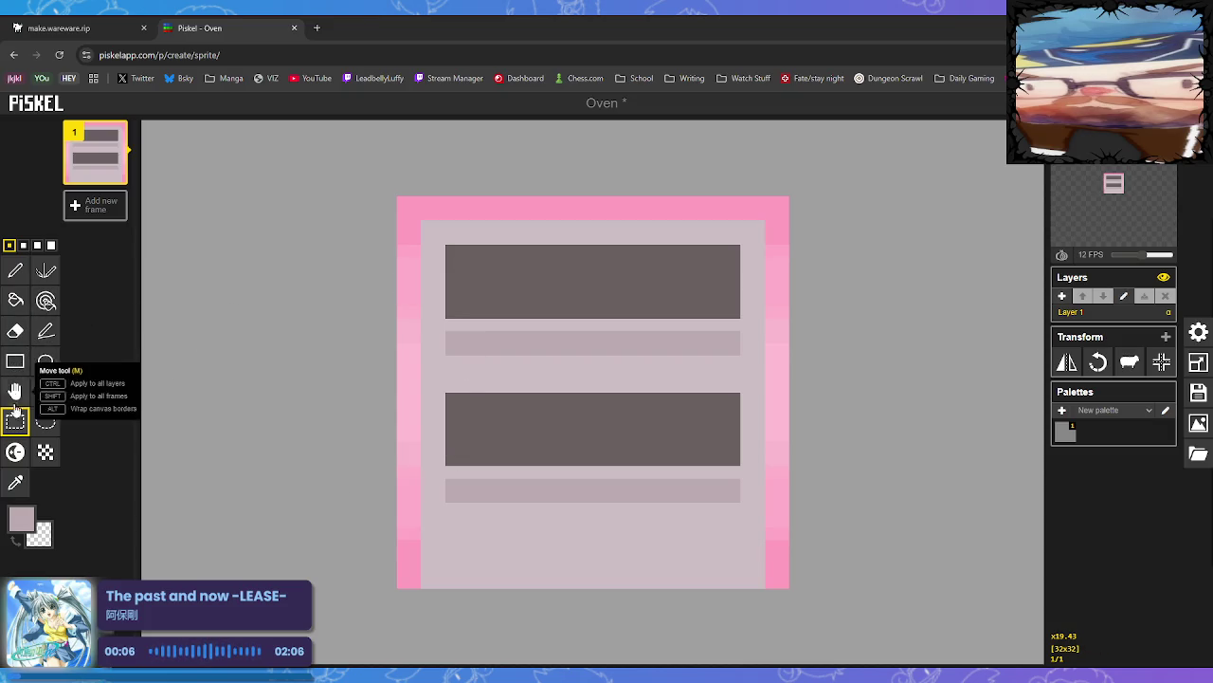
# Select the whole panel layout and shift it down a few pixels
pyautogui.moveTo(438, 233); pyautogui.dragTo(749, 498)
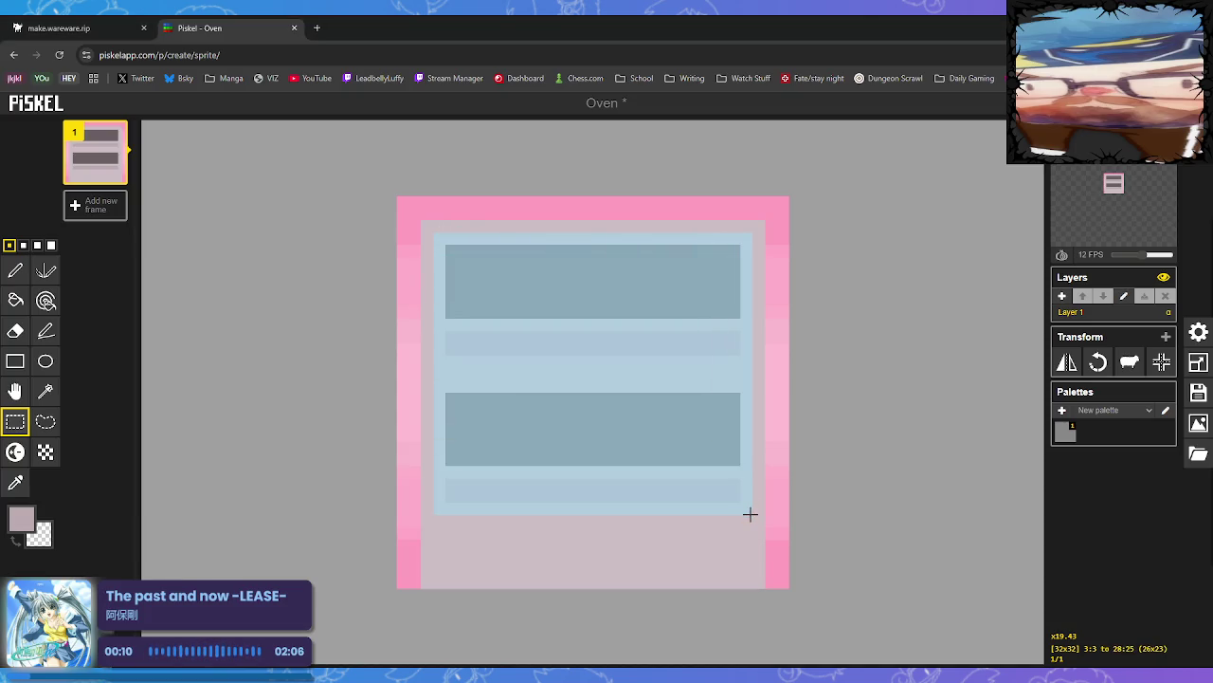
pyautogui.moveTo(750, 514); pyautogui.dragTo(748, 512)
pyautogui.moveTo(619, 374); pyautogui.dragTo(621, 406)
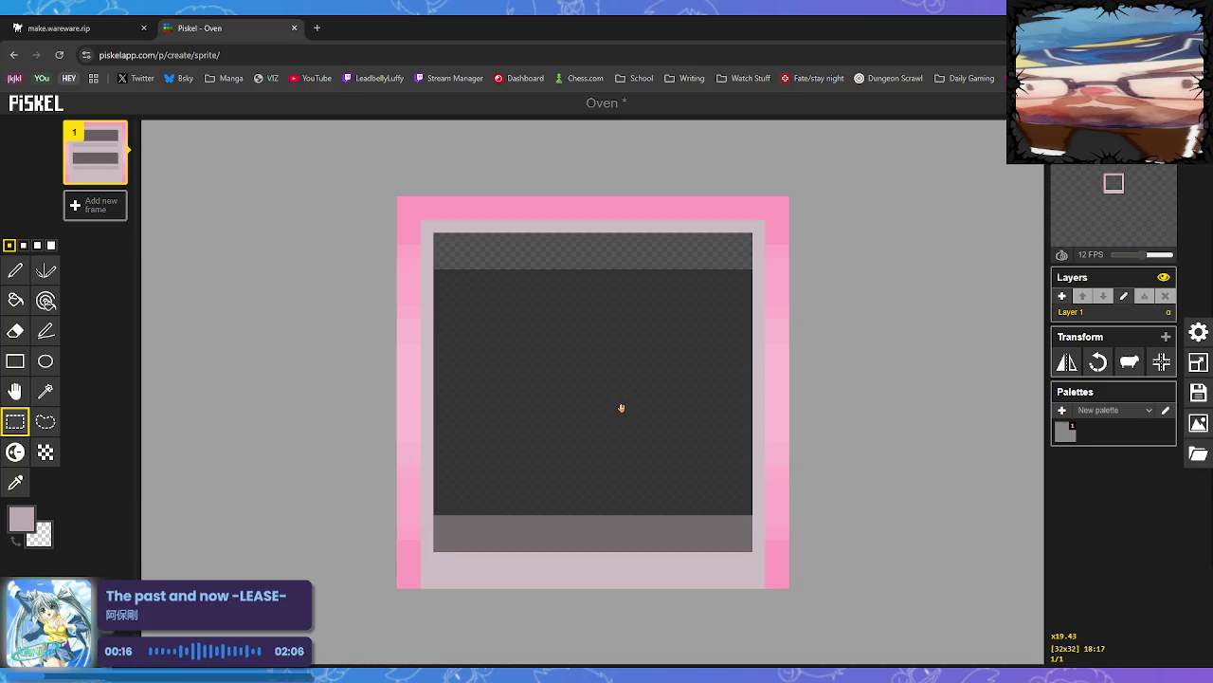
pyautogui.moveTo(622, 405); pyautogui.dragTo(622, 411)
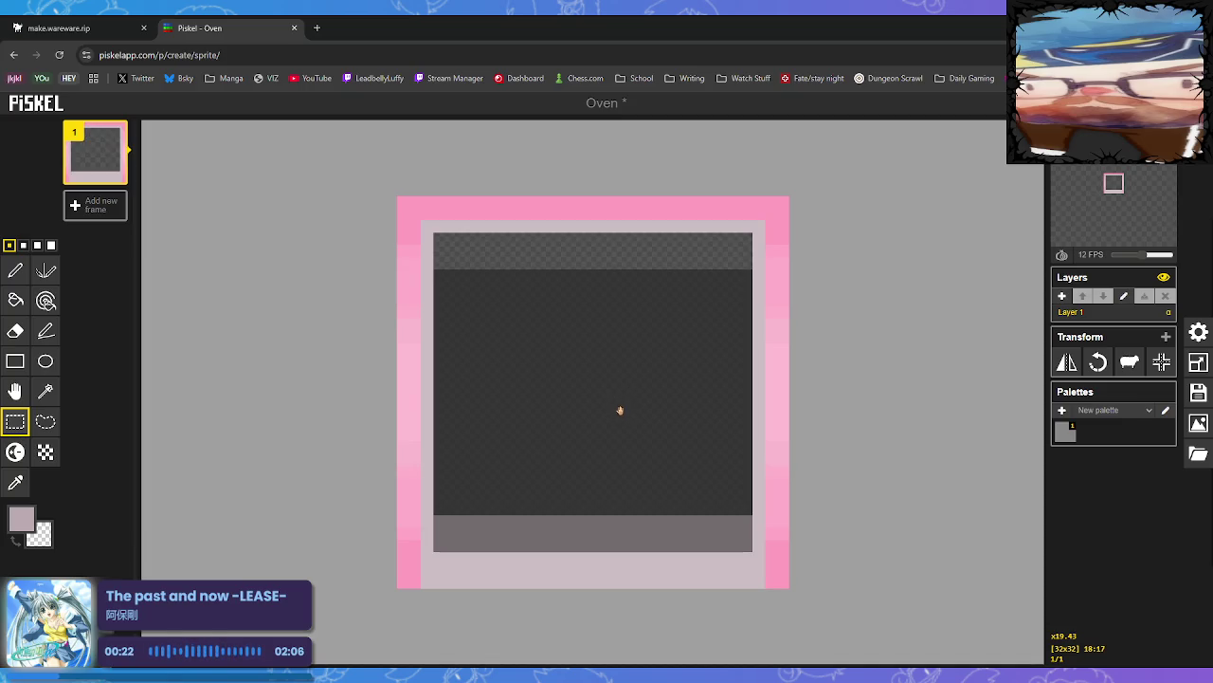
pyautogui.hotkey('ctrl', 'z')
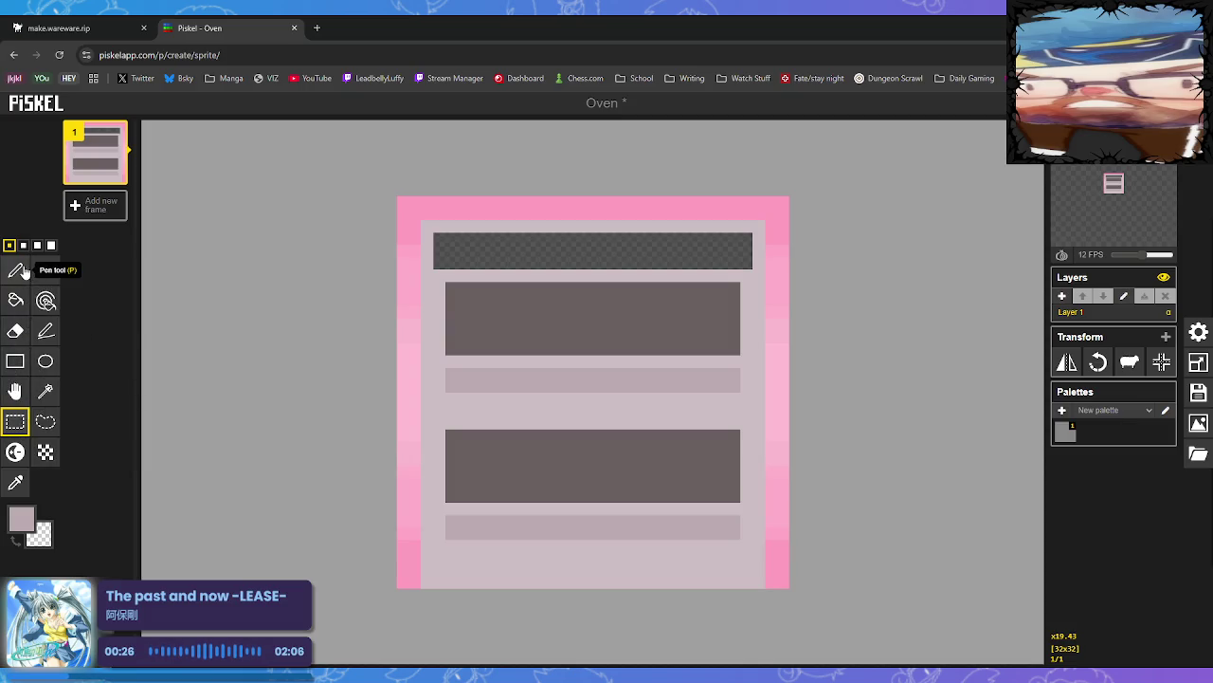
# Fill the empty top band with the sampled mauve body colour
pyautogui.click(15, 484)
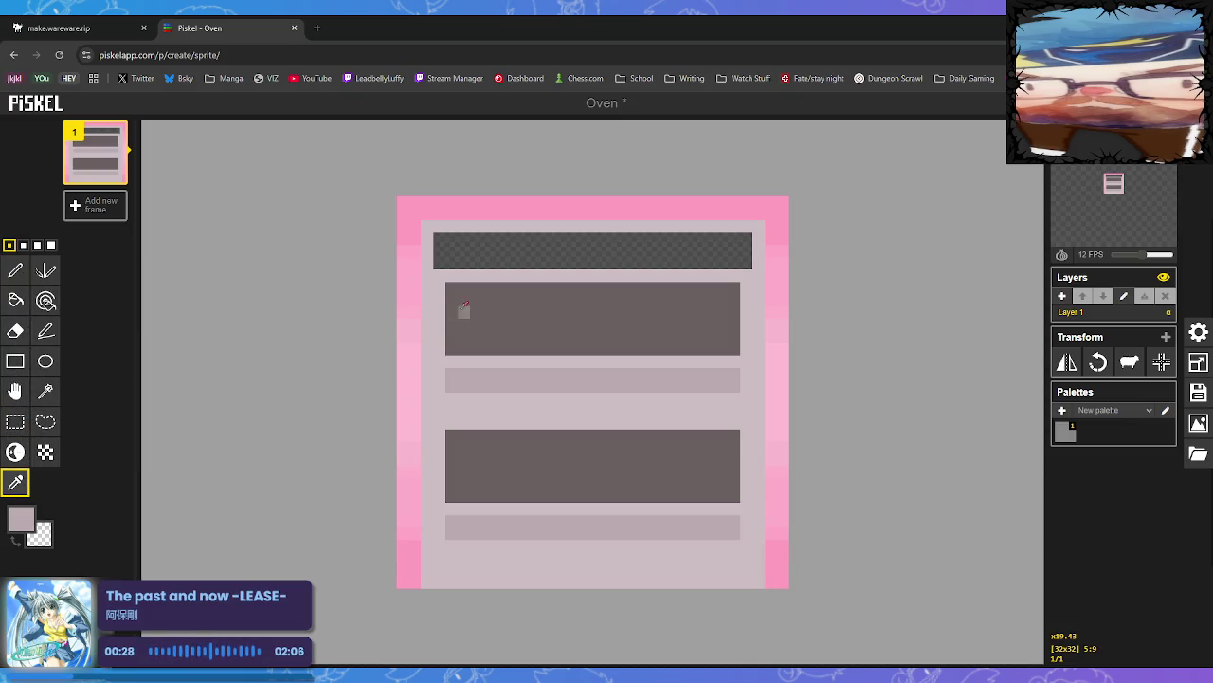
pyautogui.click(442, 292)
pyautogui.click(15, 300)
pyautogui.click(580, 256)
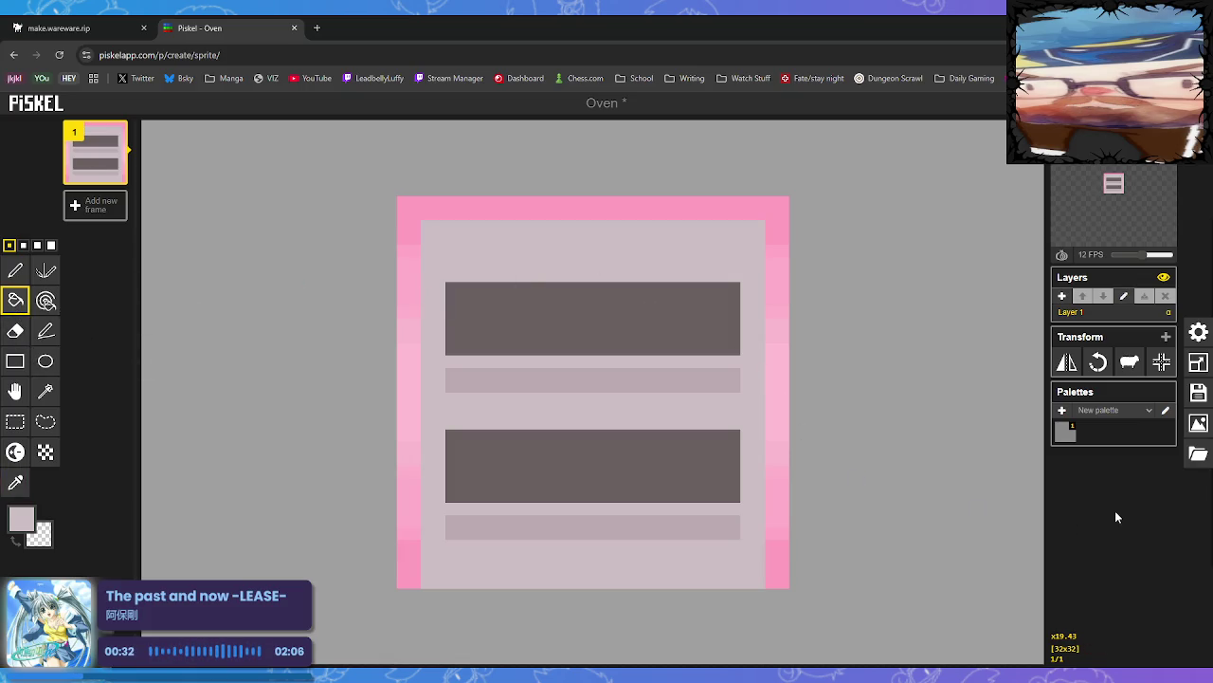
# Draw a greyer horizontal line across the body above the panels
pyautogui.click(16, 482)
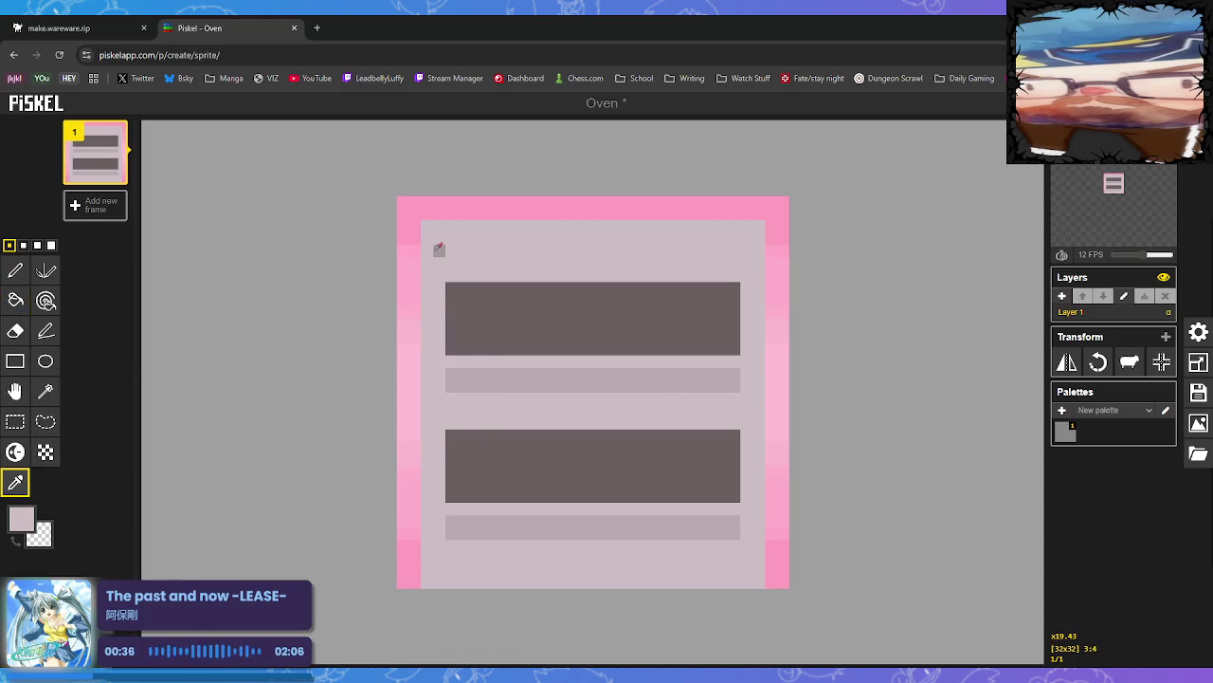
pyautogui.click(22, 520)
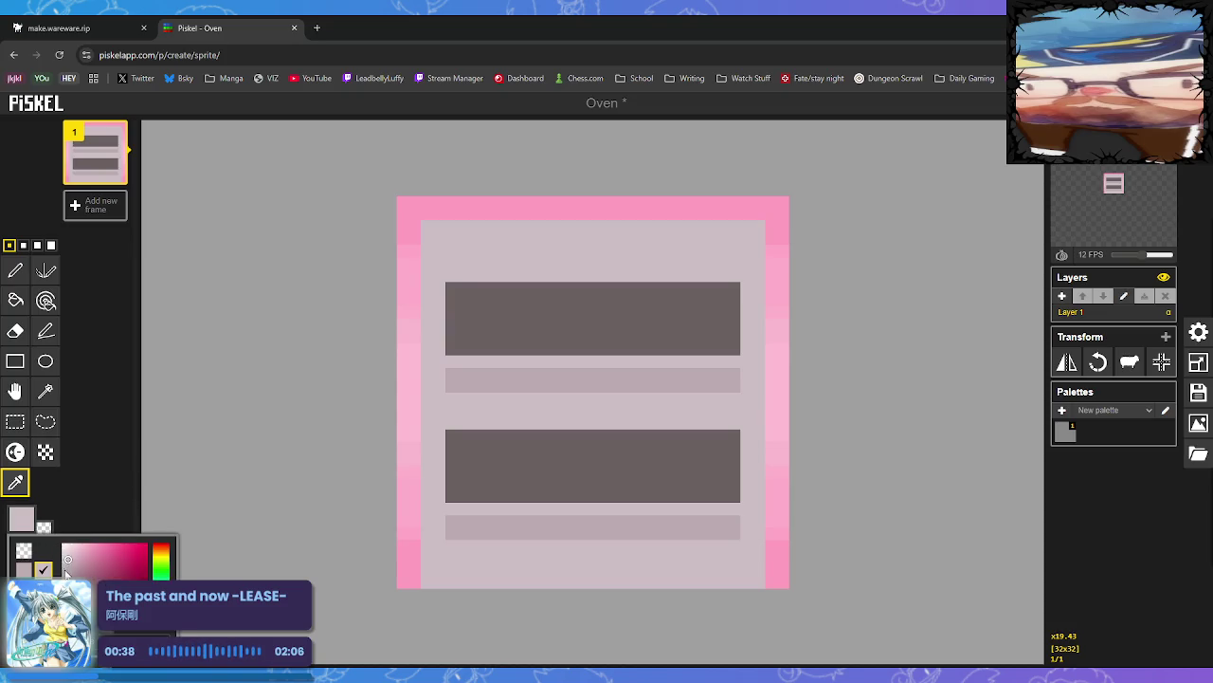
pyautogui.click(66, 571)
pyautogui.moveTo(427, 263); pyautogui.dragTo(763, 262)
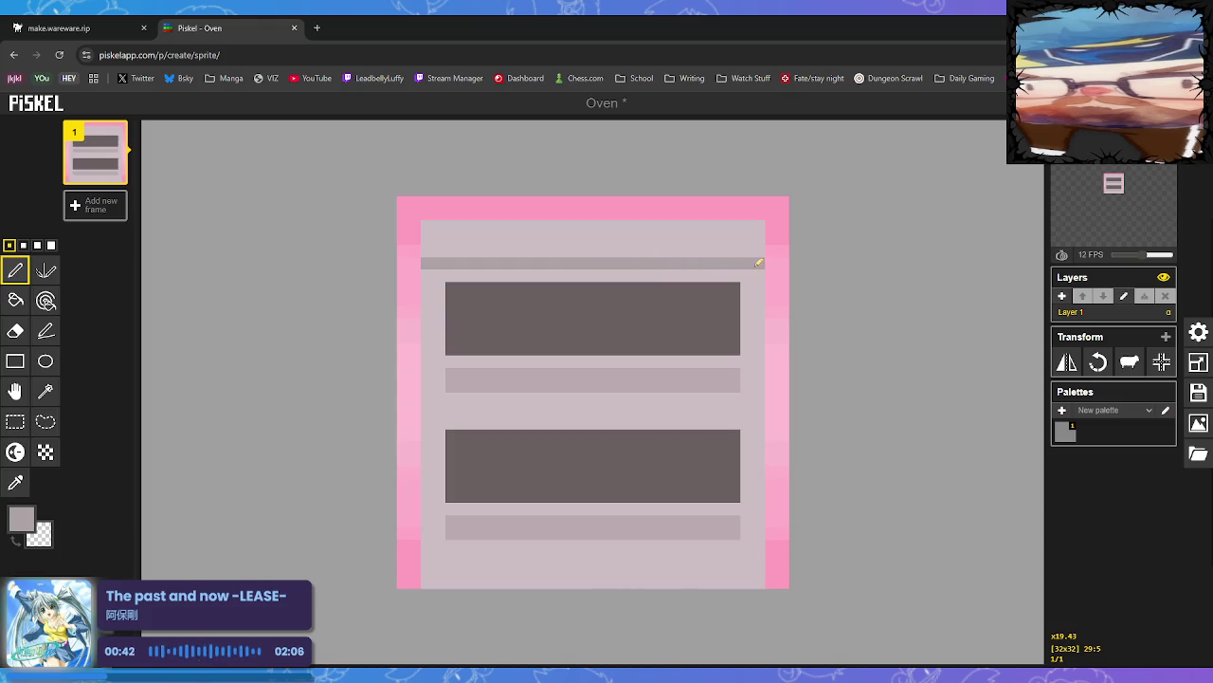
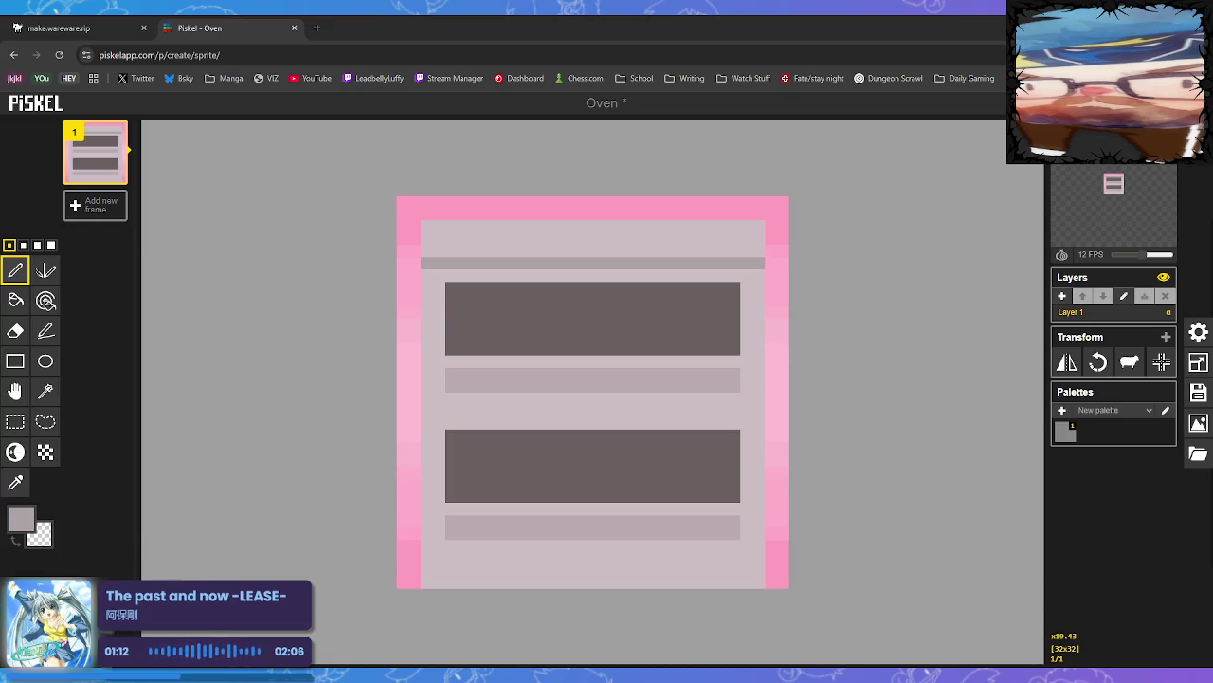
# Move the oven's shelf contents down one pixel using a rectangular selection
pyautogui.click(15, 421)
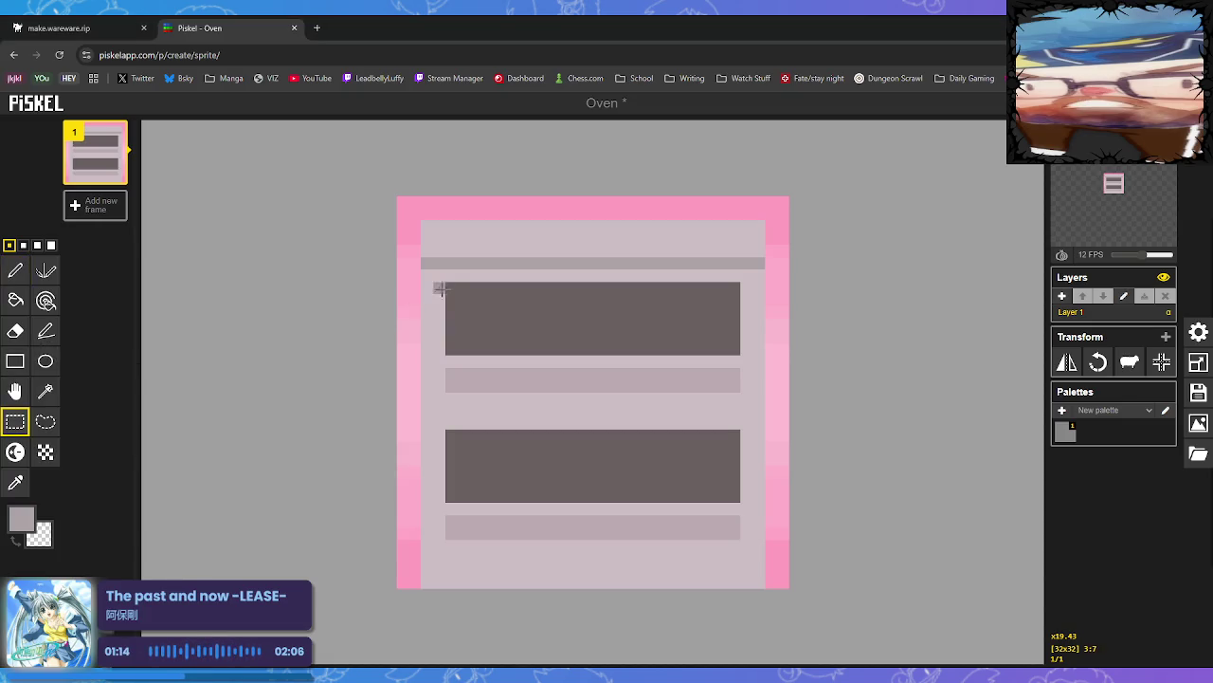
pyautogui.moveTo(434, 277)
pyautogui.mouseDown()
pyautogui.moveTo(742, 550)
pyautogui.moveTo(758, 550)
pyautogui.mouseUp()
pyautogui.press('Delete')
pyautogui.moveTo(642, 379); pyautogui.dragTo(637, 390)
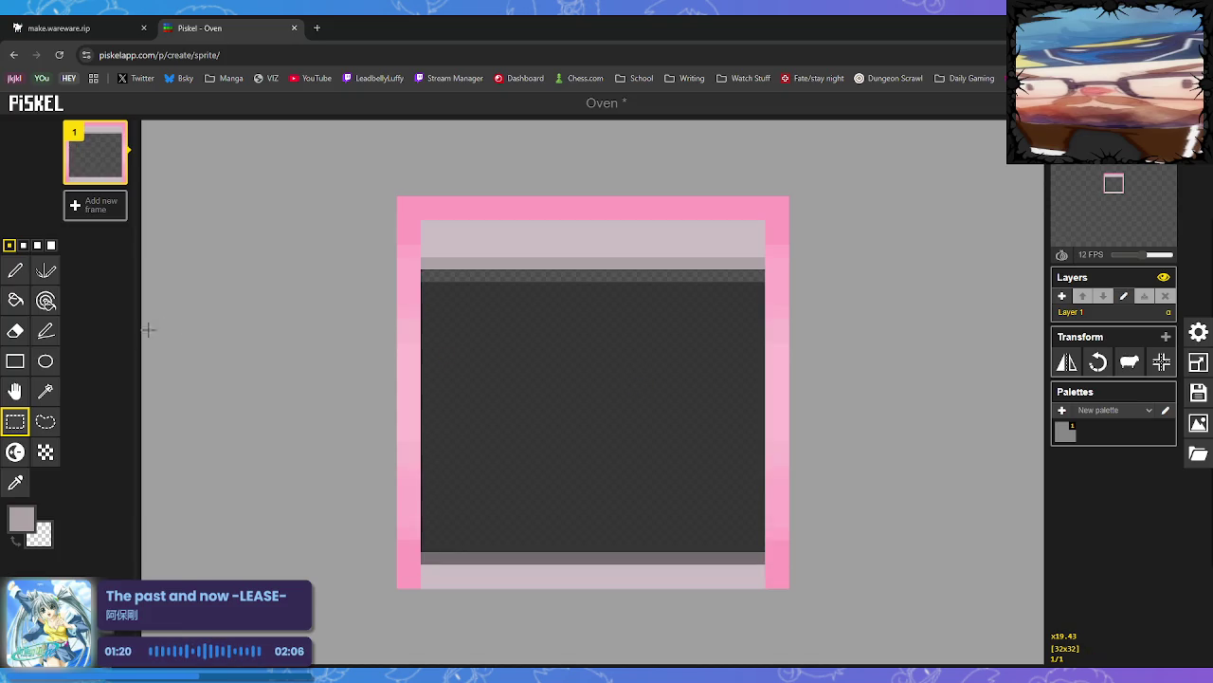
pyautogui.click(15, 272)
pyautogui.hotkey('ctrl', 'z')
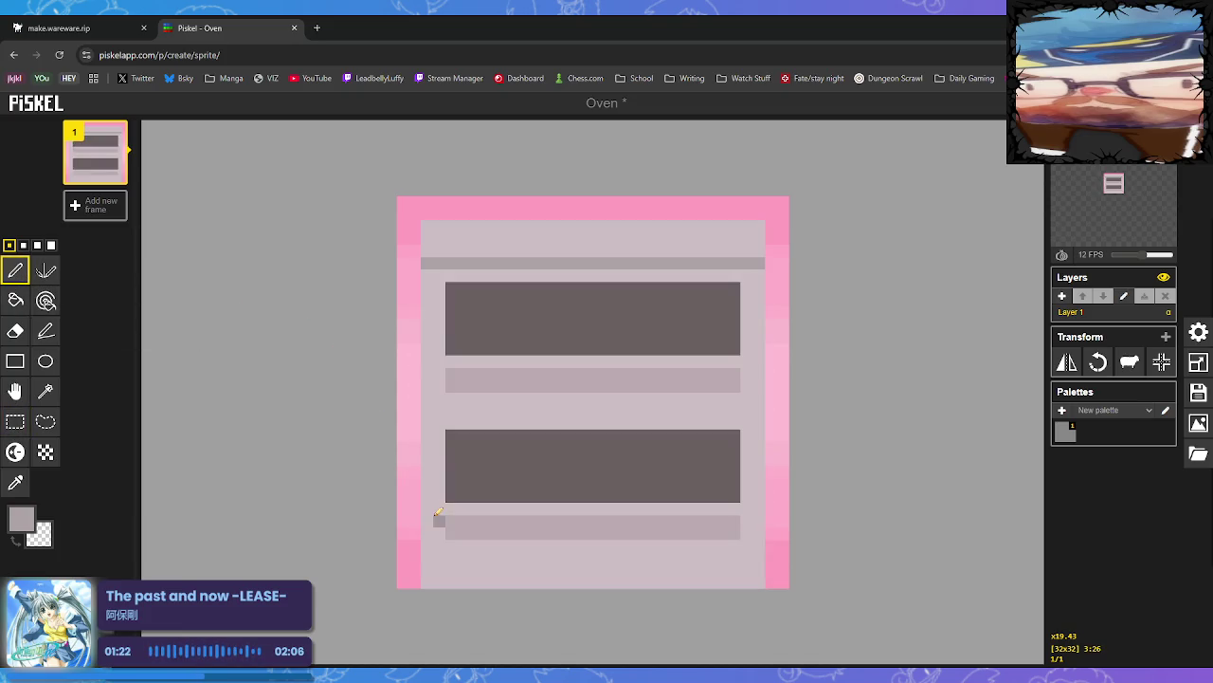
pyautogui.click(15, 420)
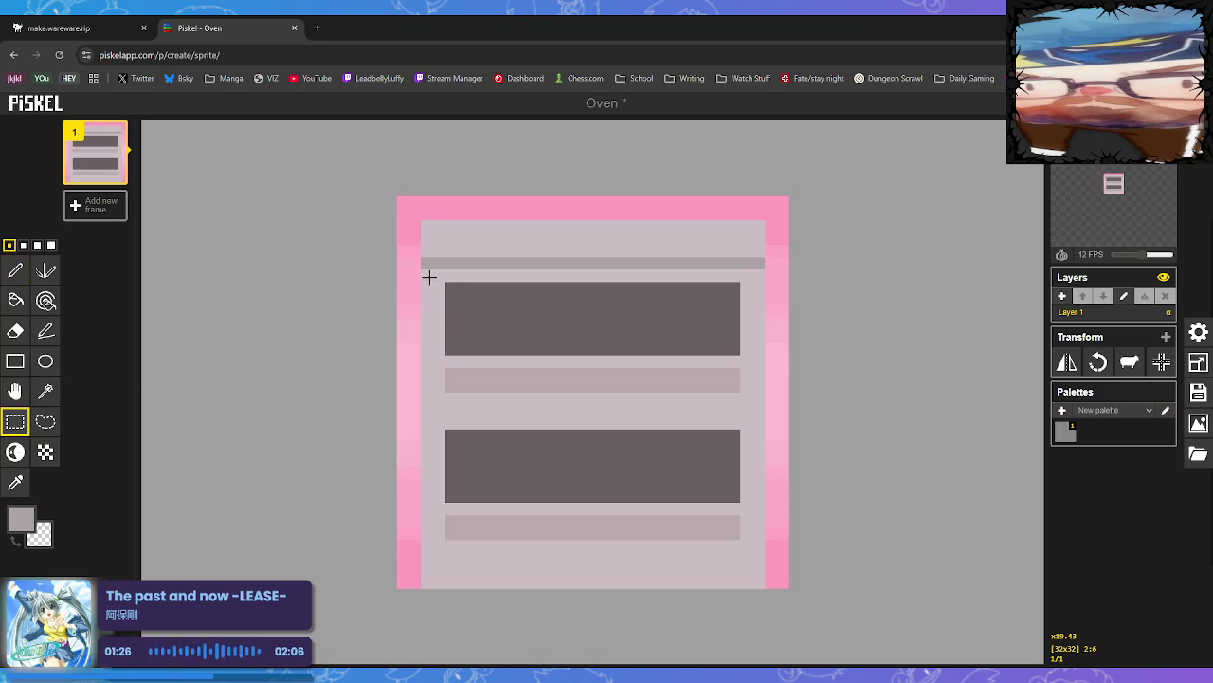
pyautogui.moveTo(432, 275); pyautogui.dragTo(755, 548)
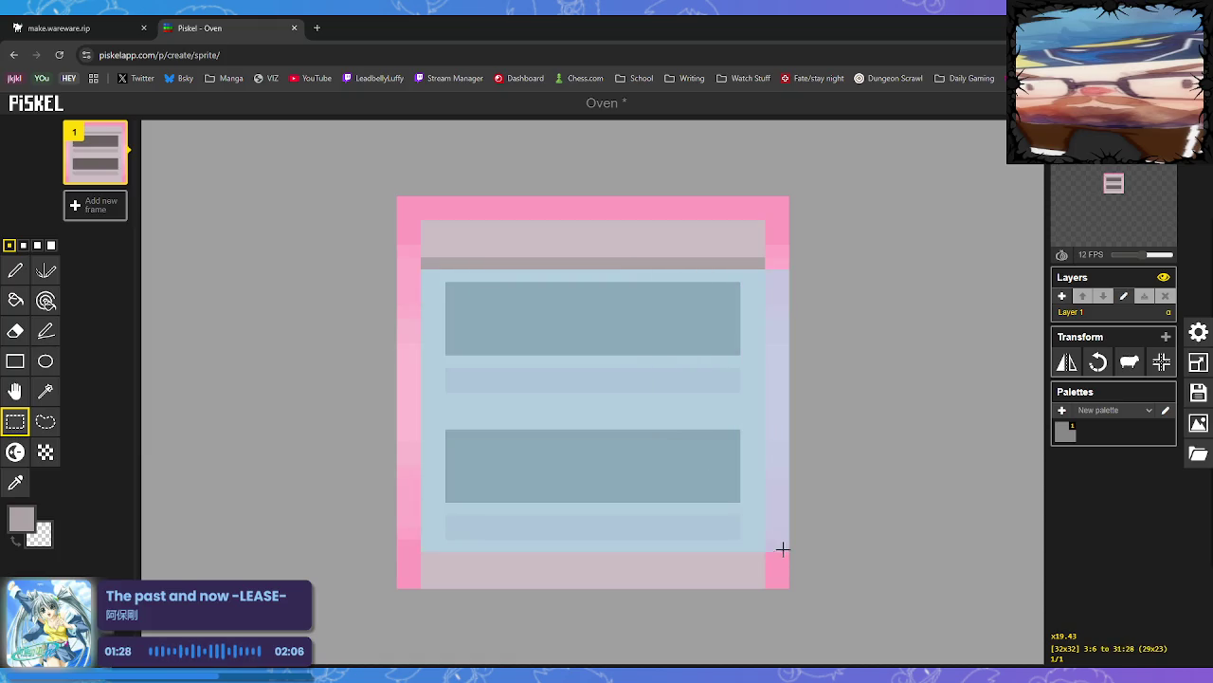
pyautogui.press('Delete')
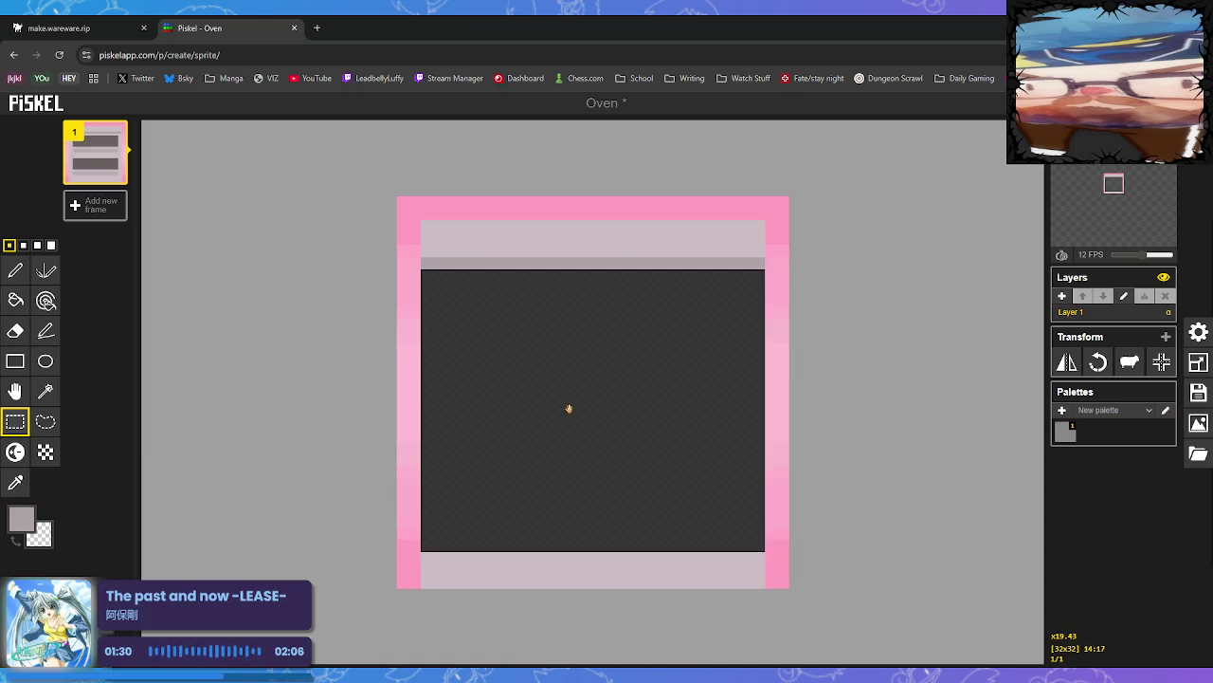
pyautogui.moveTo(568, 412); pyautogui.dragTo(571, 421)
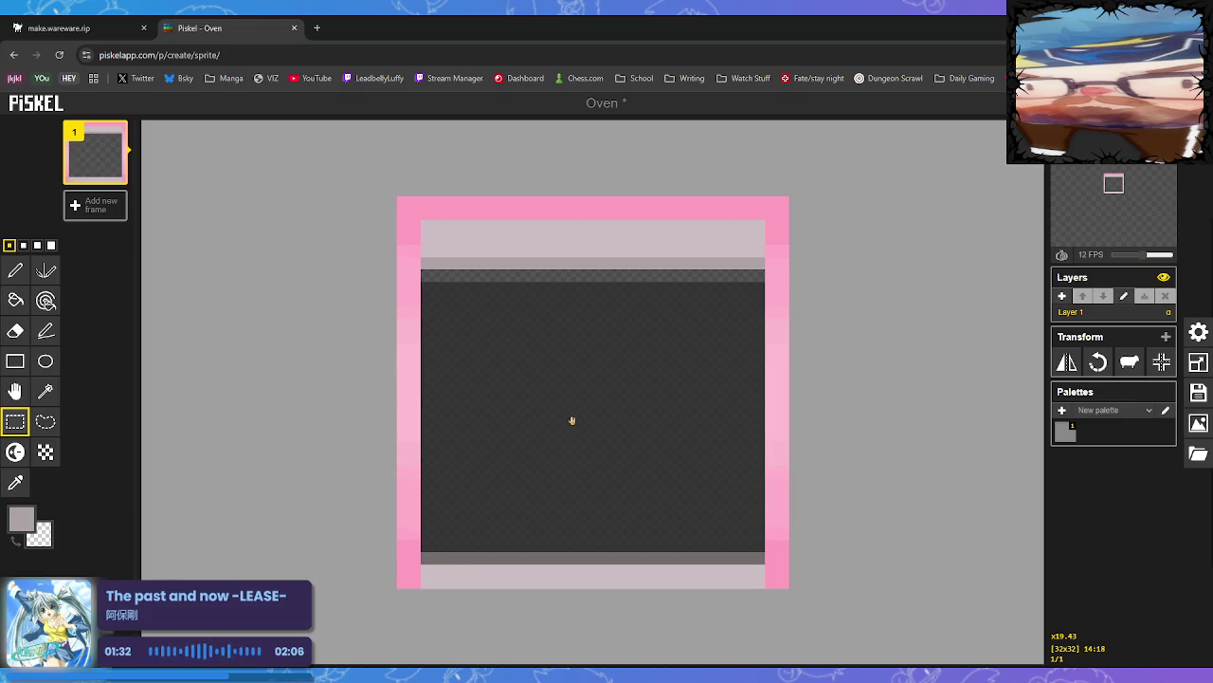
pyautogui.hotkey('ctrl', 'z')
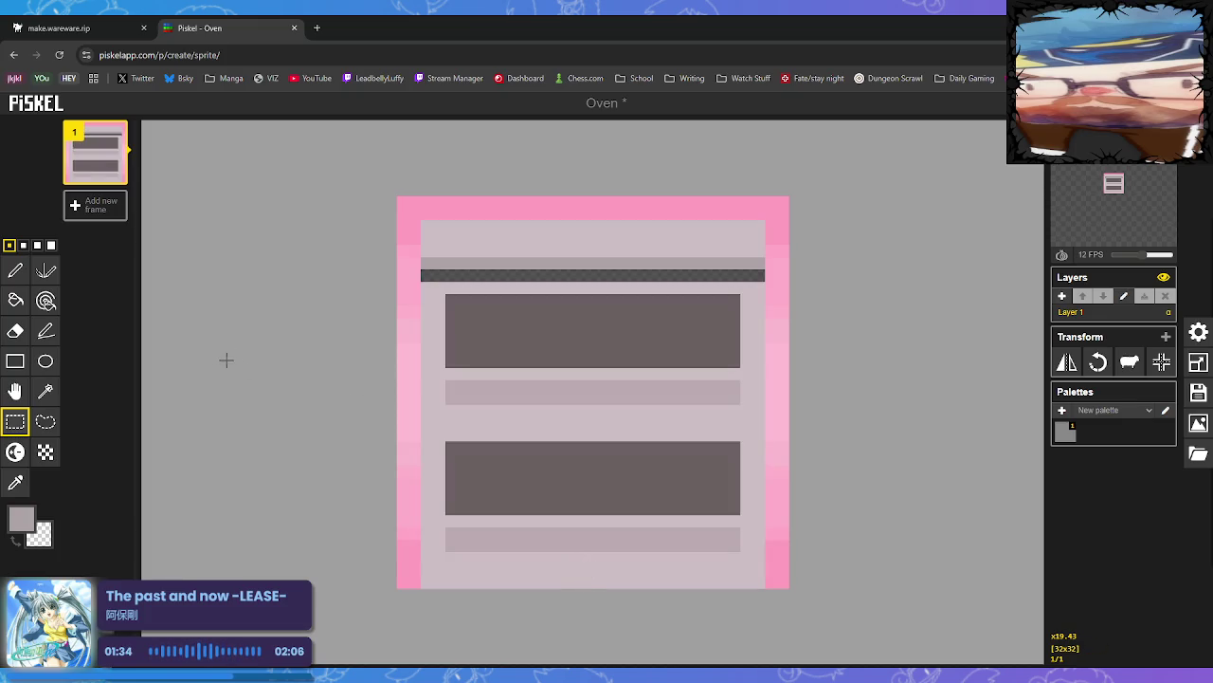
# Fill the empty row above the shelves with the light pinkish-grey body colour
pyautogui.click(15, 483)
pyautogui.click(441, 287)
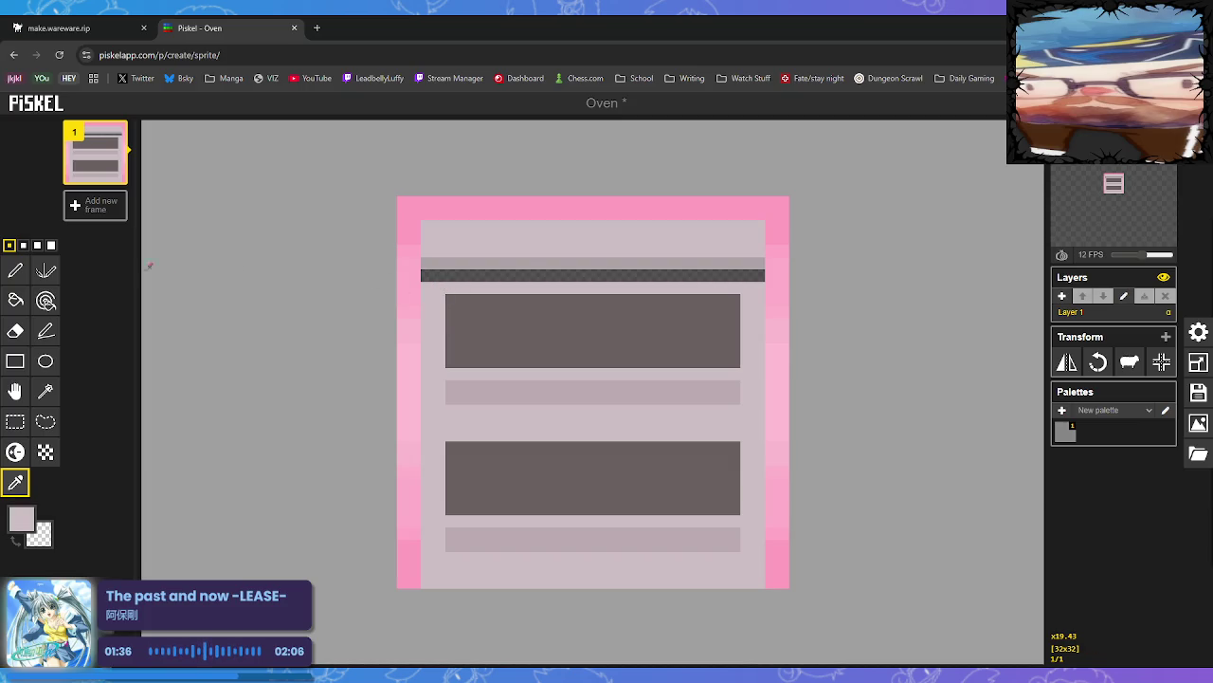
pyautogui.click(16, 300)
pyautogui.click(483, 276)
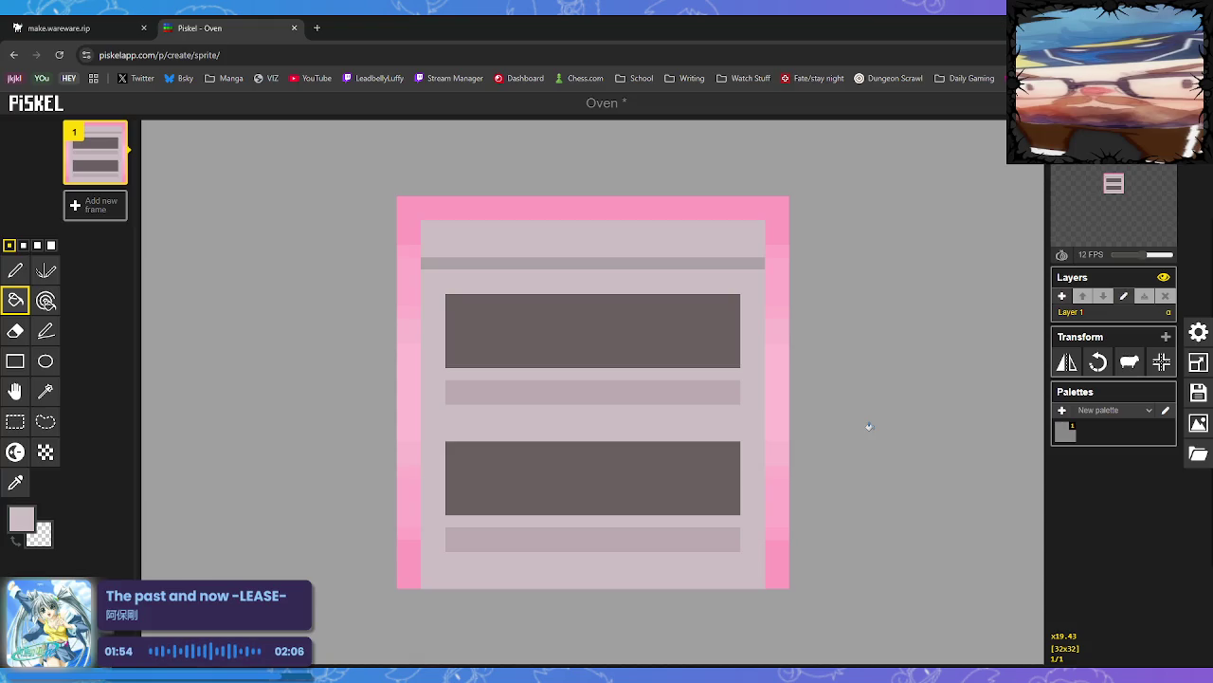
# Choose a lighter pinkish-grey and try a light line between the two shelves
pyautogui.click(16, 482)
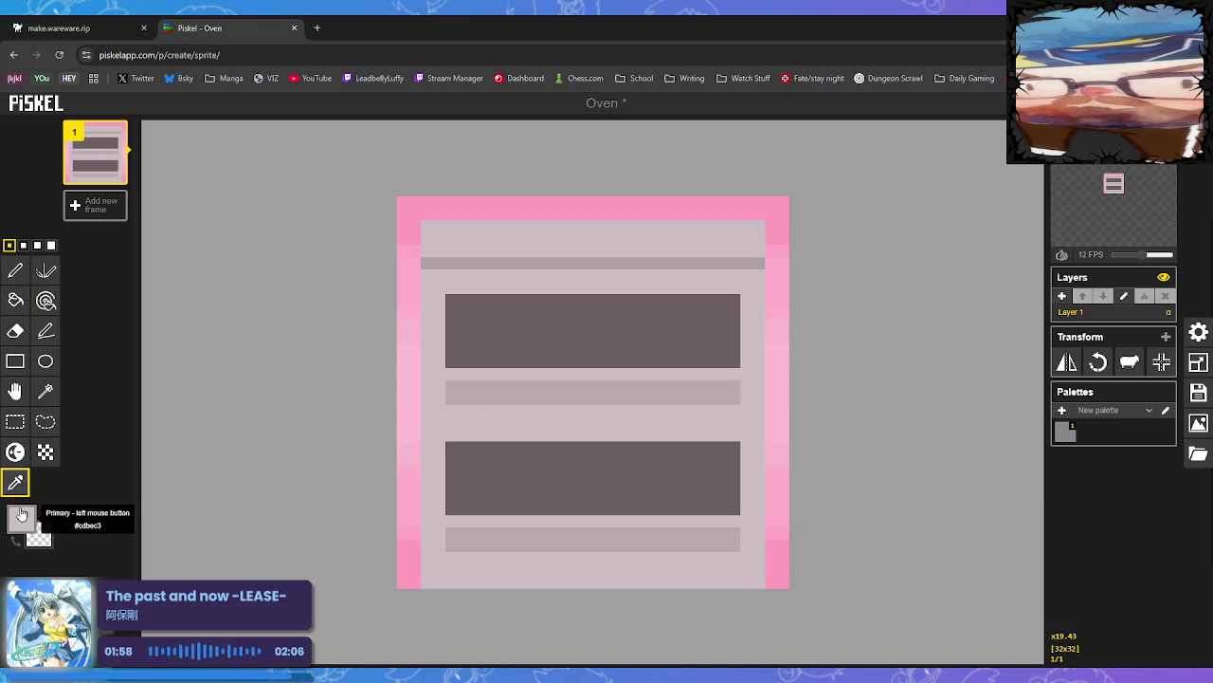
pyautogui.click(21, 519)
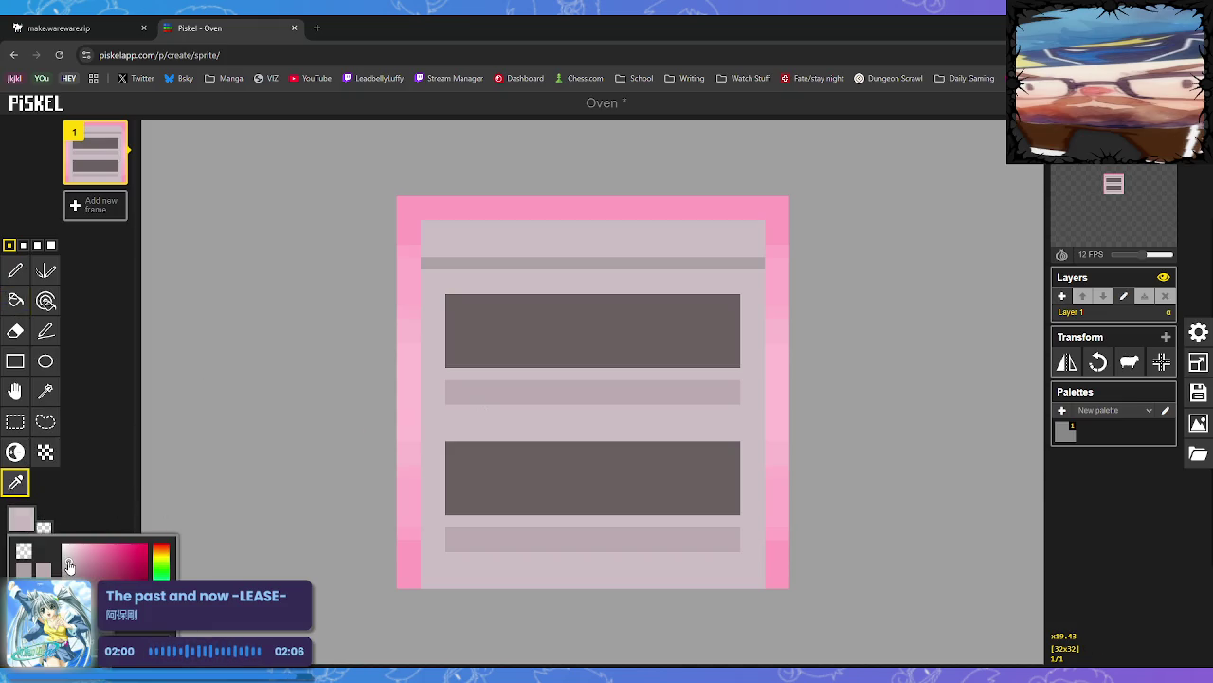
pyautogui.click(15, 270)
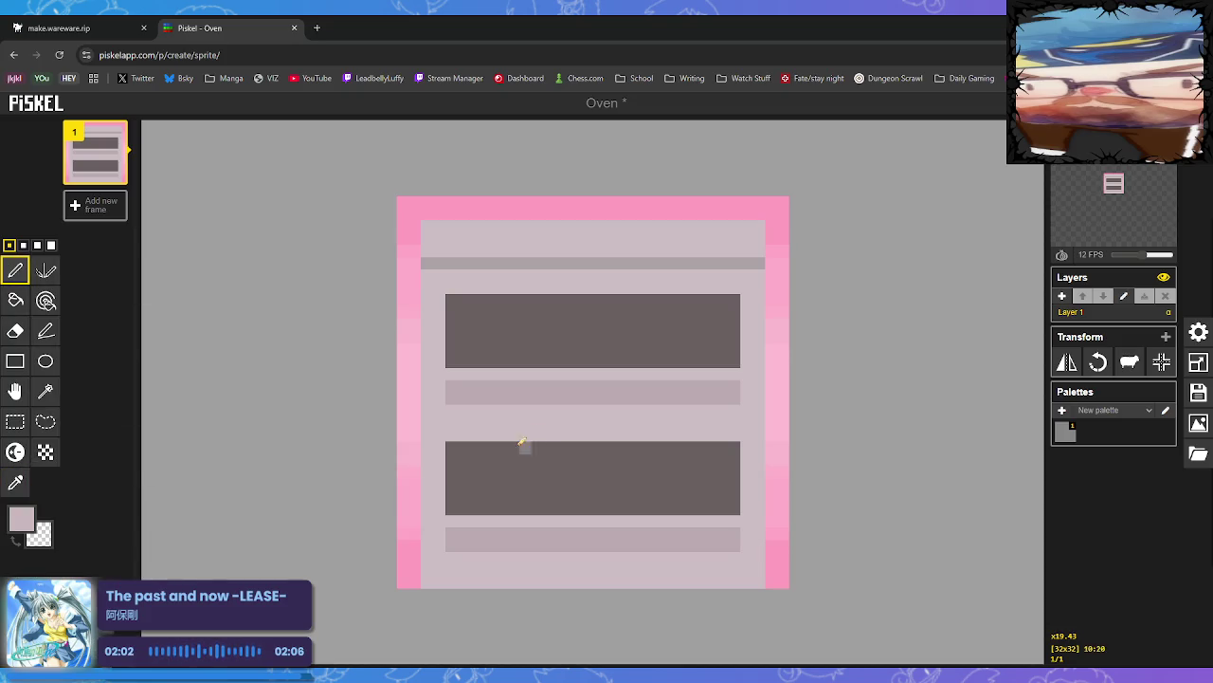
pyautogui.moveTo(423, 422); pyautogui.dragTo(773, 417)
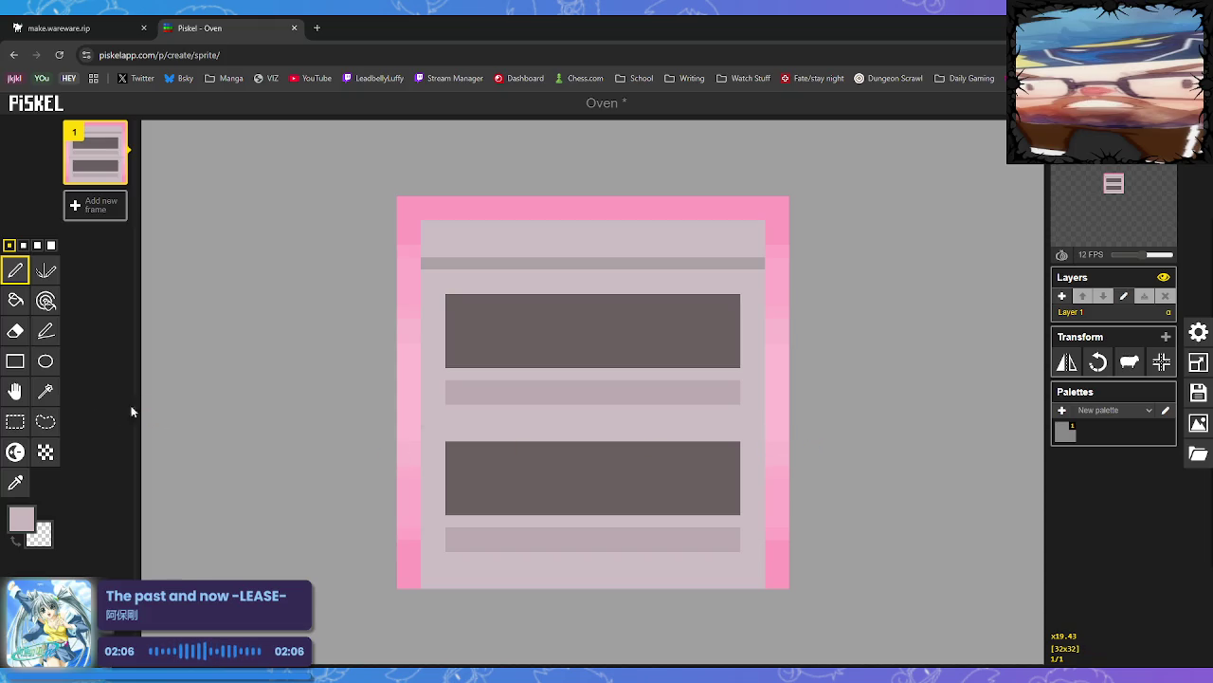
pyautogui.click(48, 526)
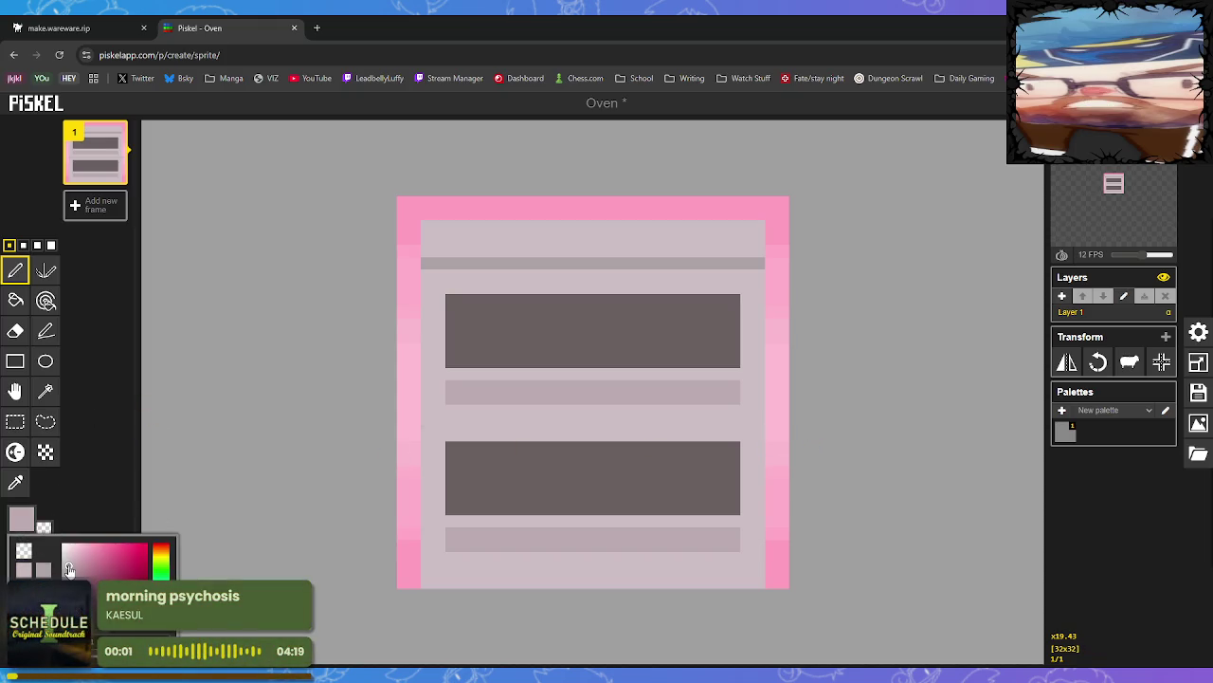
pyautogui.moveTo(425, 421); pyautogui.dragTo(759, 423)
pyautogui.hotkey('ctrl', 'z')
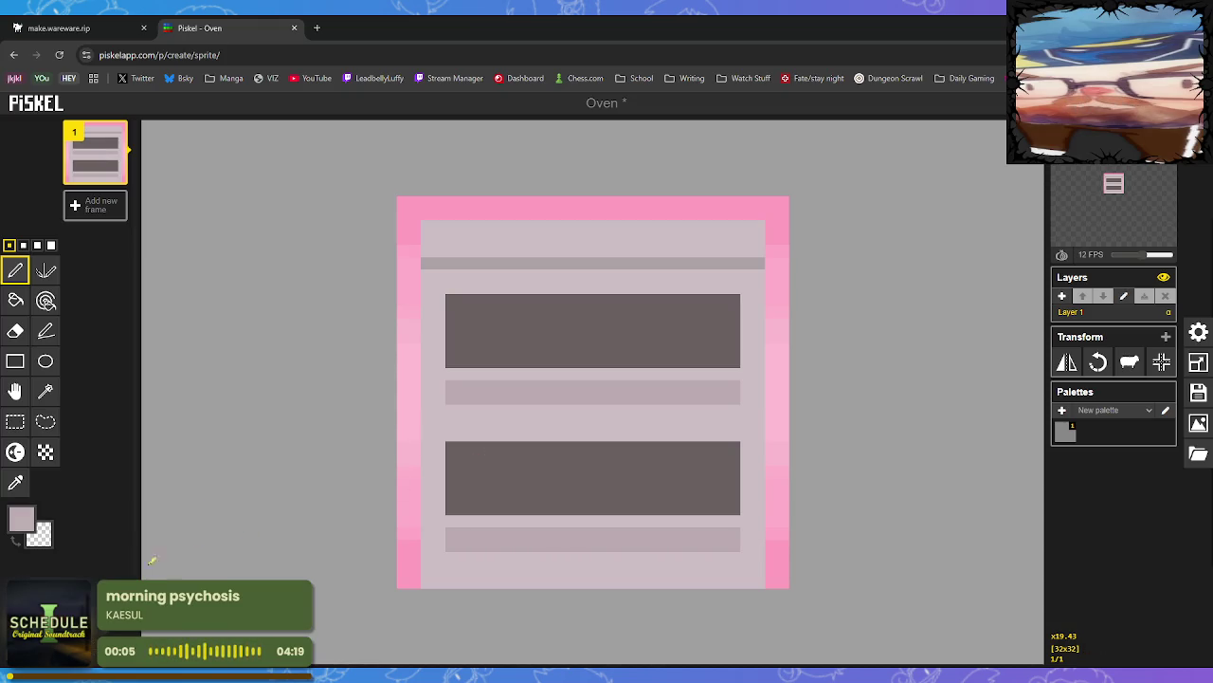
# Draw a straight lighter divider between the shelves and a light line along the bottom edge
pyautogui.click(33, 526)
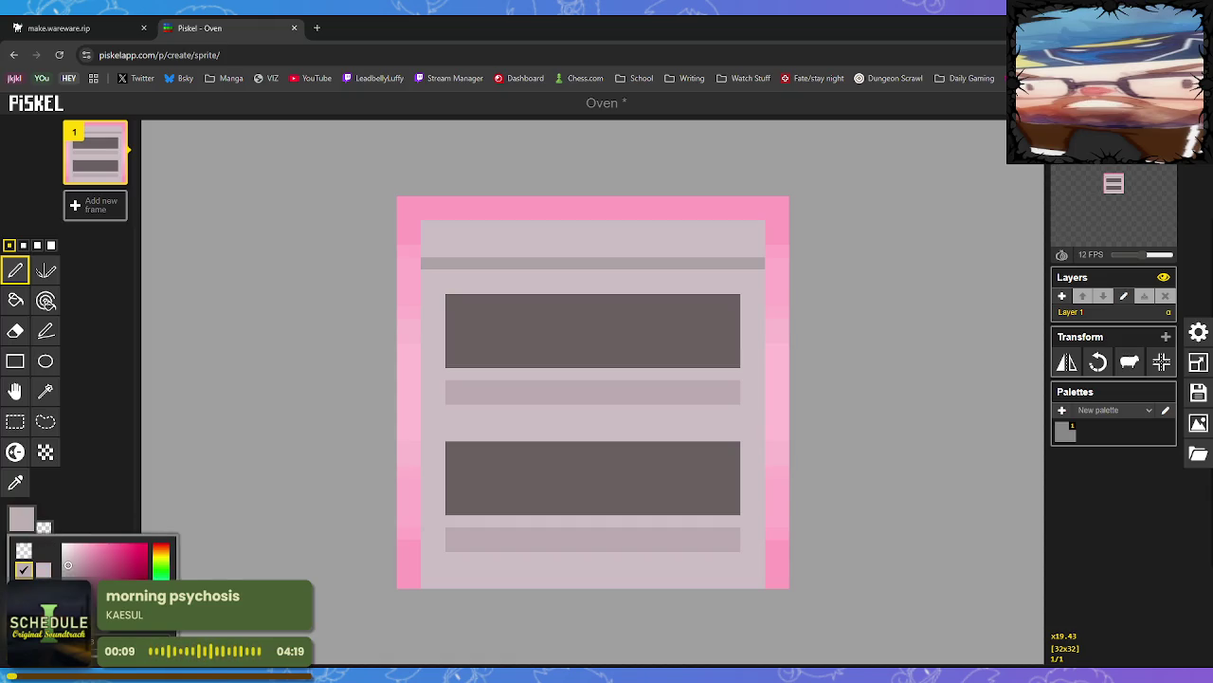
pyautogui.moveTo(67, 565); pyautogui.dragTo(67, 563)
pyautogui.moveTo(423, 422); pyautogui.dragTo(673, 434)
pyautogui.hotkey('ctrl', 'z')
pyautogui.moveTo(424, 422); pyautogui.dragTo(764, 421)
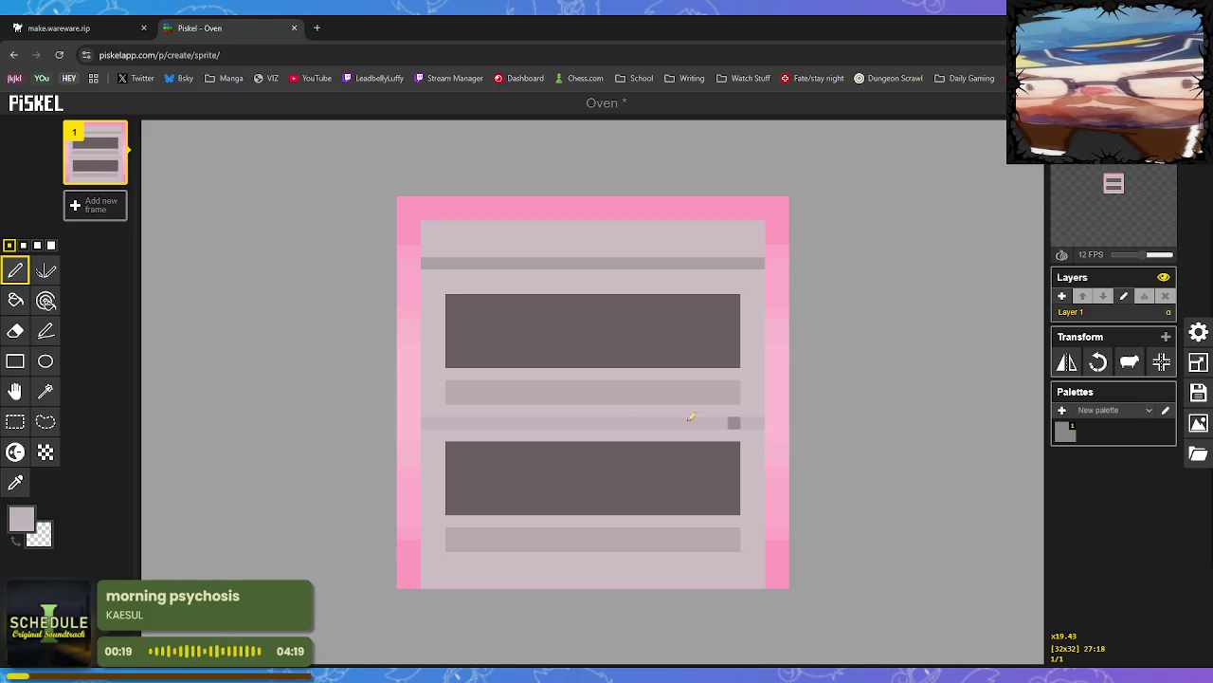
pyautogui.moveTo(428, 567); pyautogui.dragTo(750, 570)
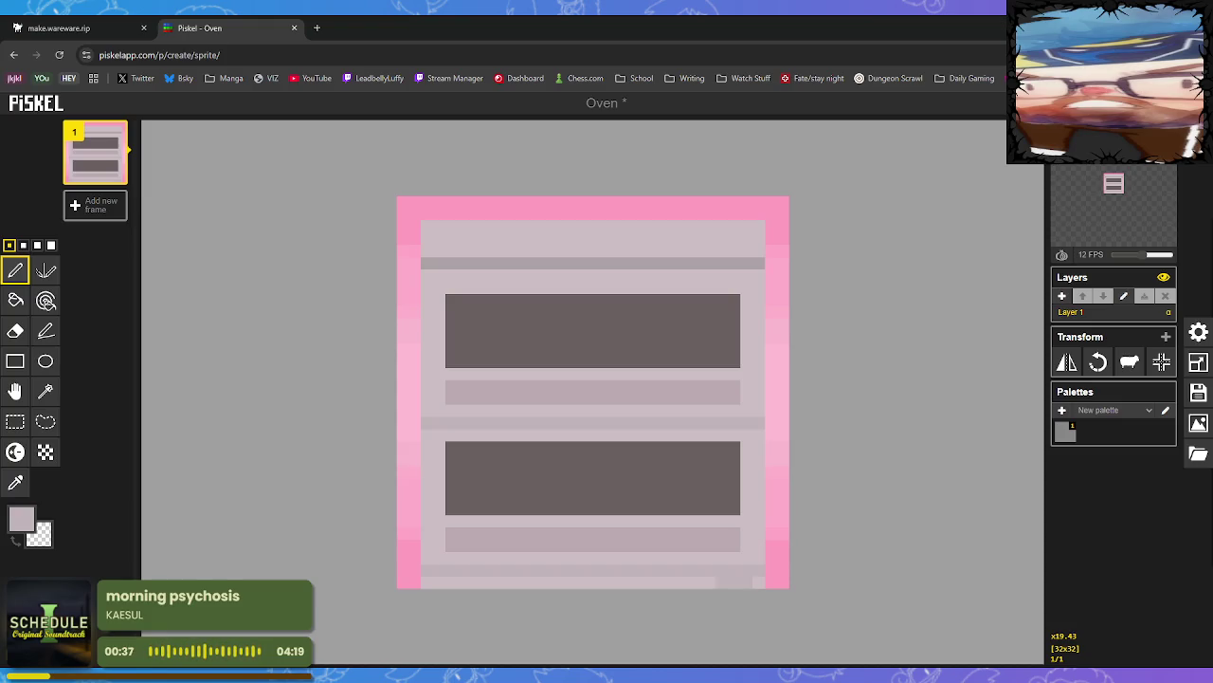
pyautogui.click(16, 482)
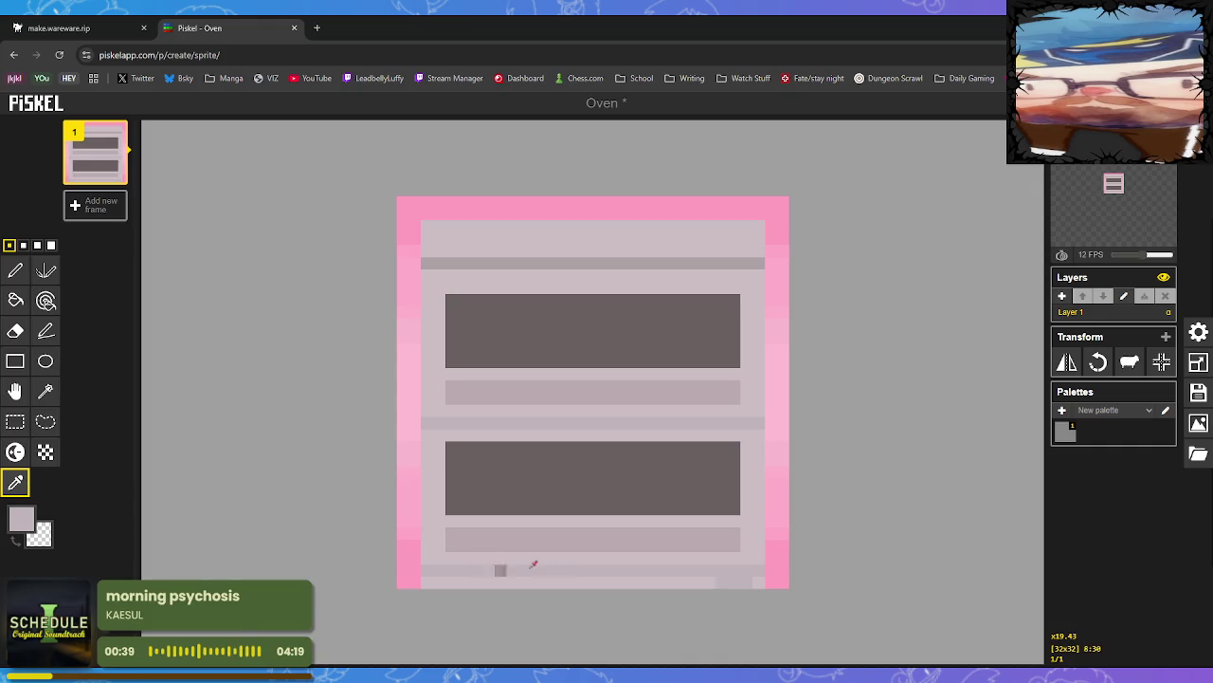
# Fix the bottom strip's right end and draw a vertical light divider up to the lower window
pyautogui.click(559, 581)
pyautogui.click(15, 270)
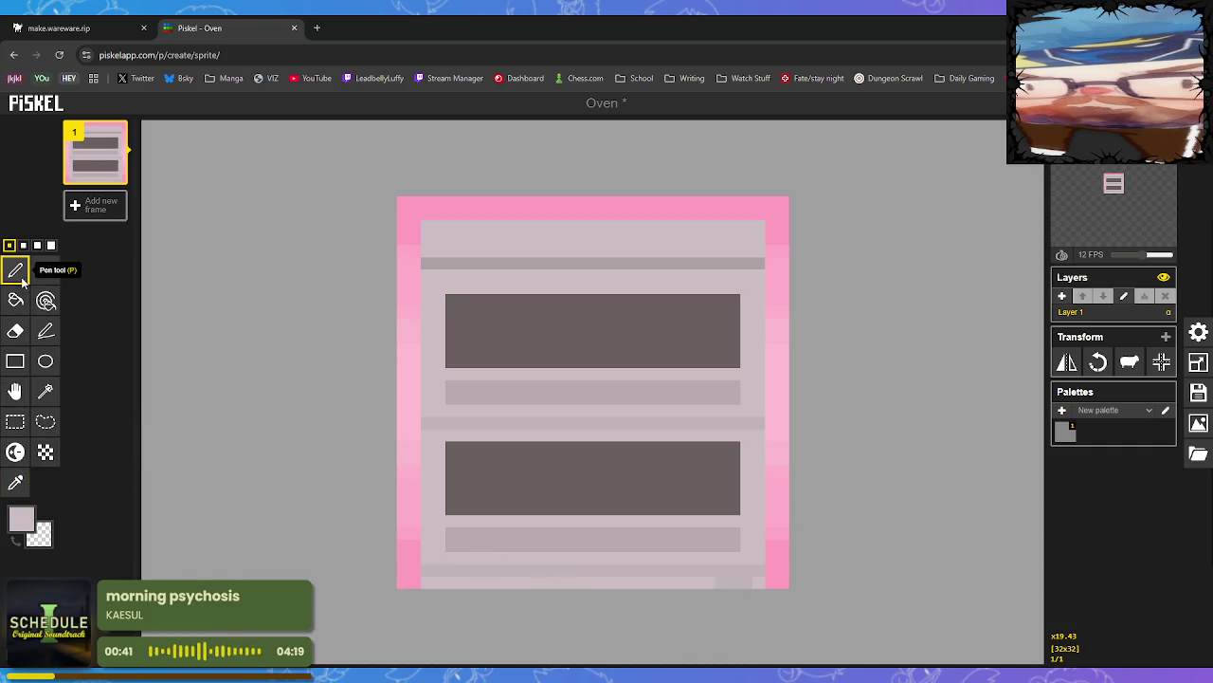
pyautogui.moveTo(718, 581); pyautogui.dragTo(751, 581)
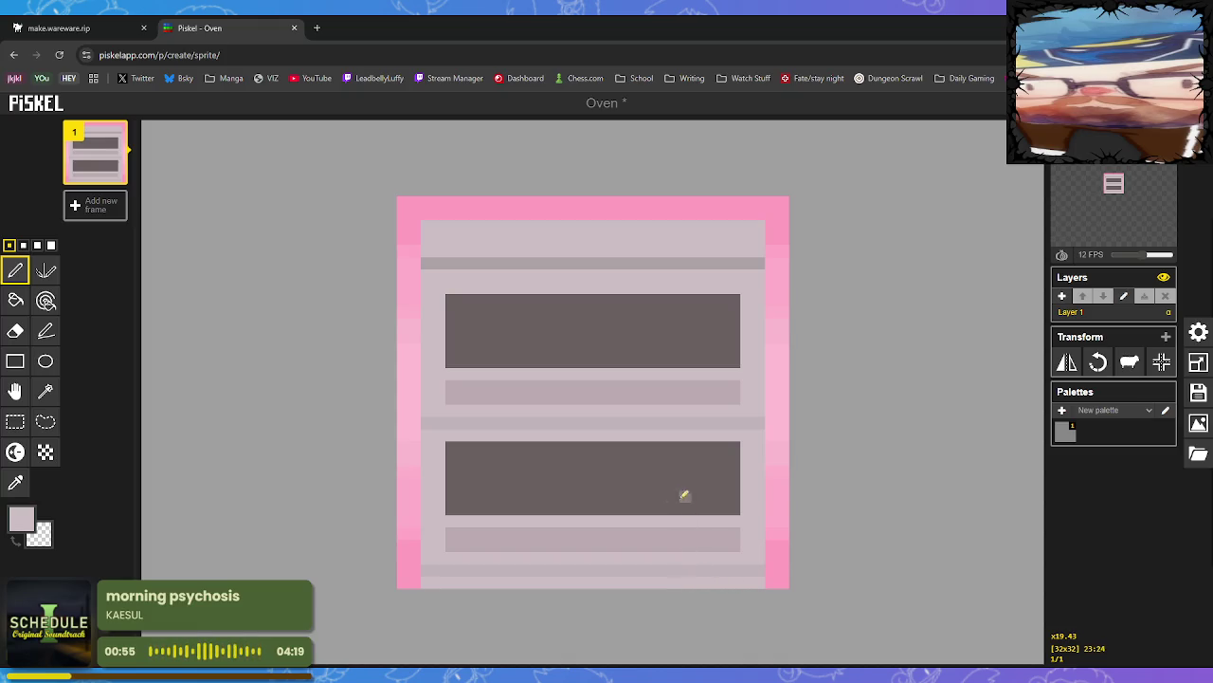
pyautogui.click(15, 482)
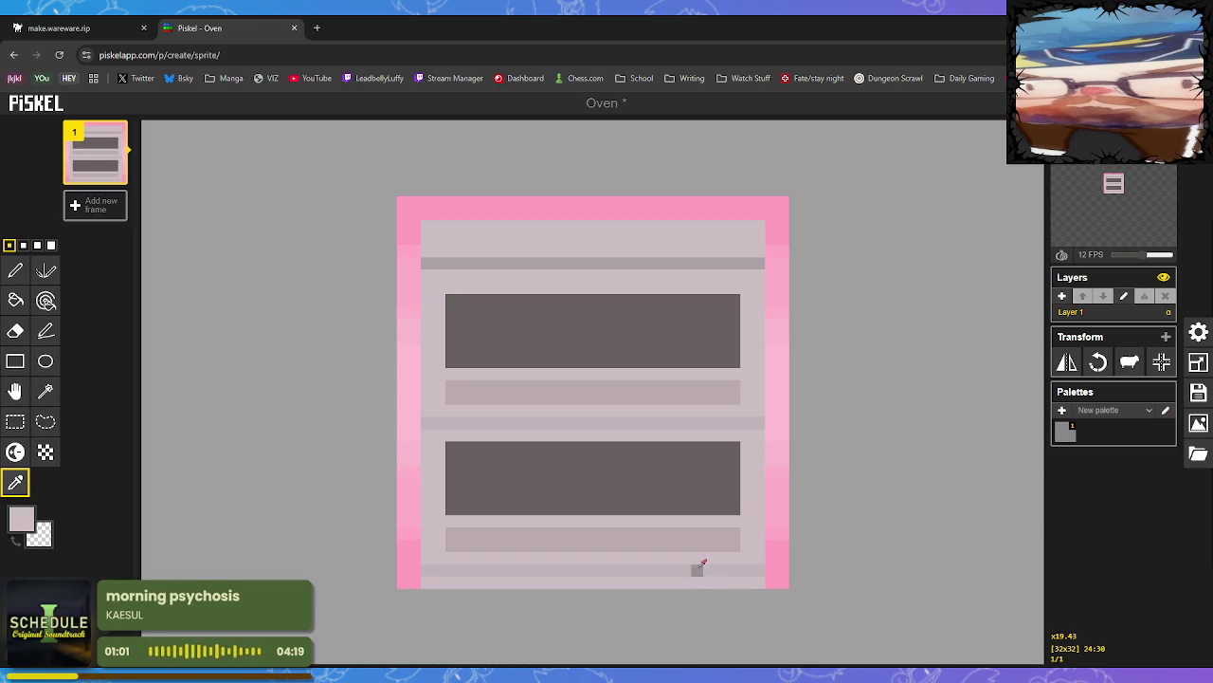
pyautogui.press('p')
pyautogui.moveTo(707, 576); pyautogui.dragTo(703, 493)
pyautogui.rightClick(710, 518)
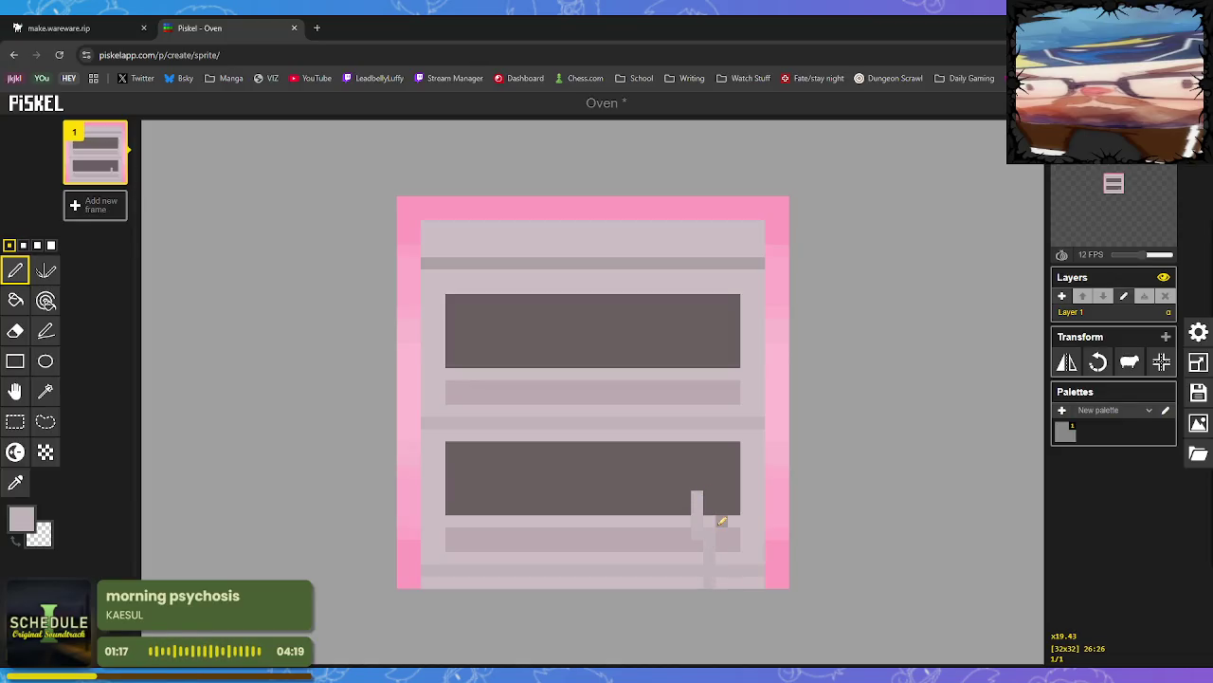
pyautogui.hotkey('ctrl', 'z')
pyautogui.hotkey('ctrl', 'z')
pyautogui.hotkey('ctrl', 'z')
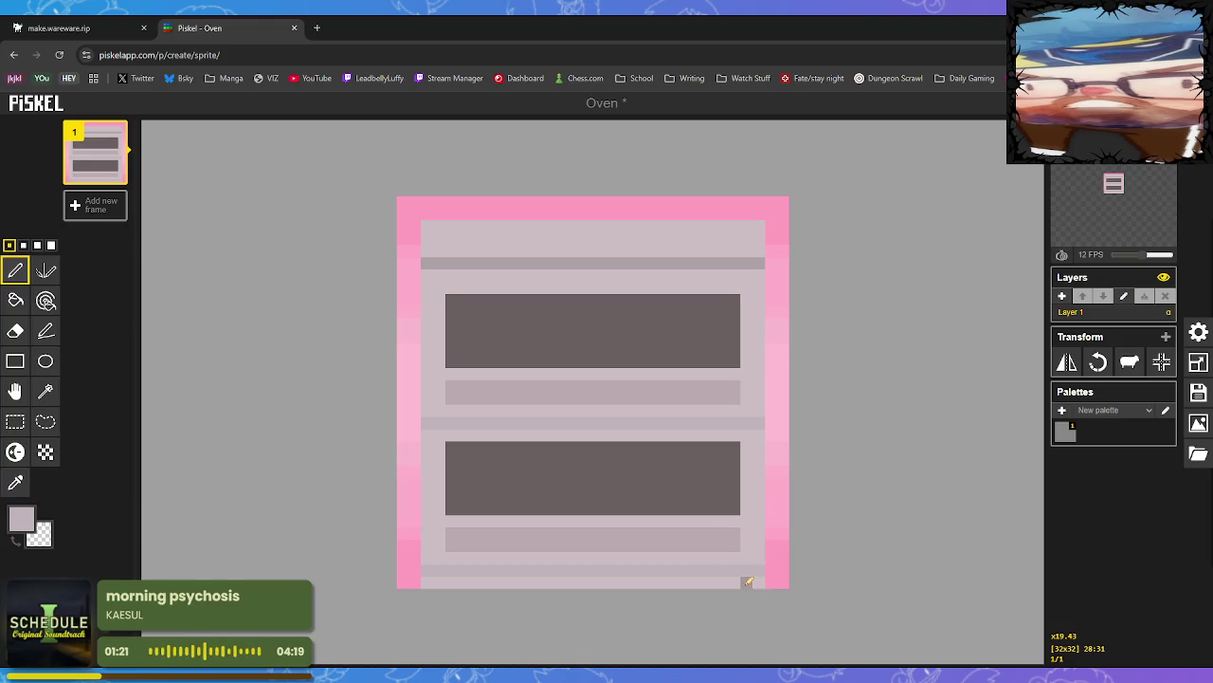
pyautogui.moveTo(709, 581); pyautogui.dragTo(715, 289)
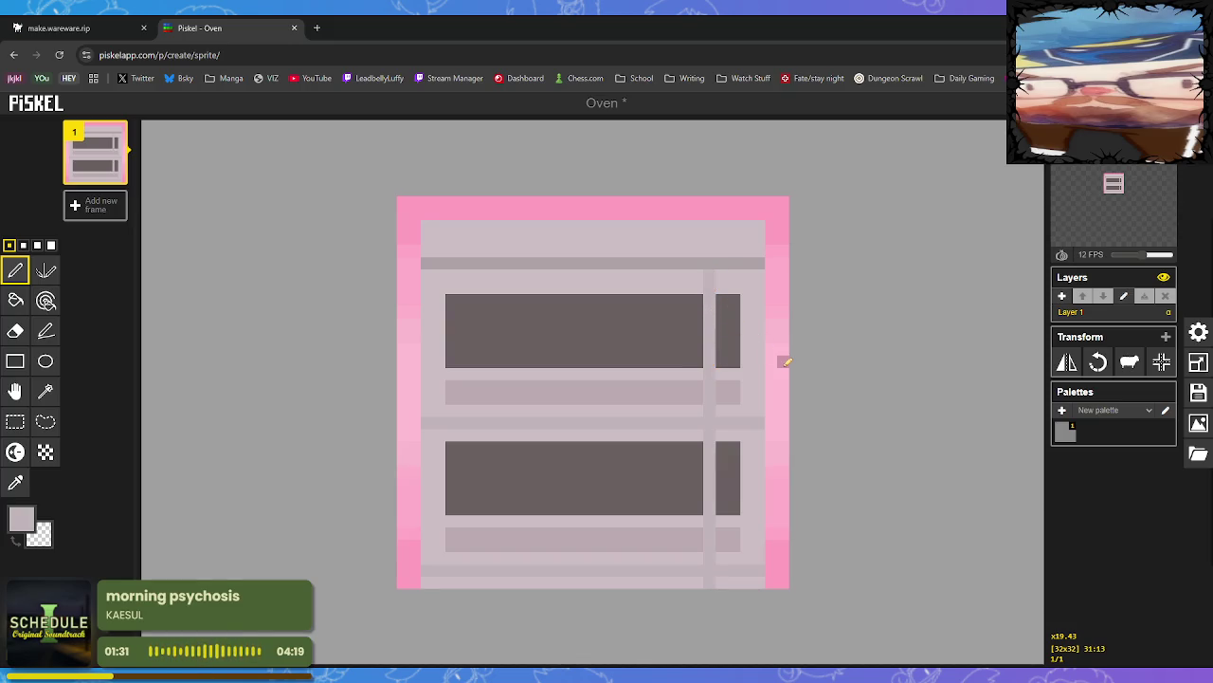
# Paint a light-grey side panel over the right column, trimming the windows and bars shorter
pyautogui.click(15, 483)
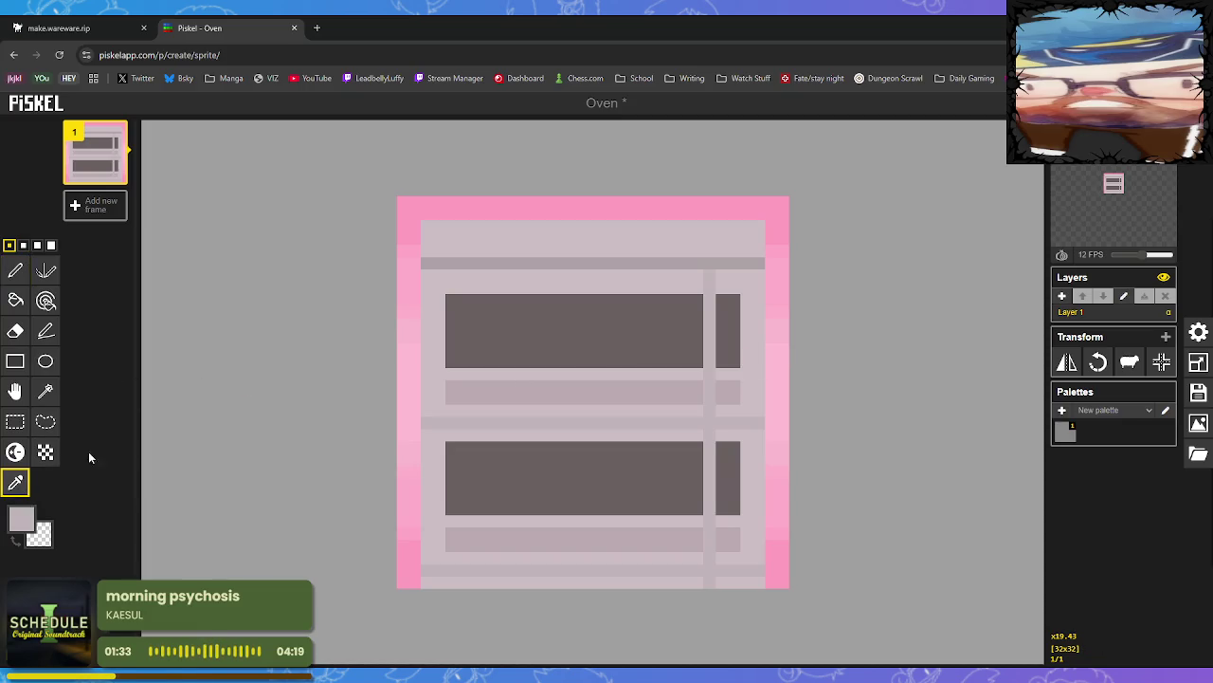
pyautogui.click(758, 302)
pyautogui.click(21, 272)
pyautogui.moveTo(721, 302)
pyautogui.mouseDown()
pyautogui.moveTo(736, 317)
pyautogui.moveTo(724, 543)
pyautogui.moveTo(739, 329)
pyautogui.moveTo(755, 420)
pyautogui.mouseUp()
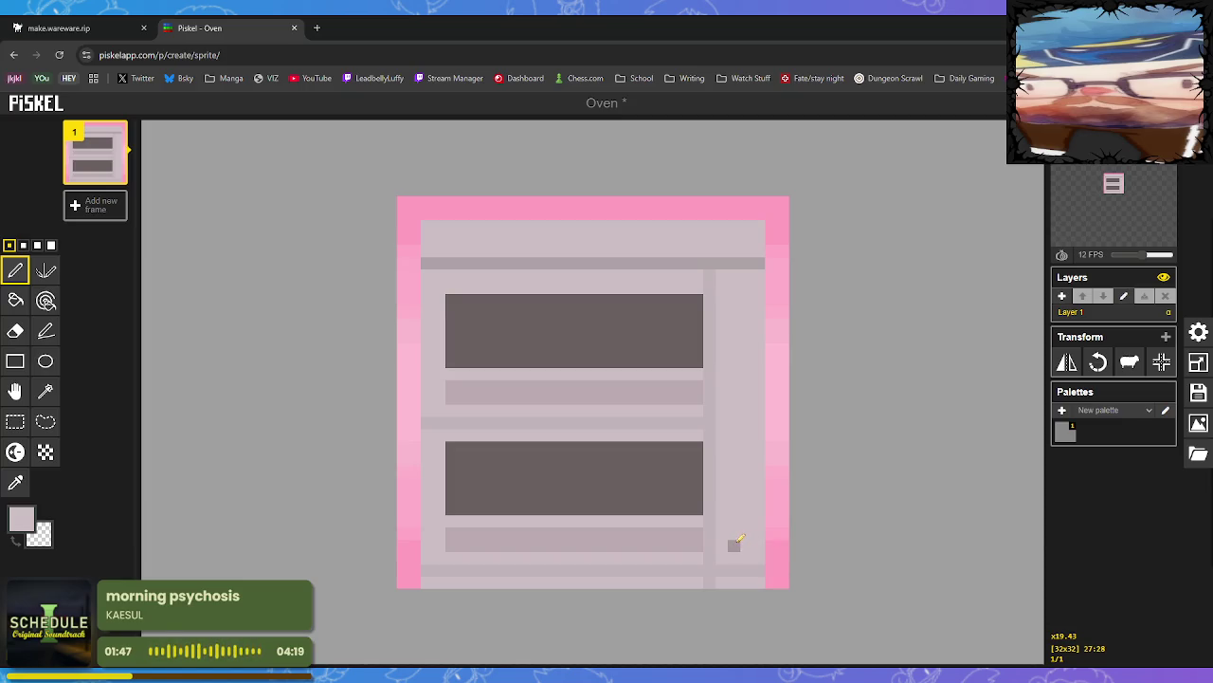
pyautogui.moveTo(697, 556); pyautogui.dragTo(704, 295)
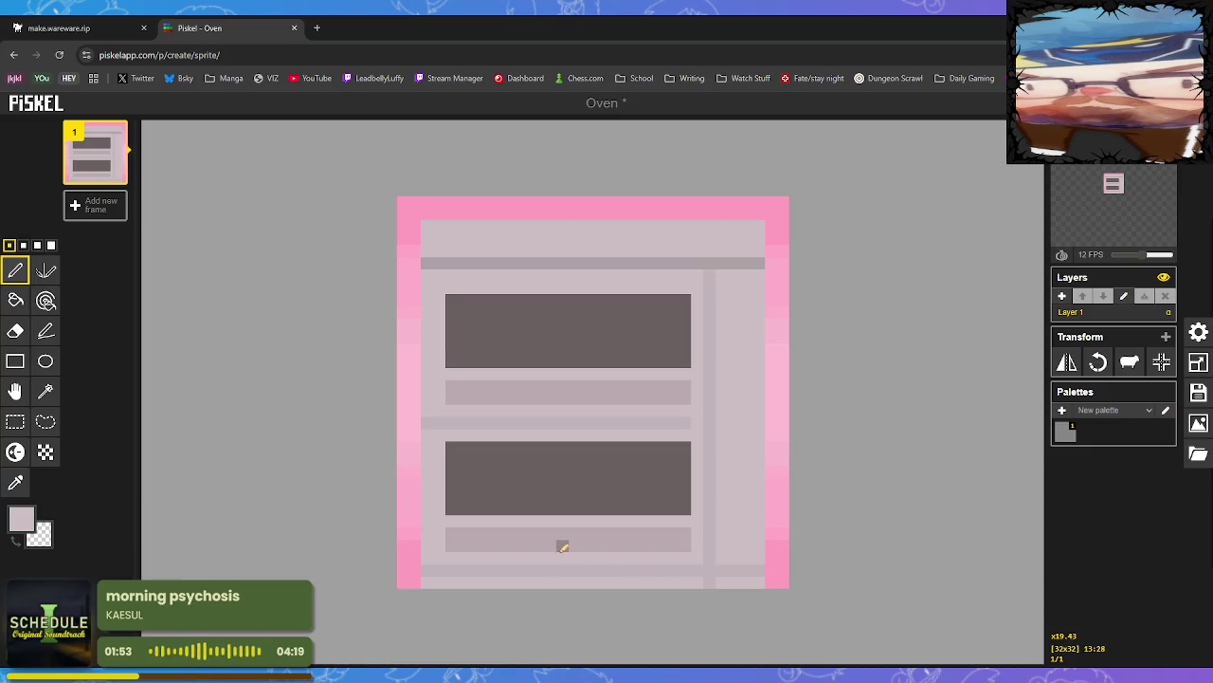
pyautogui.moveTo(685, 557); pyautogui.dragTo(687, 295)
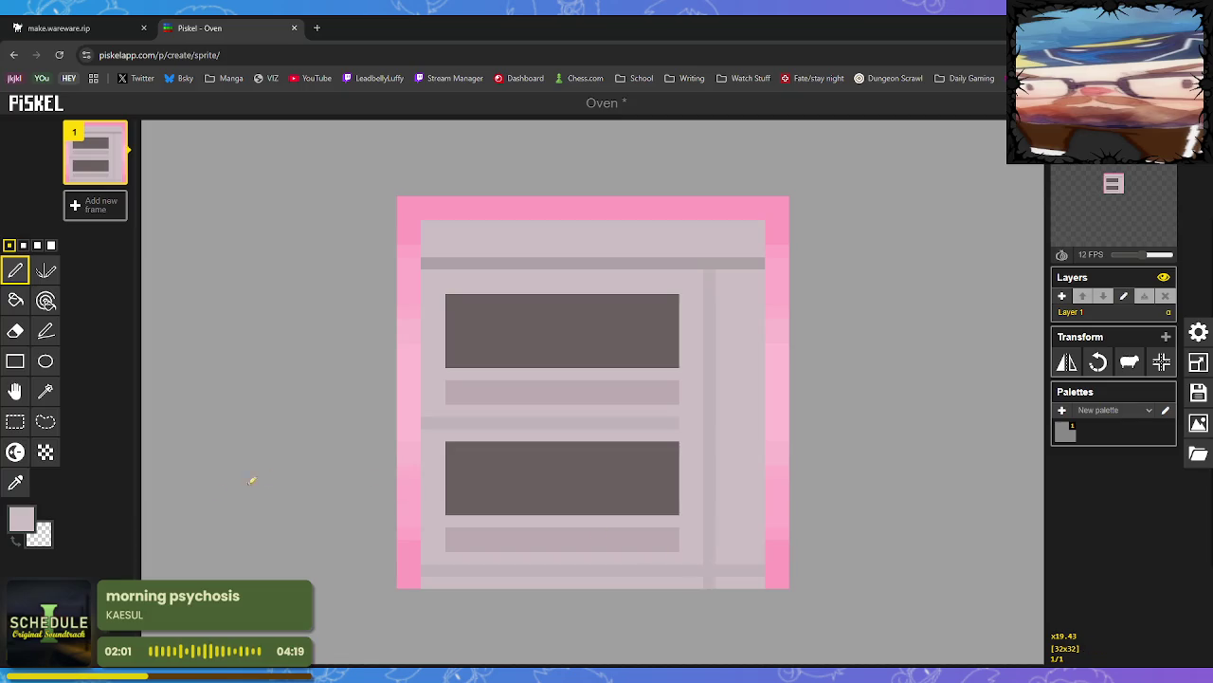
pyautogui.click(15, 483)
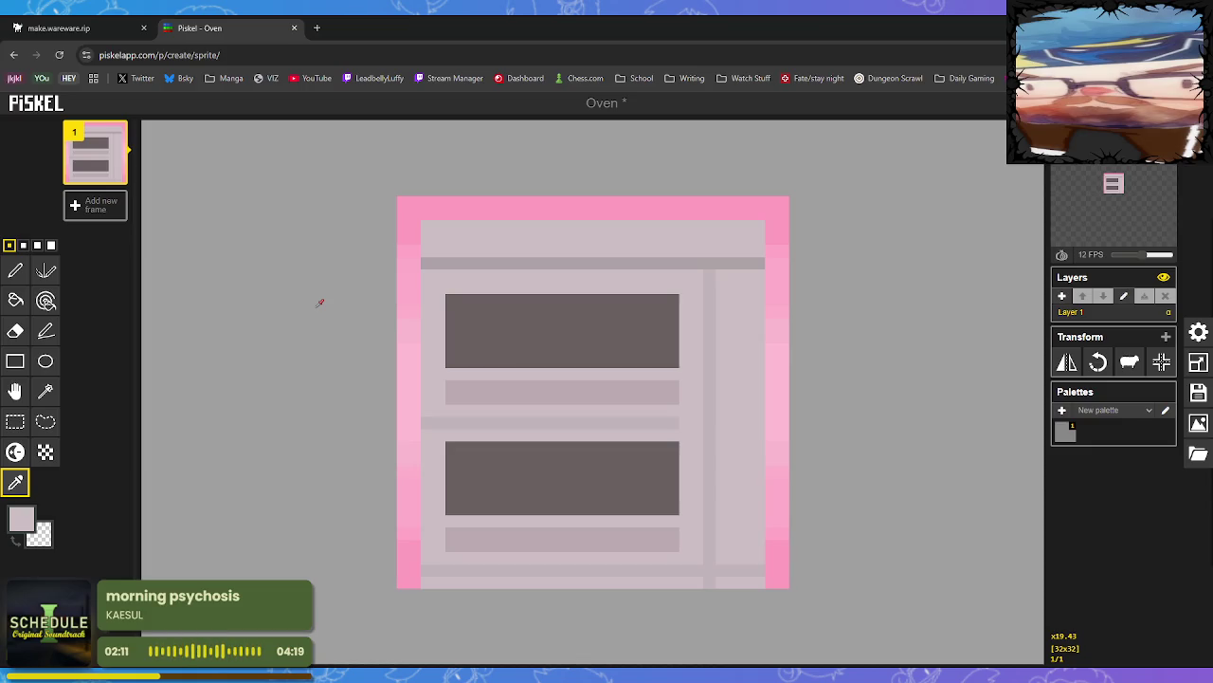
pyautogui.click(15, 361)
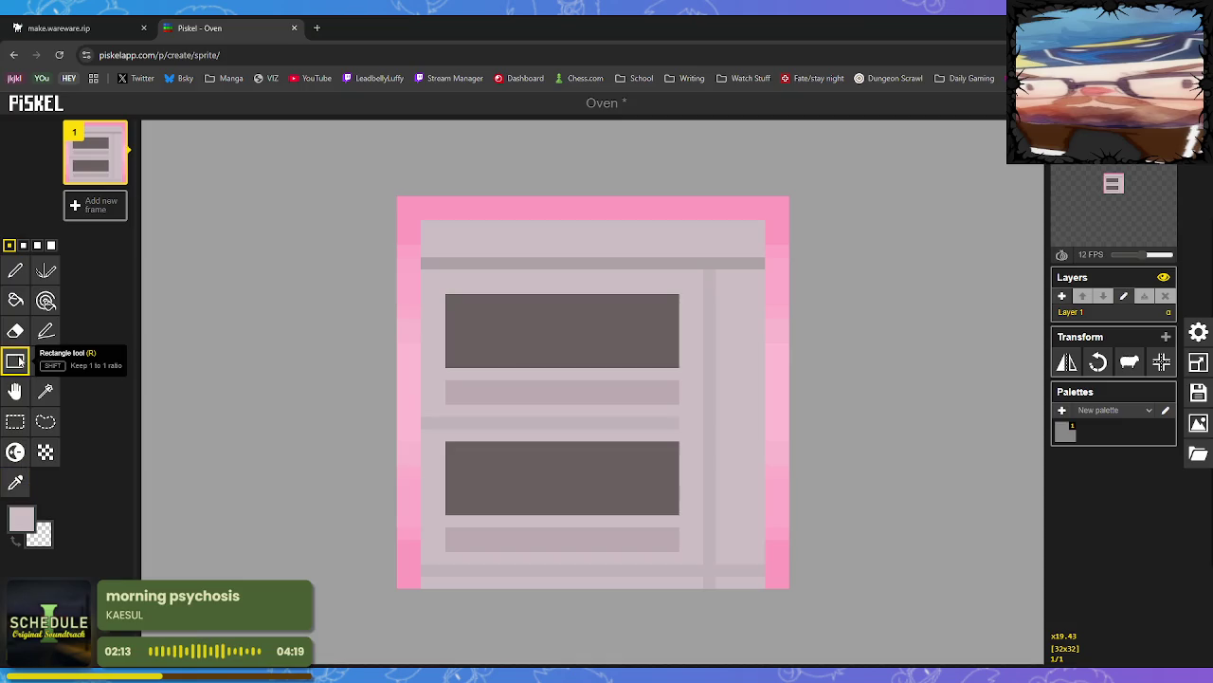
# Shift the selected oven windows and strips one pixel to the left
pyautogui.moveTo(434, 283); pyautogui.dragTo(673, 555)
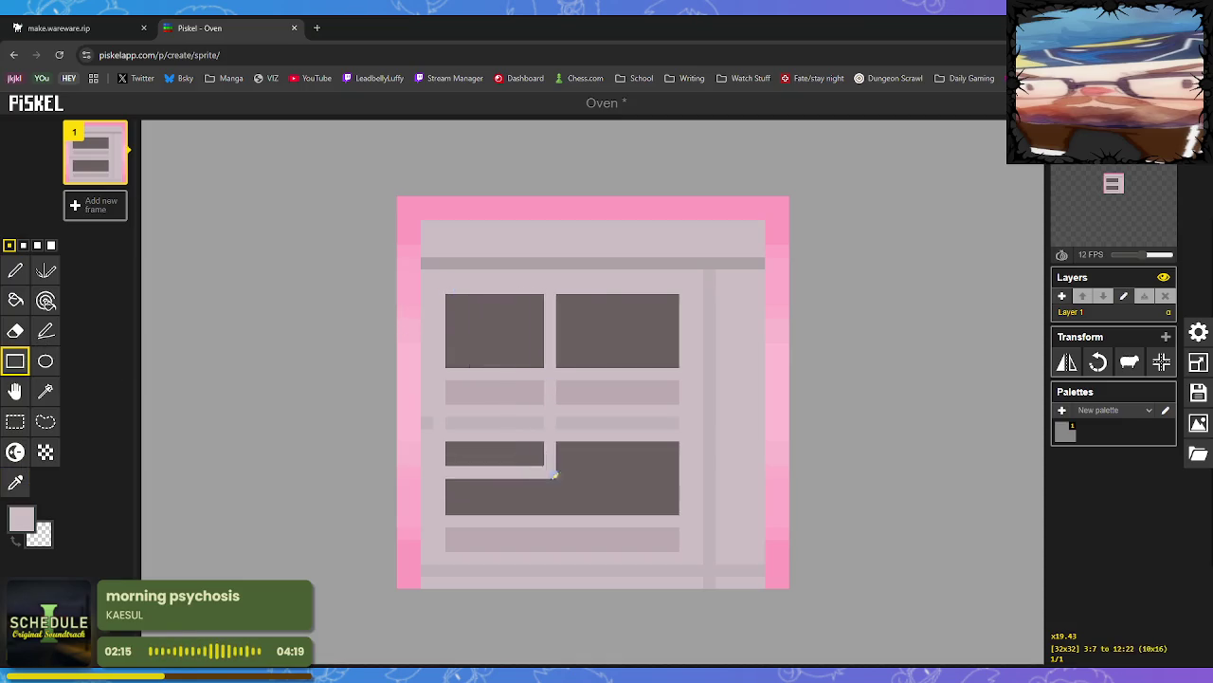
pyautogui.moveTo(673, 556); pyautogui.dragTo(720, 545)
pyautogui.click(15, 421)
pyautogui.moveTo(437, 285)
pyautogui.mouseDown()
pyautogui.moveTo(654, 538)
pyautogui.moveTo(685, 555)
pyautogui.mouseUp()
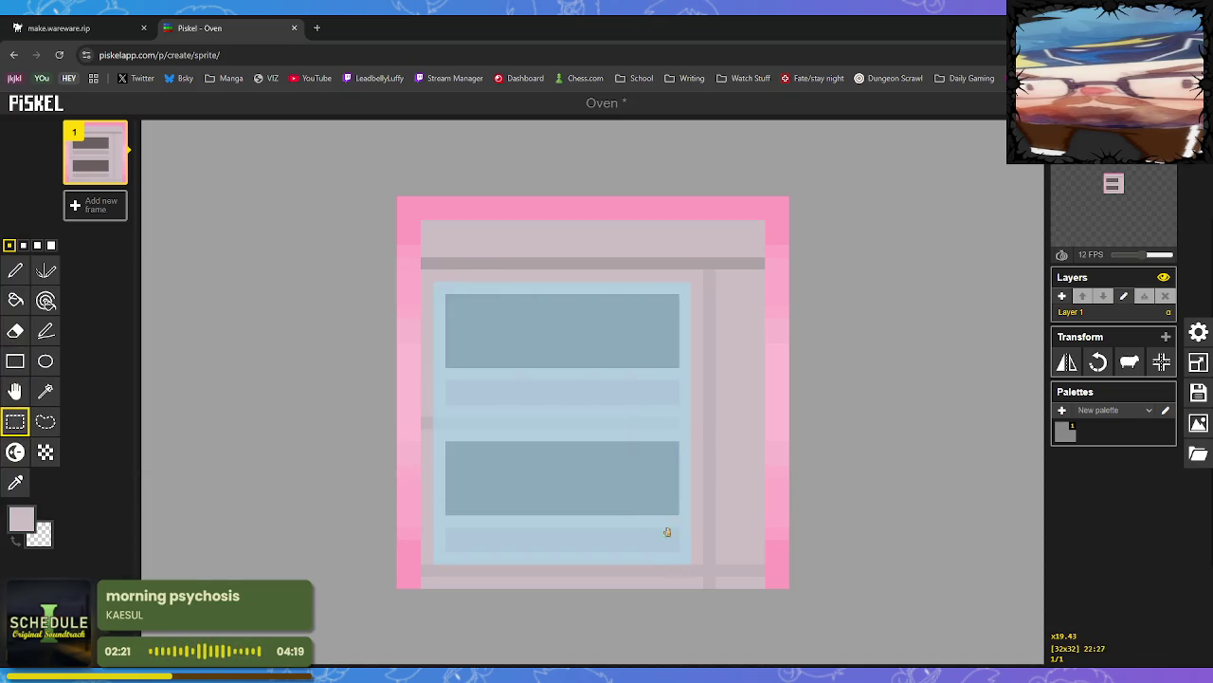
pyautogui.press('Delete')
pyautogui.press('Left')
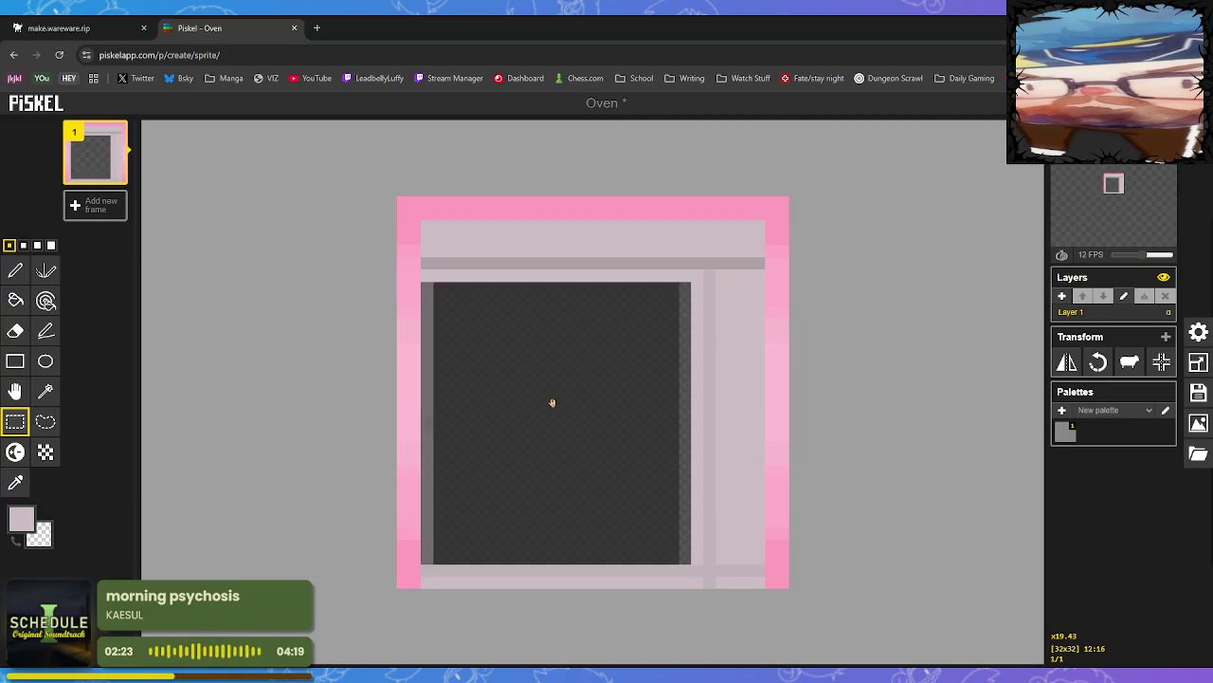
pyautogui.hotkey('ctrl', 'v')
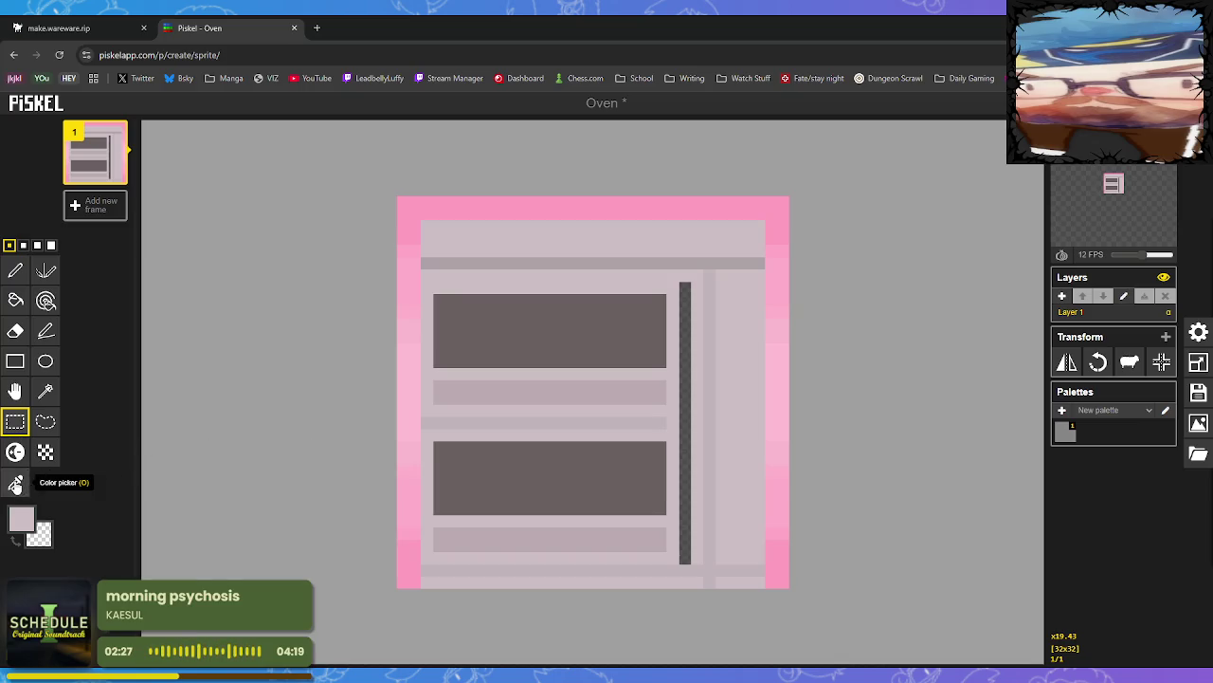
# Fill the leftover empty strip with the pale body colour
pyautogui.click(15, 484)
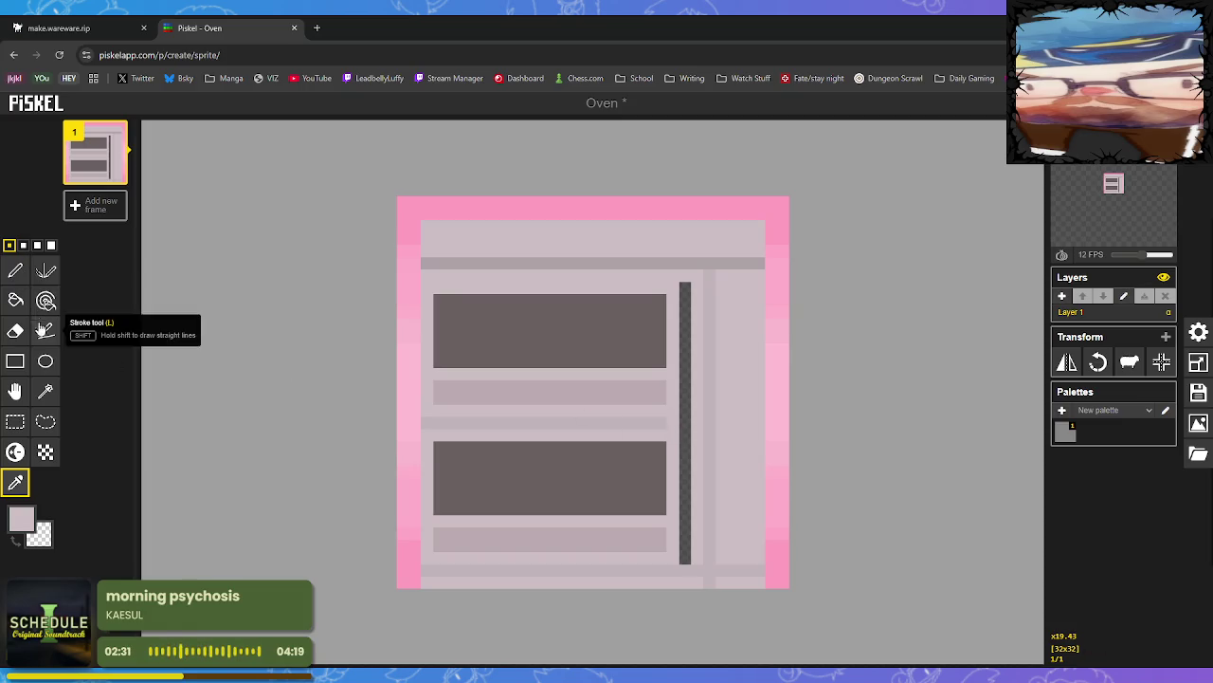
pyautogui.click(15, 300)
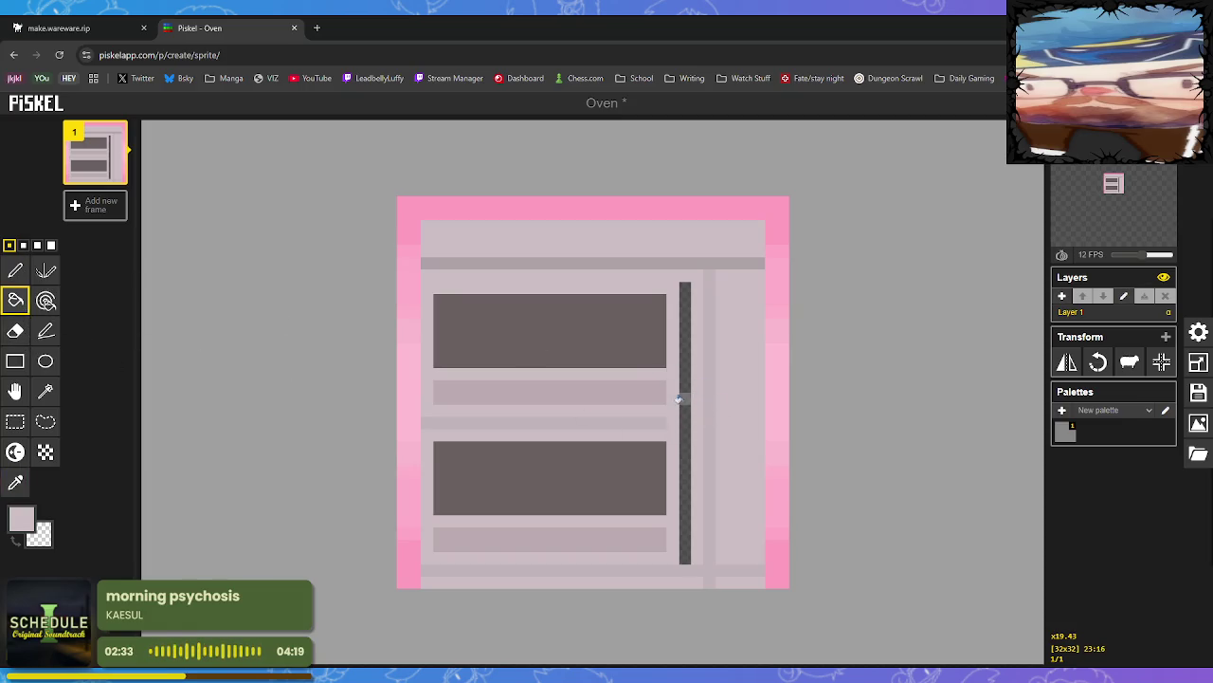
pyautogui.click(680, 399)
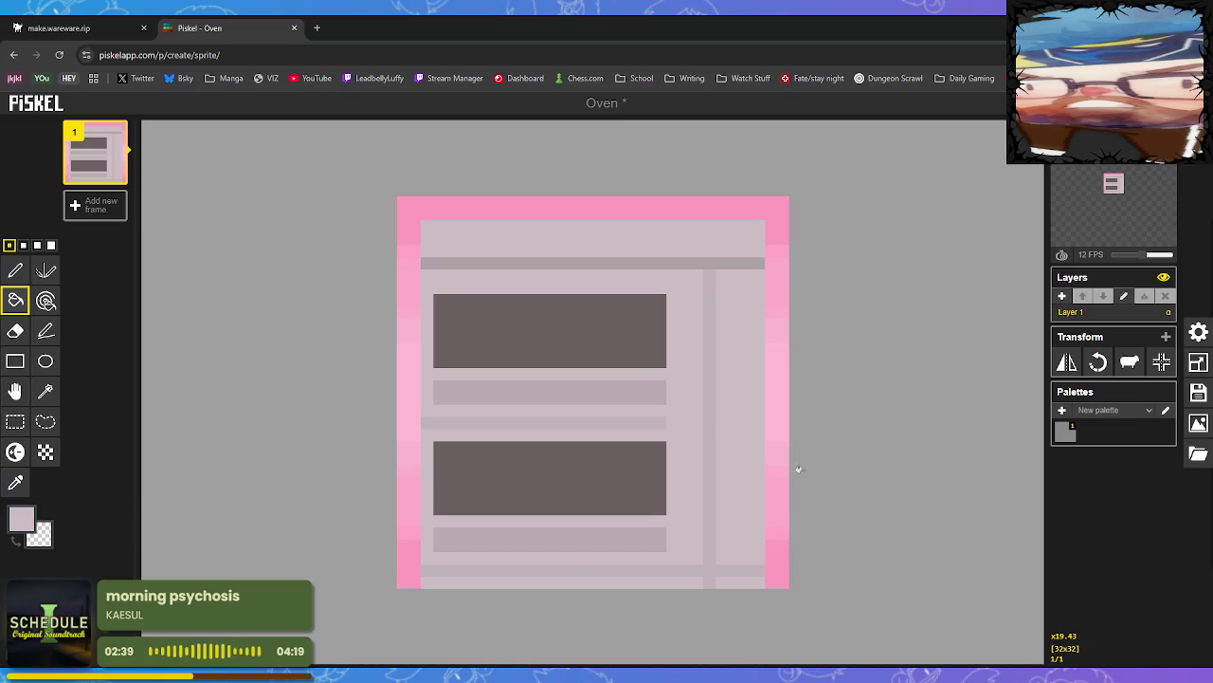
# Draw a new grey vertical divider line right beside the oven windows
pyautogui.press('o')
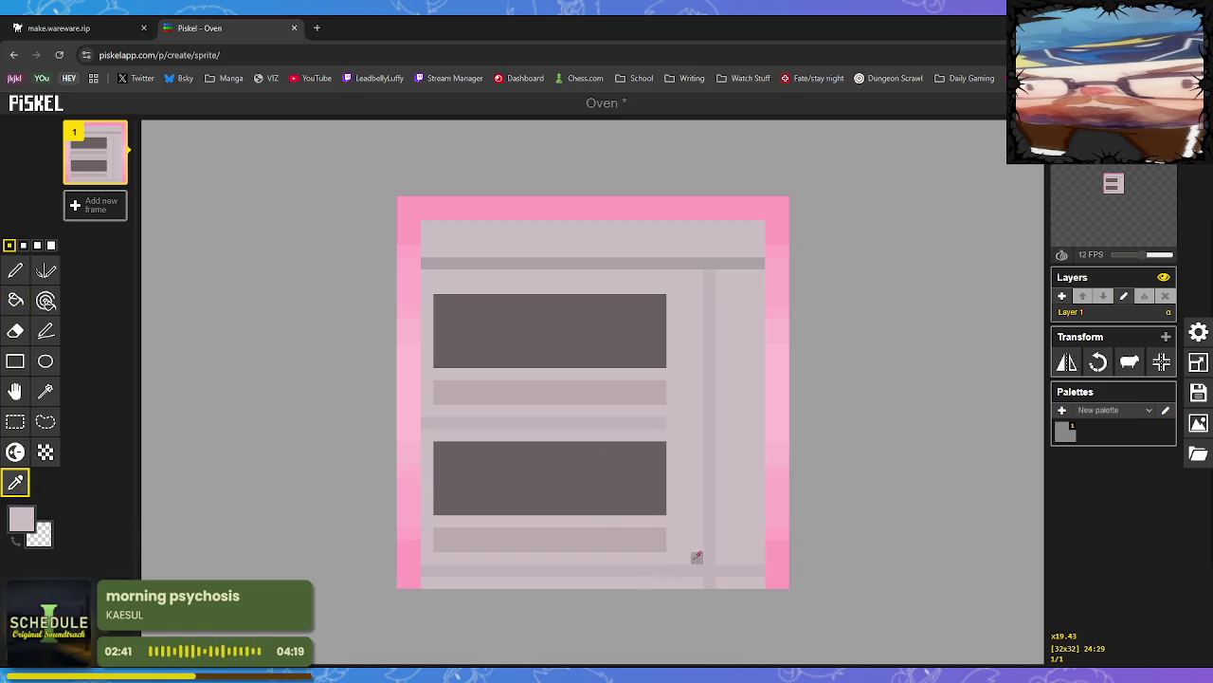
pyautogui.click(710, 558)
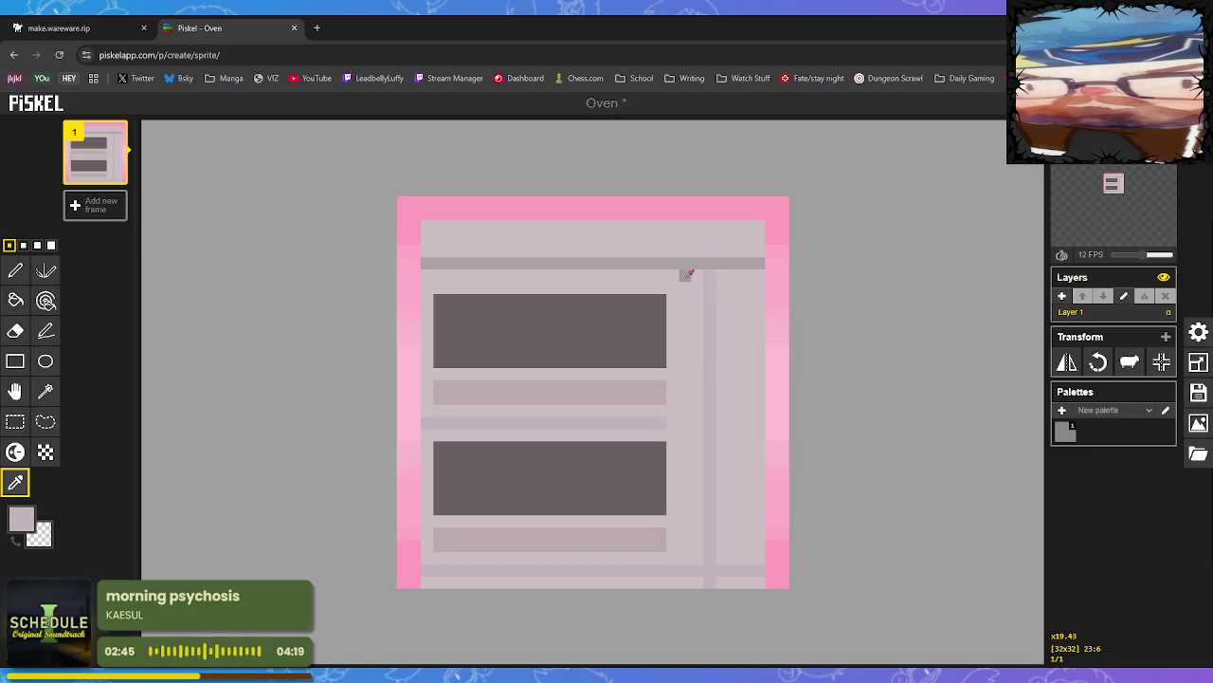
pyautogui.click(17, 271)
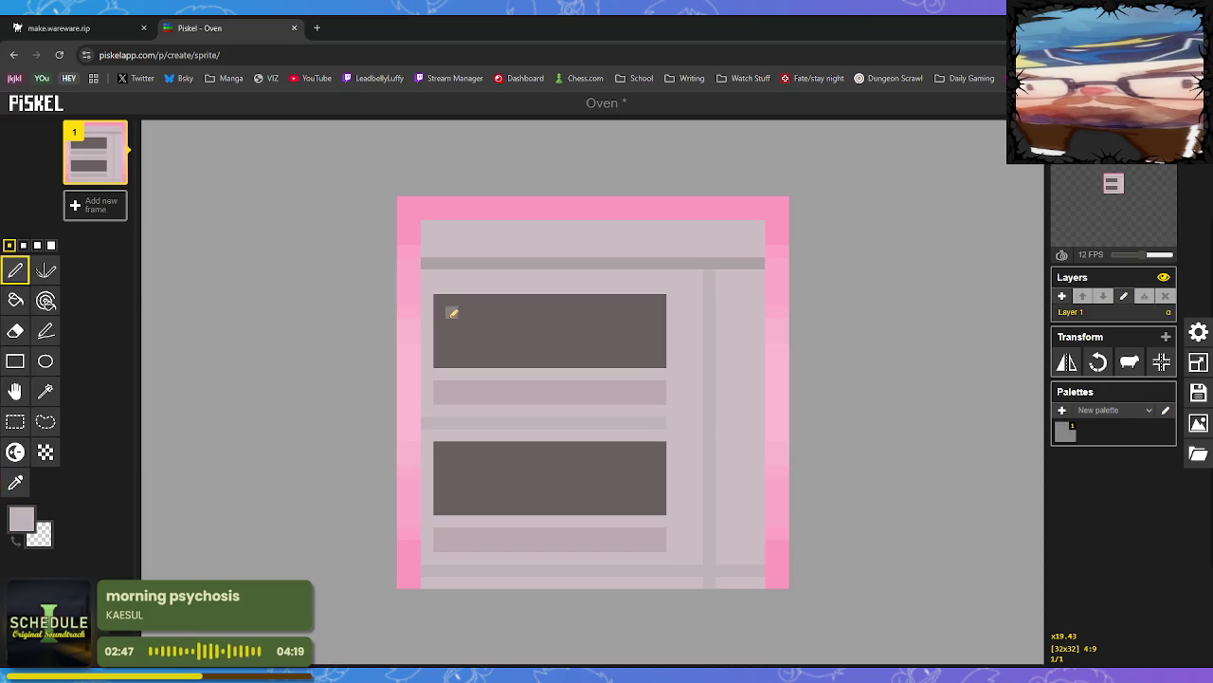
pyautogui.moveTo(693, 284); pyautogui.dragTo(694, 371)
pyautogui.moveTo(693, 414); pyautogui.dragTo(691, 584)
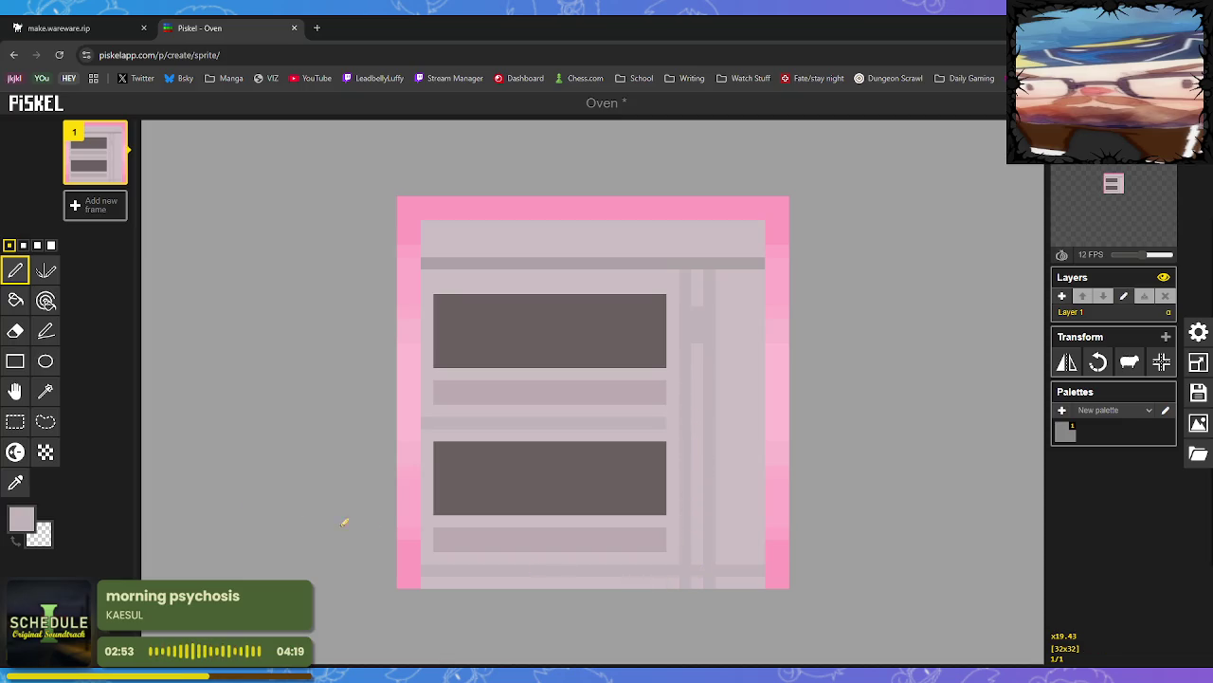
# Paint over the old divider line and leftover strips with the pale body colour
pyautogui.click(15, 482)
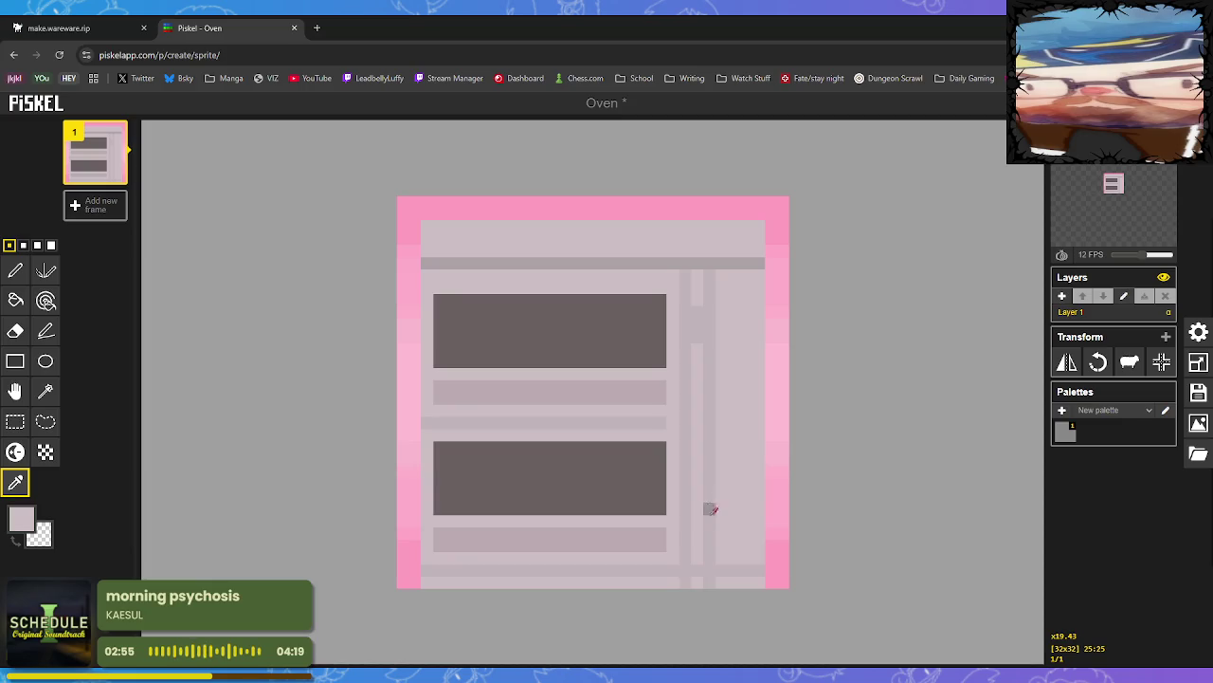
pyautogui.click(15, 300)
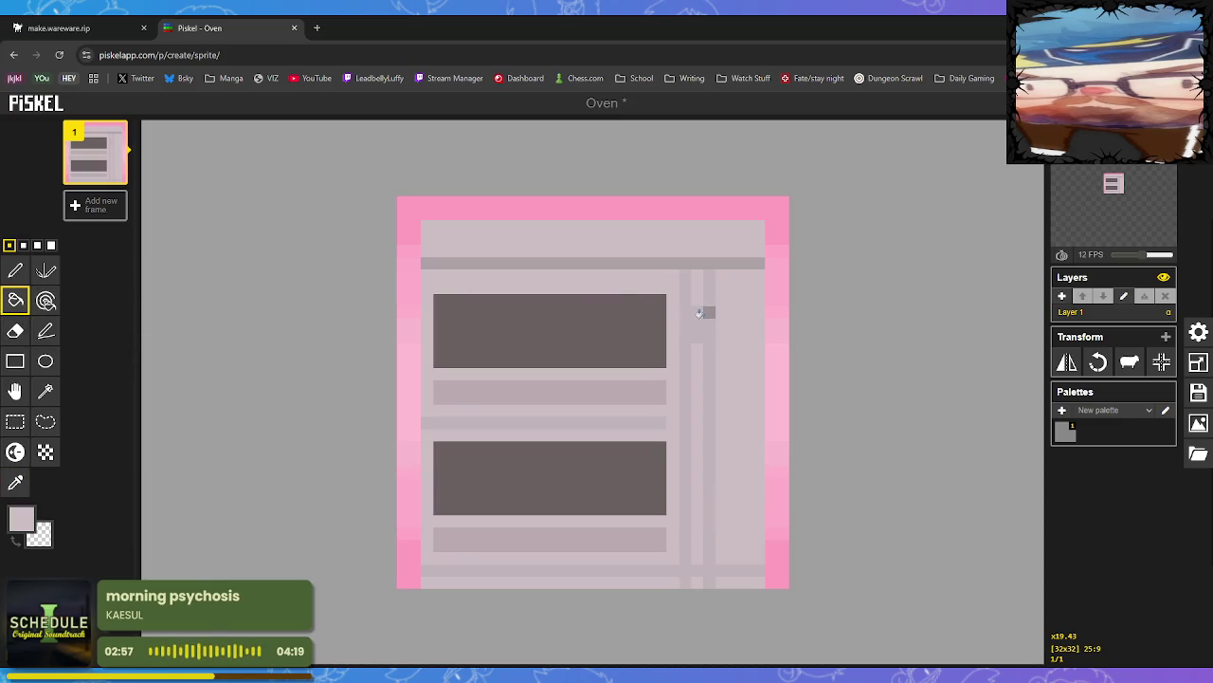
pyautogui.click(707, 330)
pyautogui.hotkey('ctrl', 'z')
pyautogui.click(15, 271)
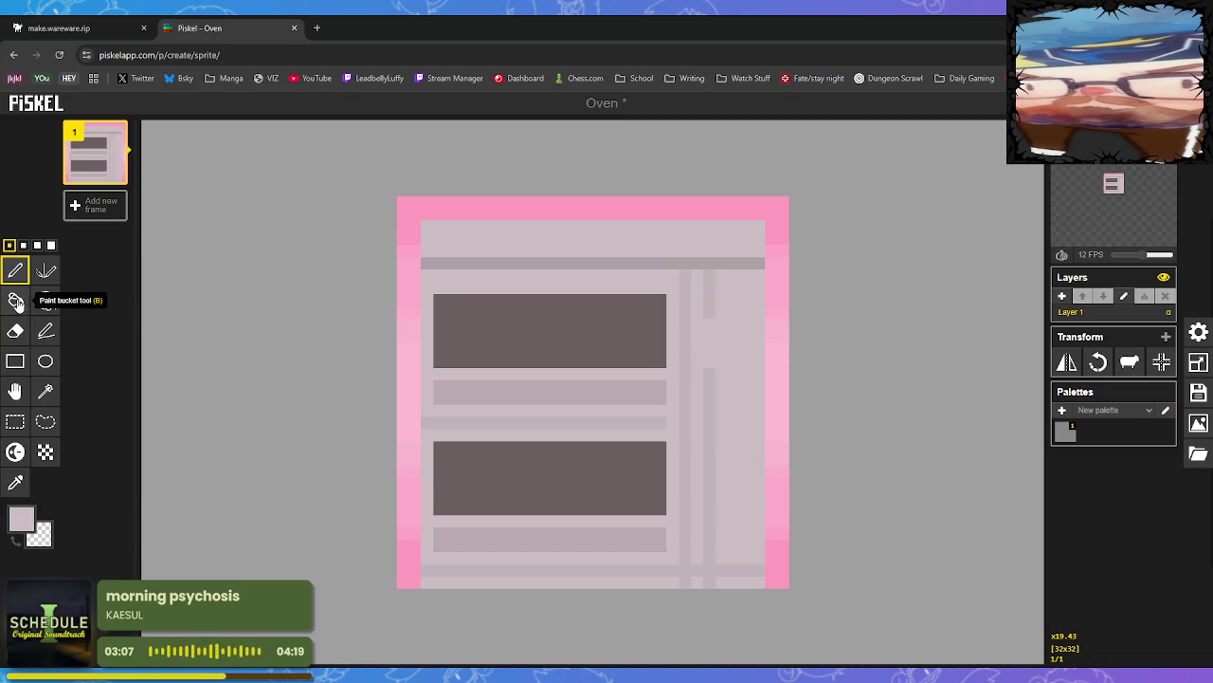
pyautogui.click(18, 301)
pyautogui.click(708, 301)
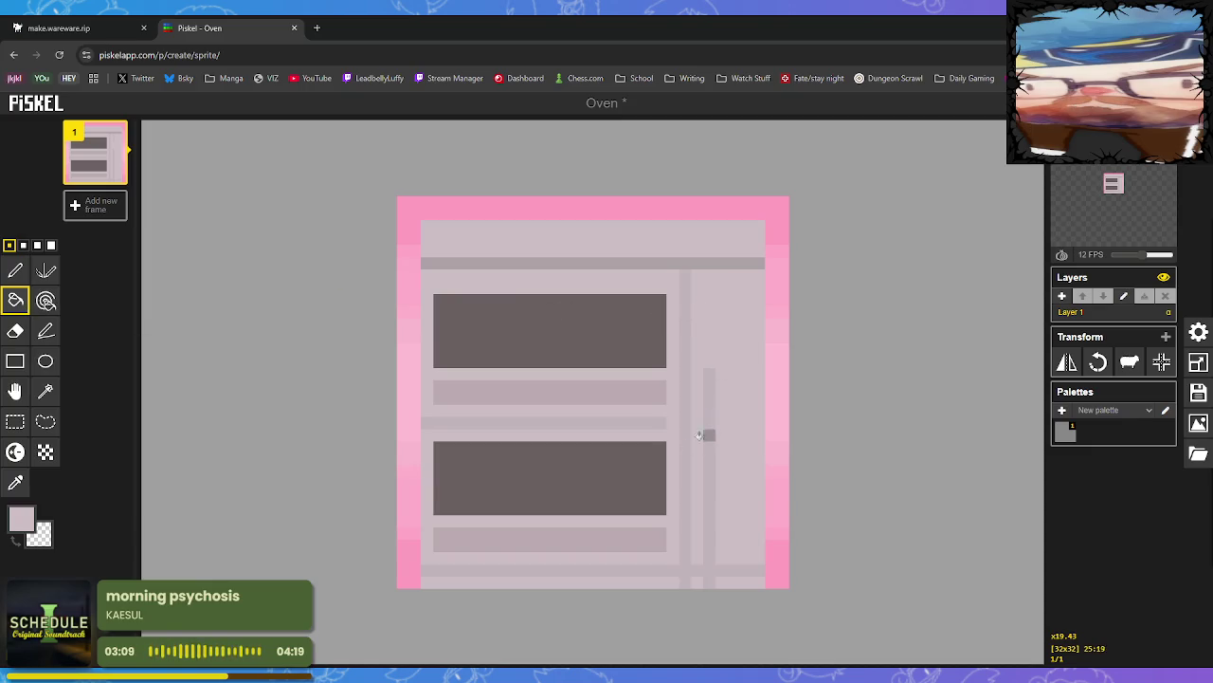
pyautogui.click(15, 273)
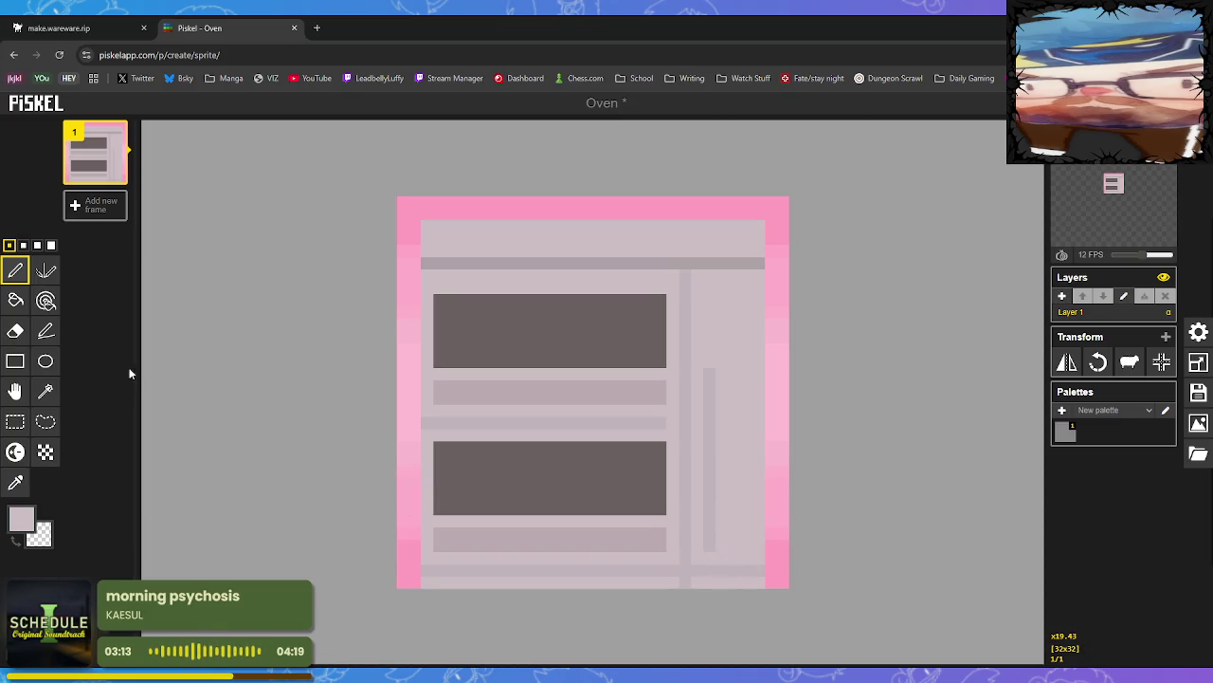
pyautogui.click(15, 302)
pyautogui.click(709, 432)
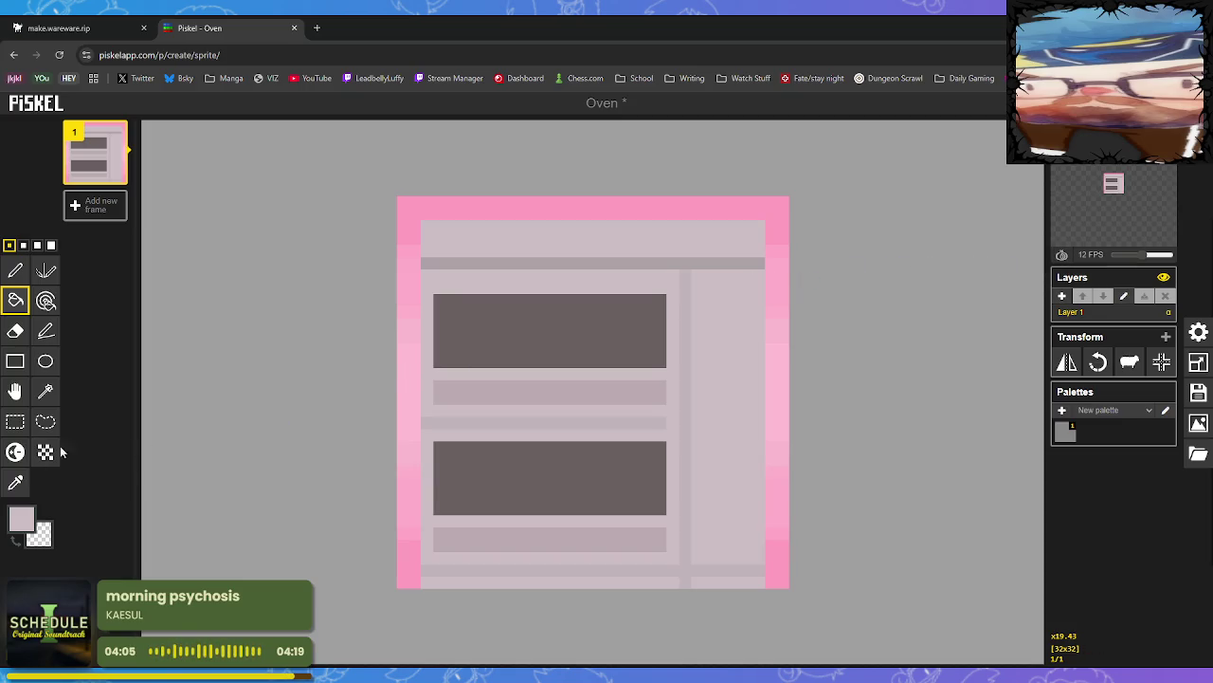
pyautogui.click(15, 483)
# Outline a rounded dish in darker grey inside the lower window and fill it solid
pyautogui.click(527, 484)
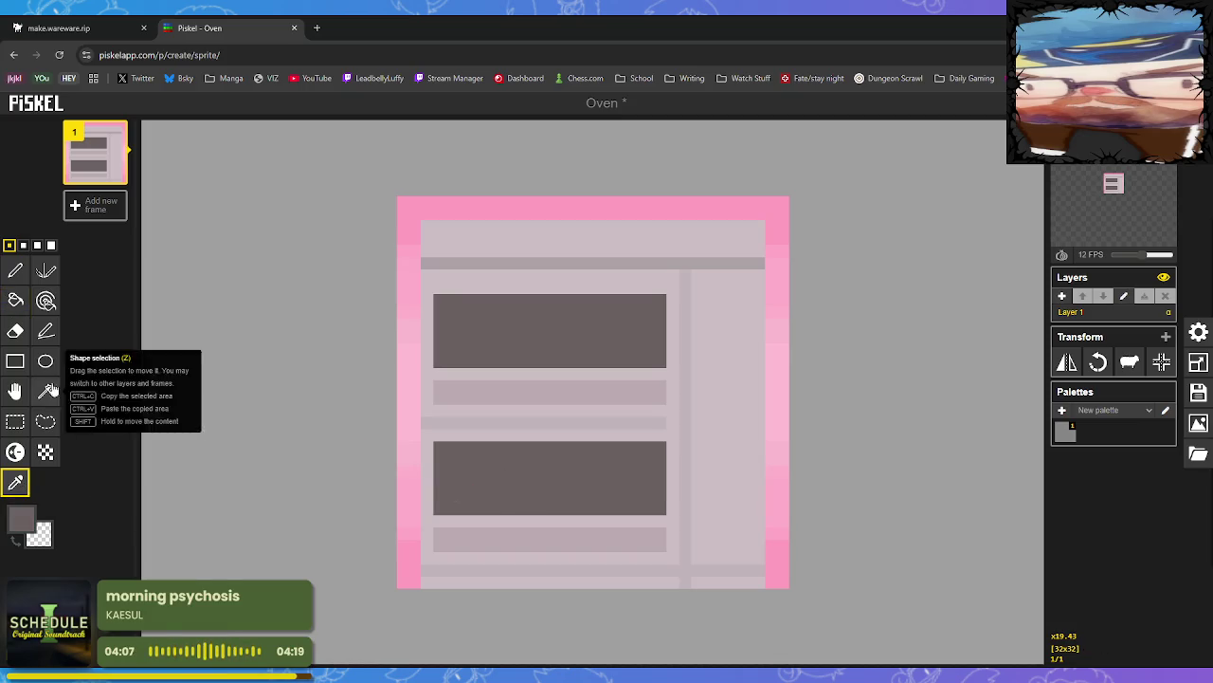
pyautogui.click(20, 524)
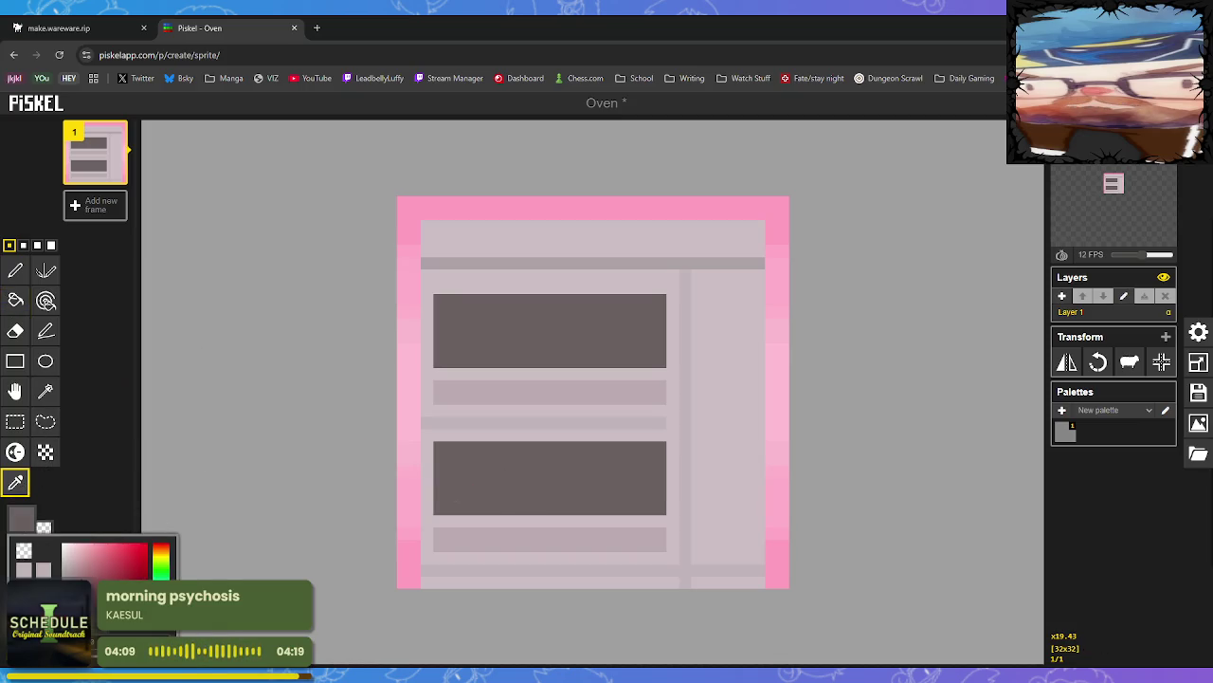
pyautogui.click(15, 270)
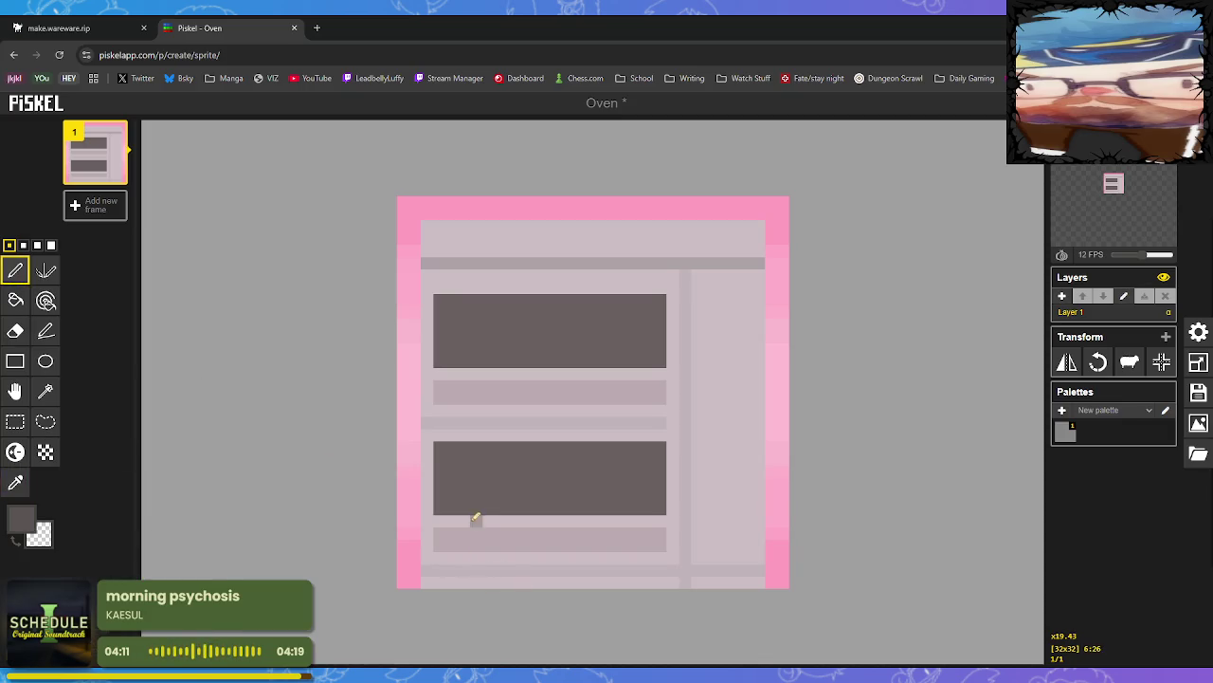
pyautogui.moveTo(474, 507)
pyautogui.mouseDown()
pyautogui.moveTo(463, 478)
pyautogui.moveTo(501, 465)
pyautogui.mouseUp()
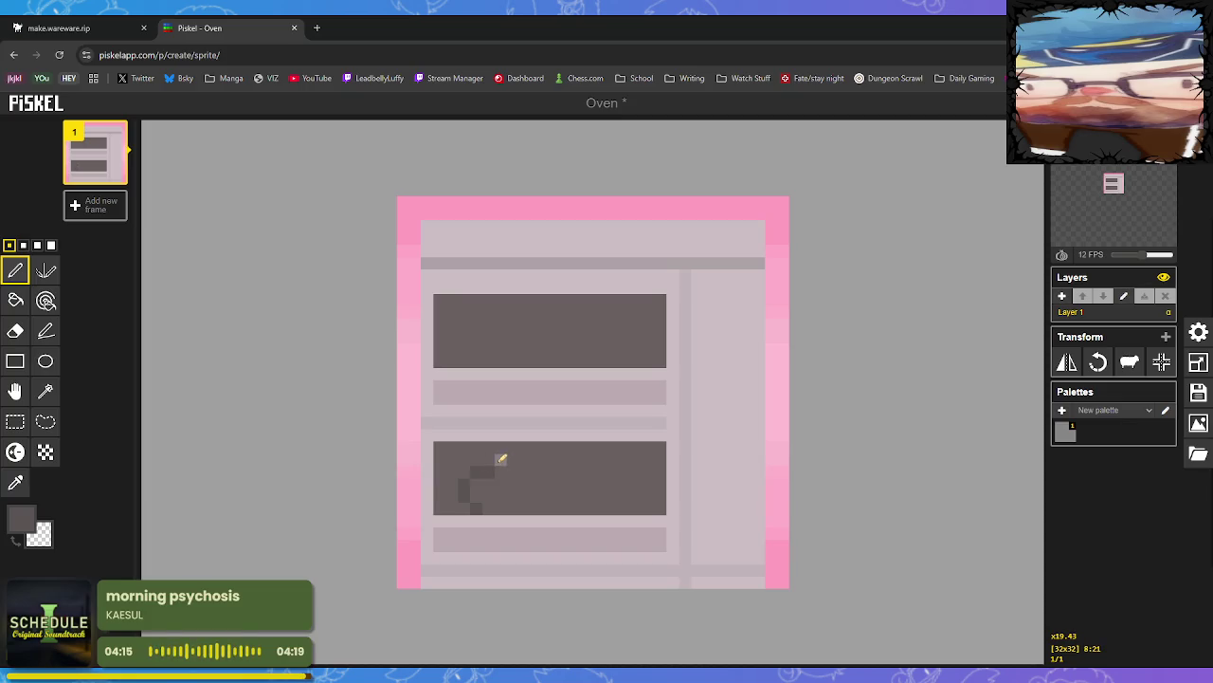
pyautogui.moveTo(497, 460); pyautogui.dragTo(586, 462)
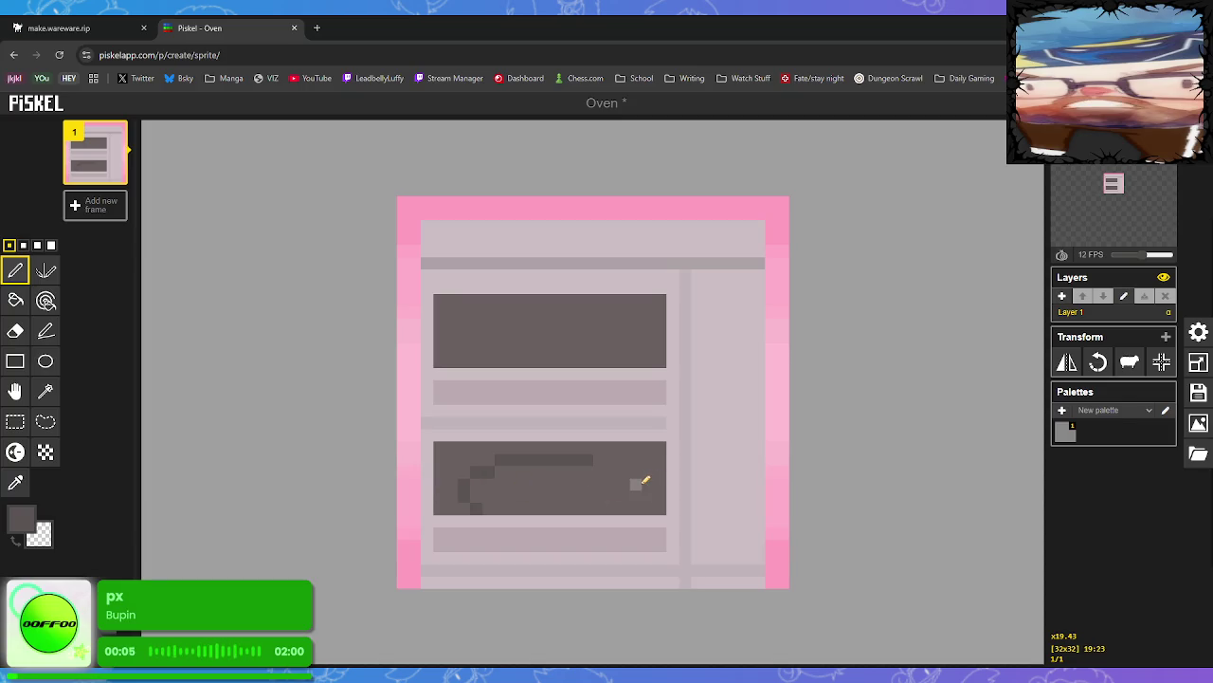
pyautogui.moveTo(640, 480); pyautogui.dragTo(620, 506)
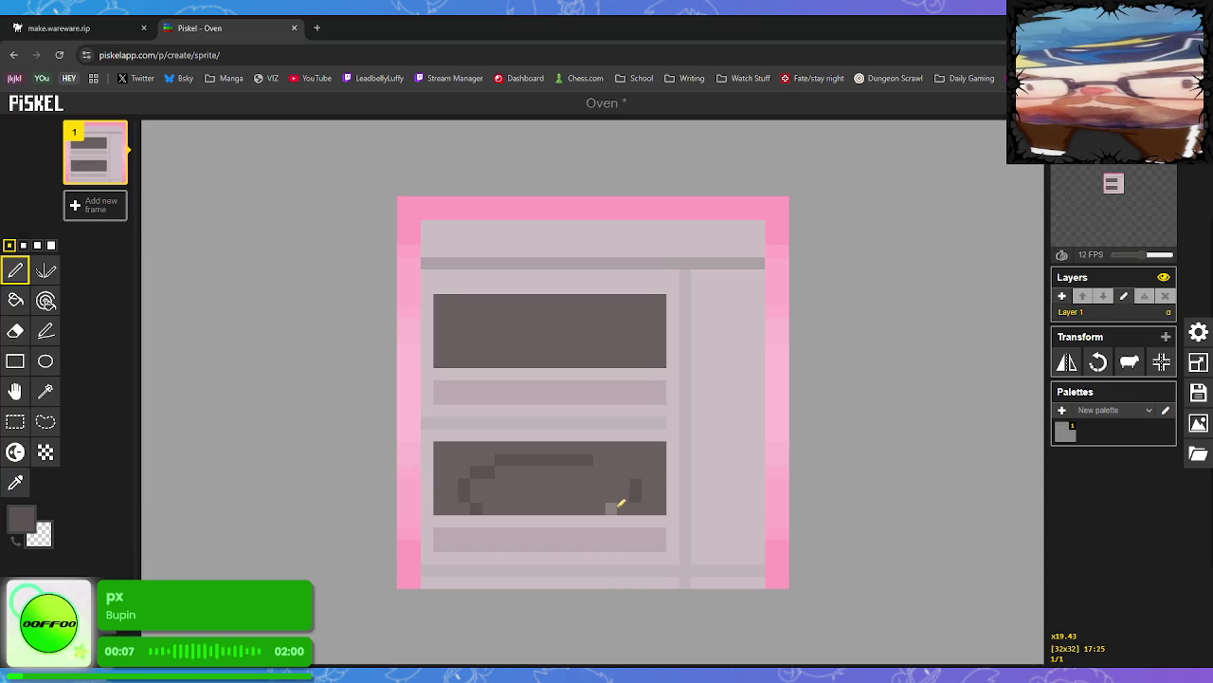
pyautogui.moveTo(590, 460); pyautogui.dragTo(618, 467)
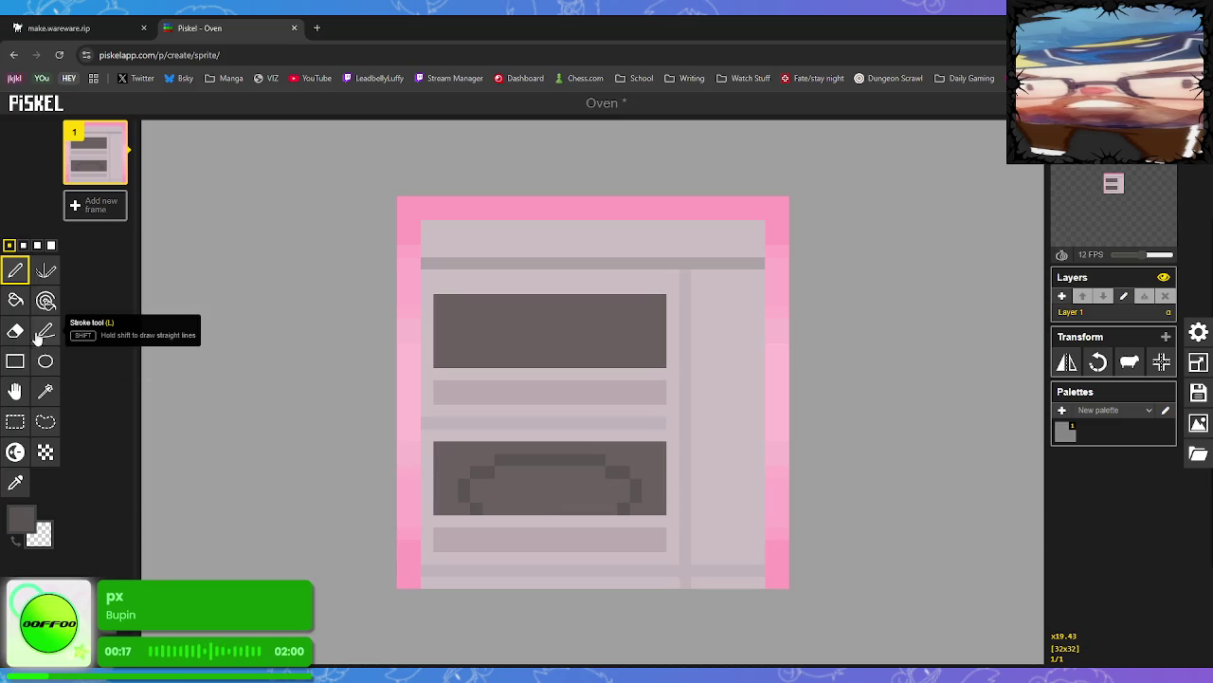
pyautogui.click(15, 300)
pyautogui.click(559, 510)
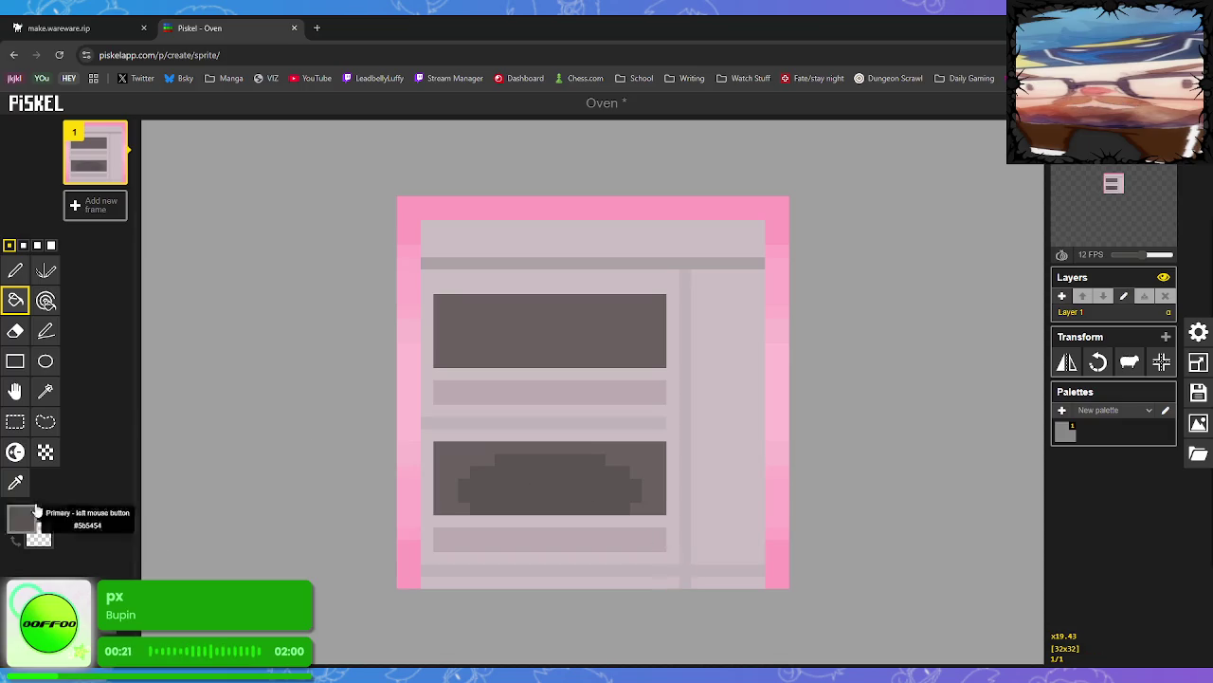
pyautogui.click(15, 452)
# Lighten a few pixels and try, then undo, a lighter-grey fill around the blob
pyautogui.click(489, 484)
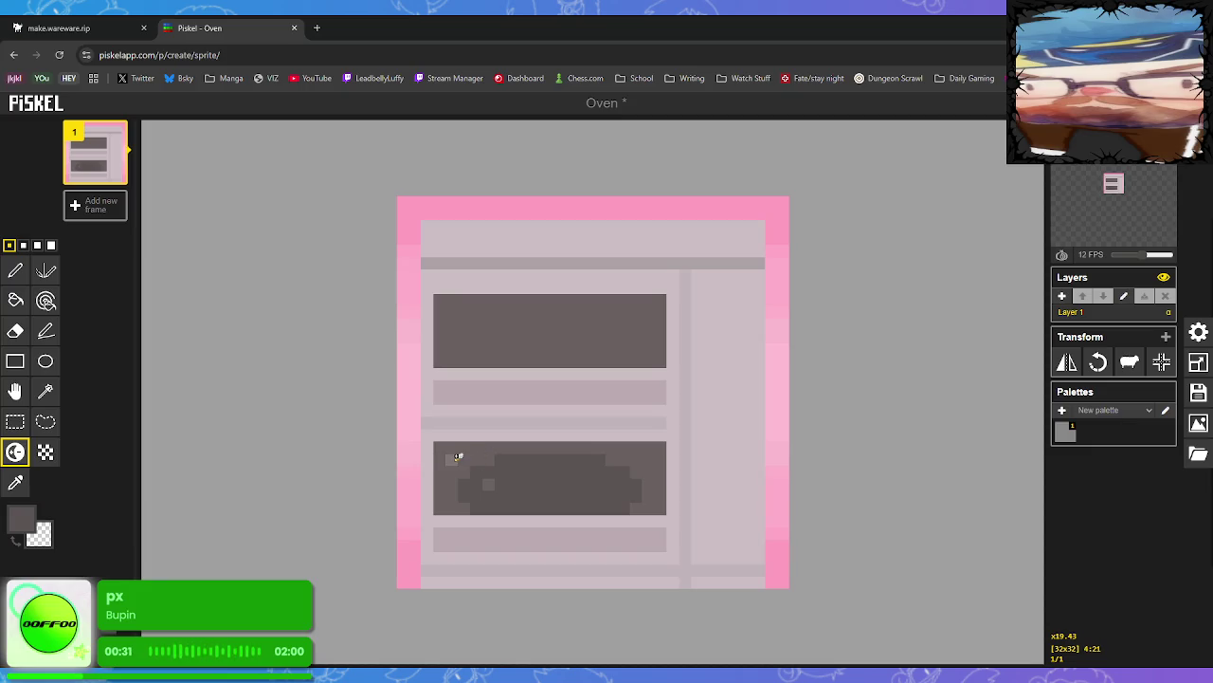
pyautogui.click(452, 460)
pyautogui.click(15, 483)
pyautogui.click(452, 461)
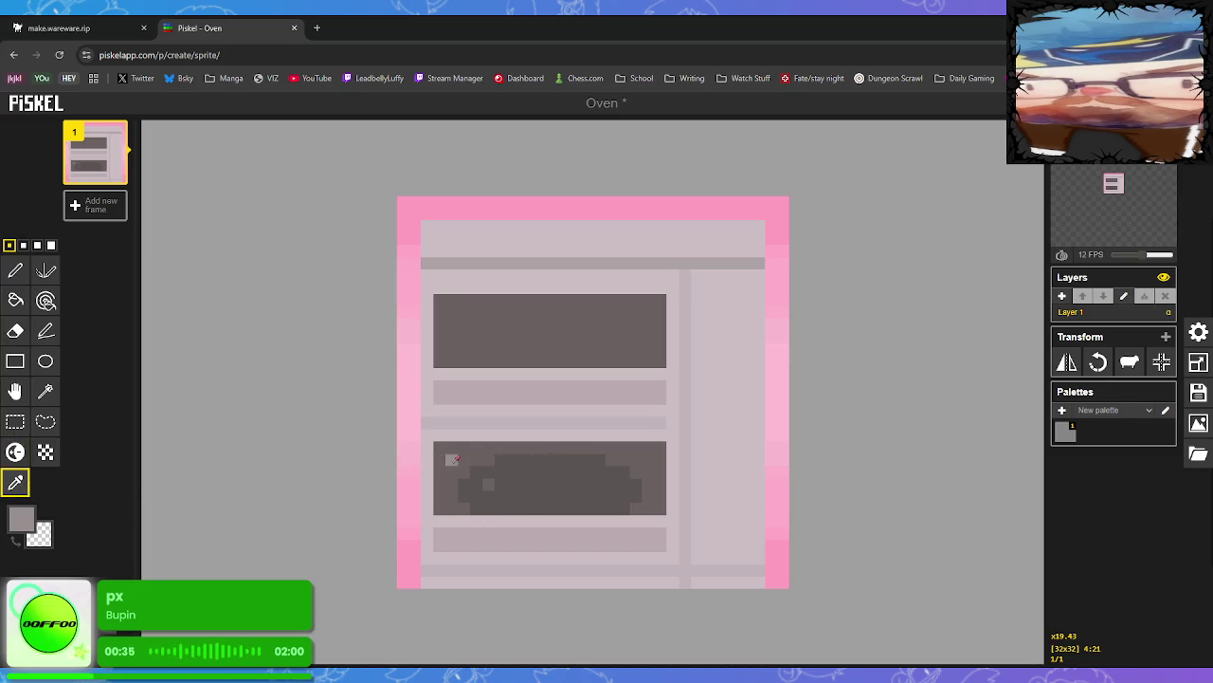
pyautogui.click(15, 300)
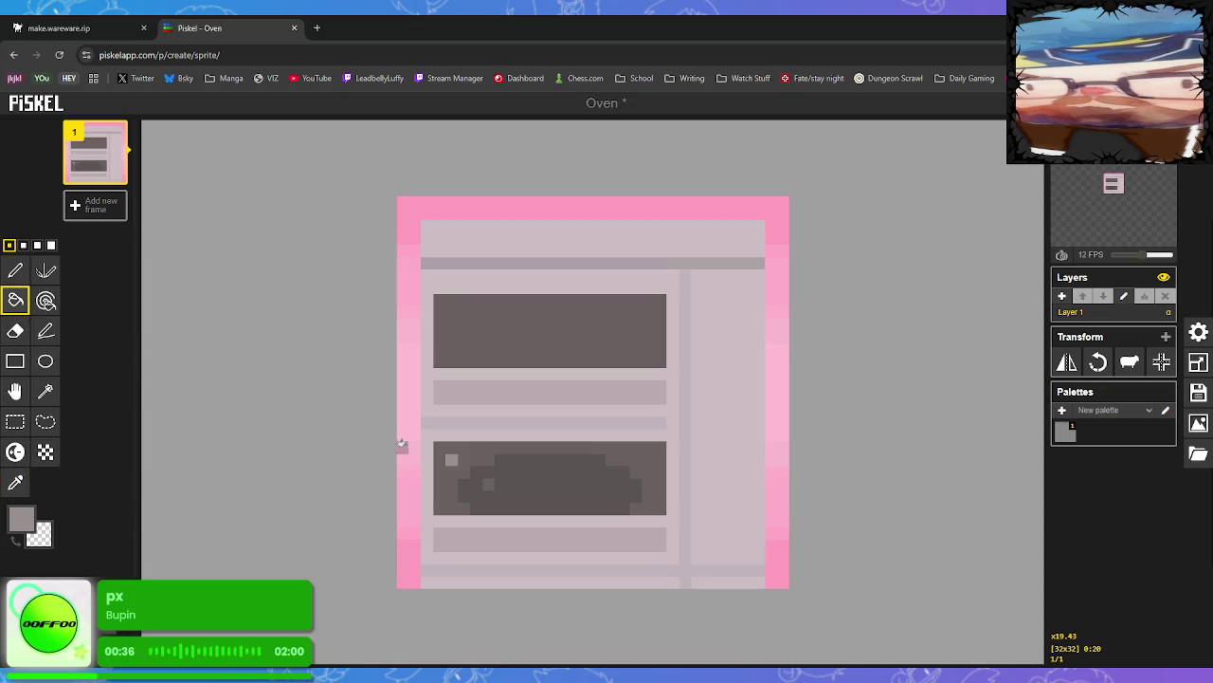
pyautogui.click(473, 456)
pyautogui.hotkey('ctrl', 'z')
pyautogui.hotkey('ctrl', 'z')
# Place a zigzag pattern of single light-grey dots across the dark blob
pyautogui.click(488, 485)
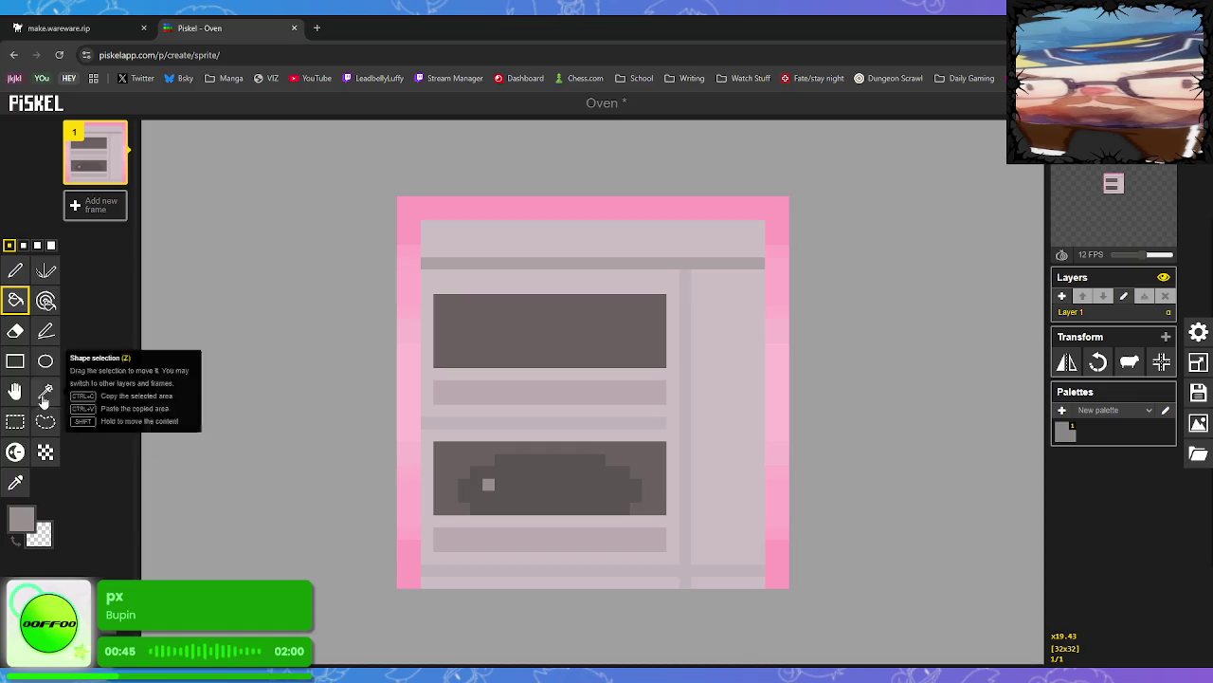
pyautogui.click(15, 271)
pyautogui.click(513, 471)
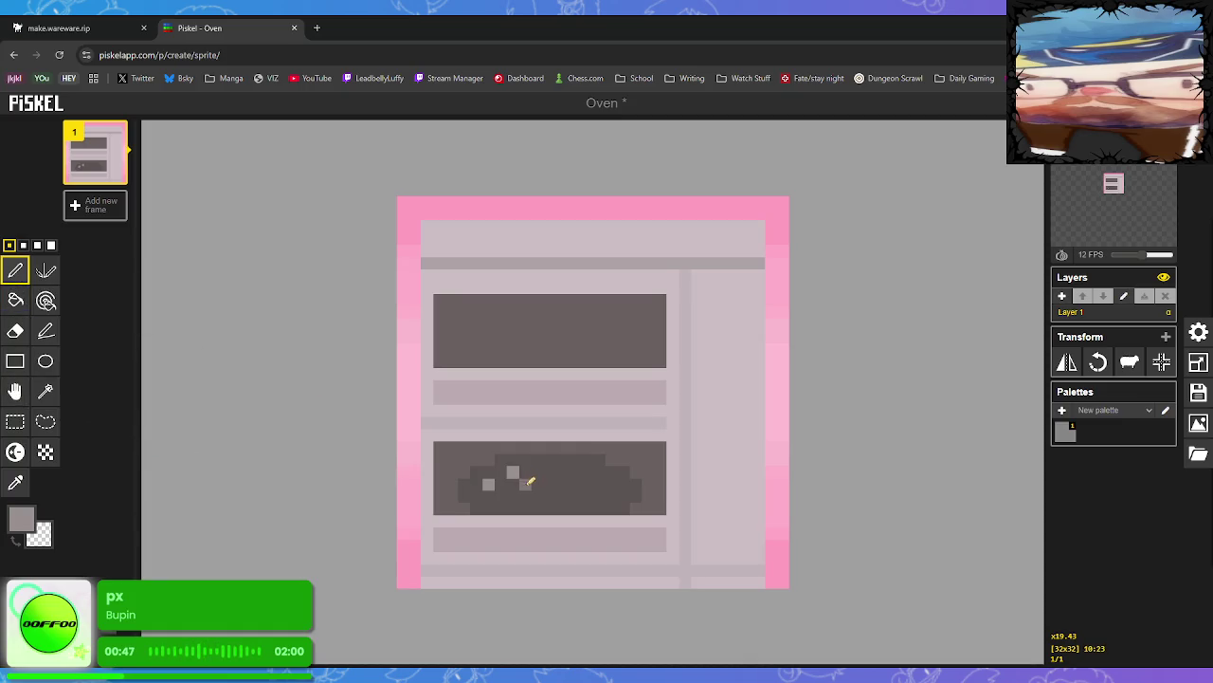
pyautogui.click(513, 496)
pyautogui.click(537, 471)
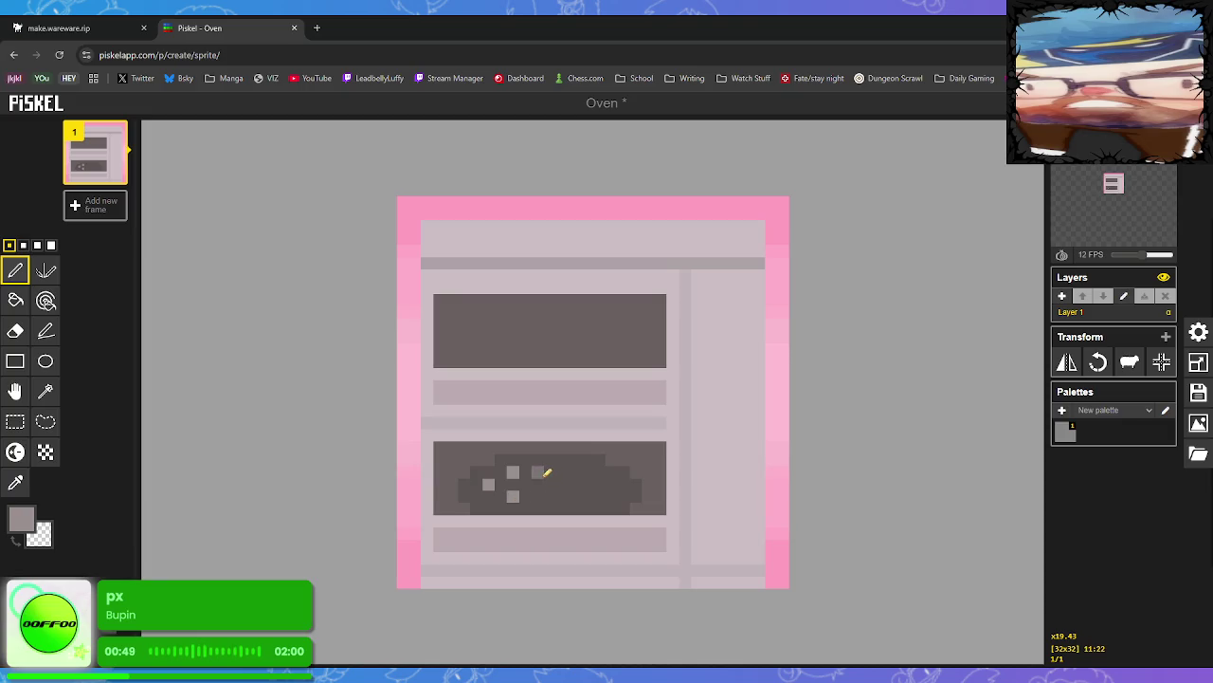
pyautogui.click(538, 484)
pyautogui.click(562, 471)
pyautogui.click(562, 496)
pyautogui.click(587, 484)
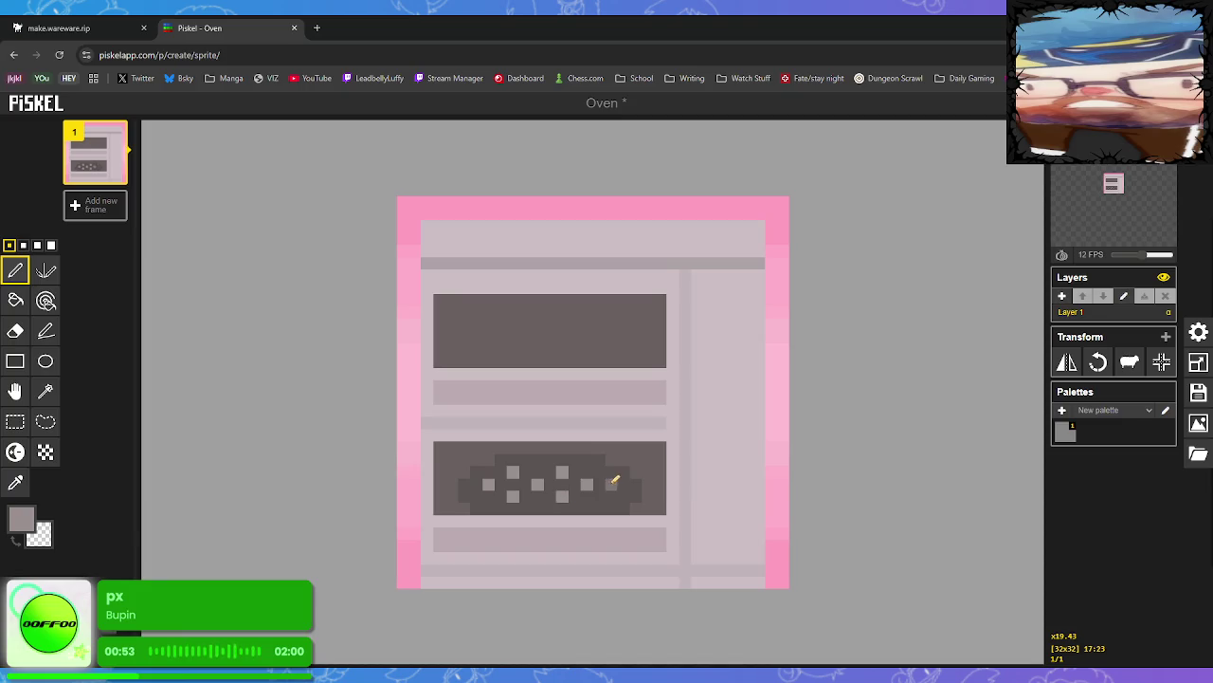
pyautogui.click(611, 496)
pyautogui.click(611, 471)
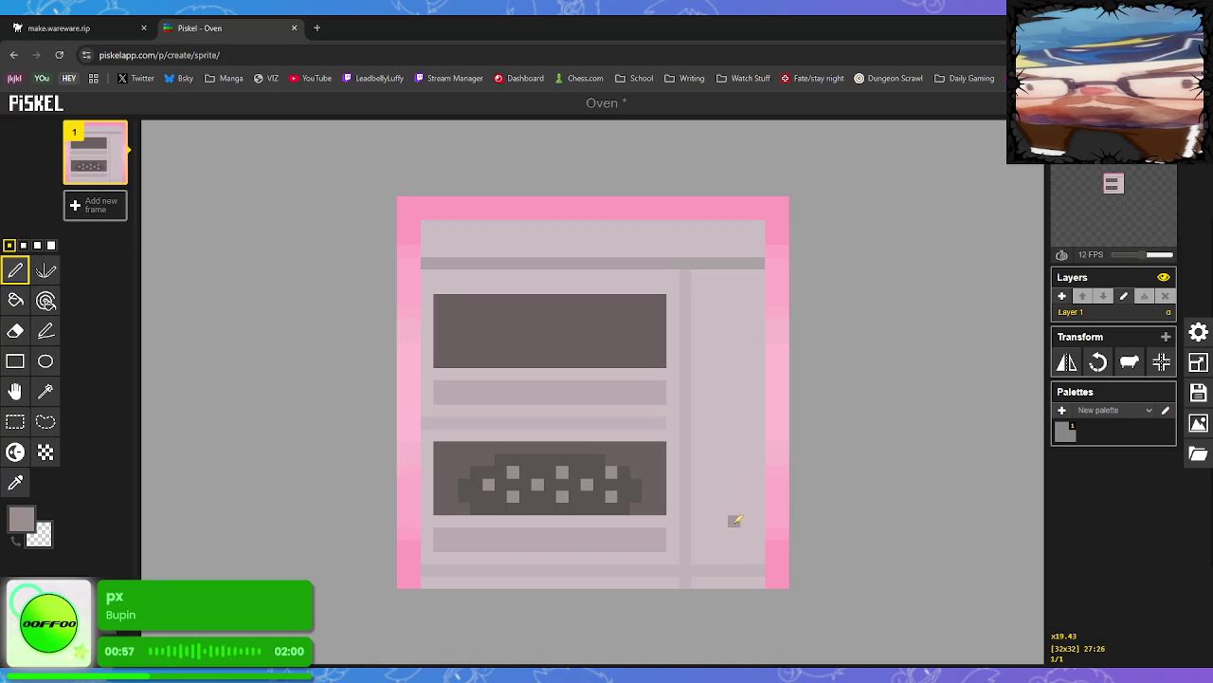
pyautogui.hotkey('ctrl', 'z')
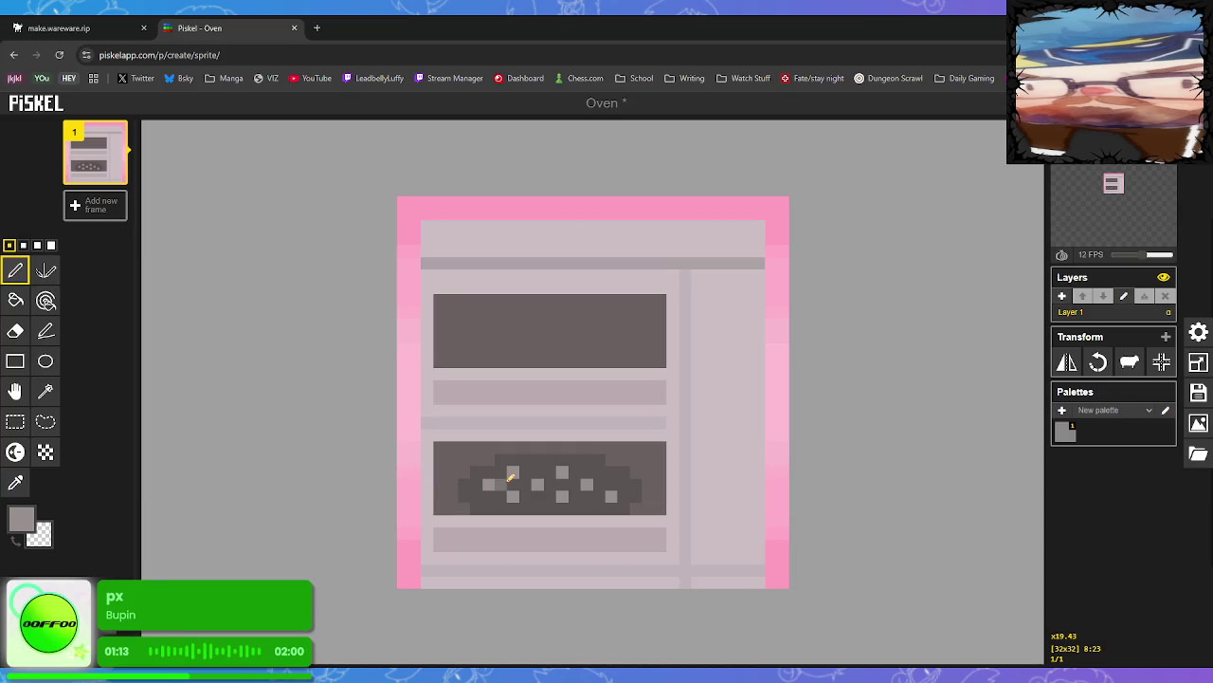
# Add more light-grey dots along the blob's top, middle and bottom rows
pyautogui.click(611, 495)
pyautogui.click(513, 473)
pyautogui.click(489, 484)
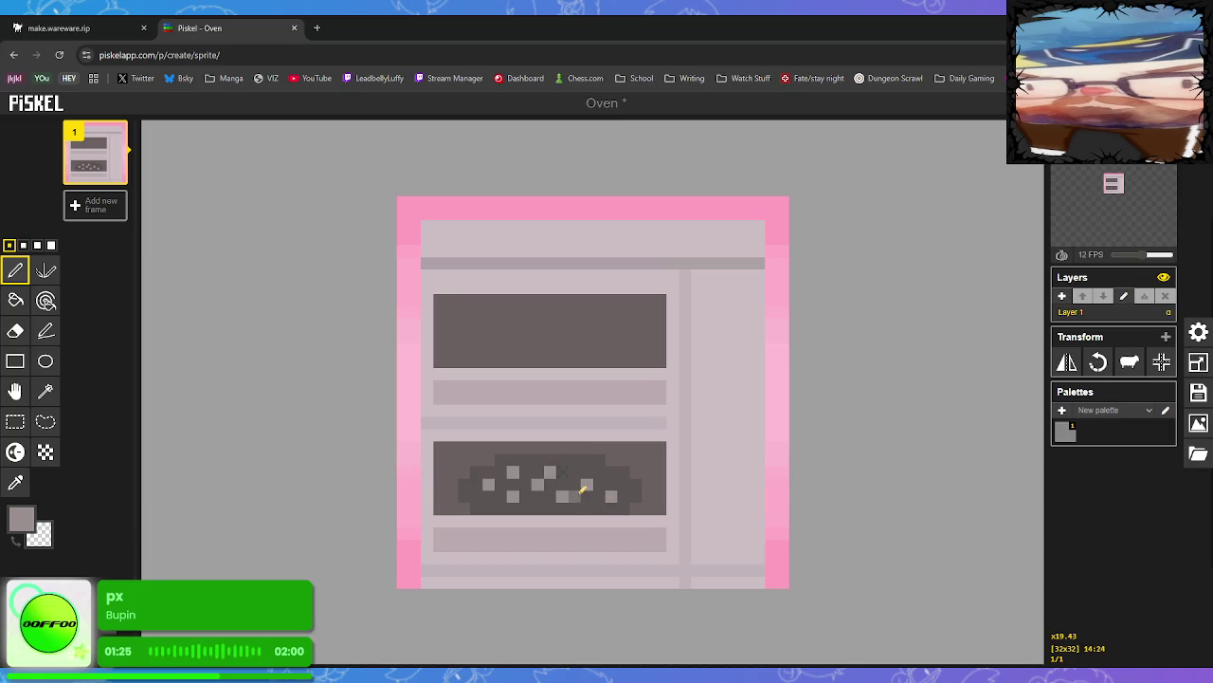
pyautogui.click(565, 496)
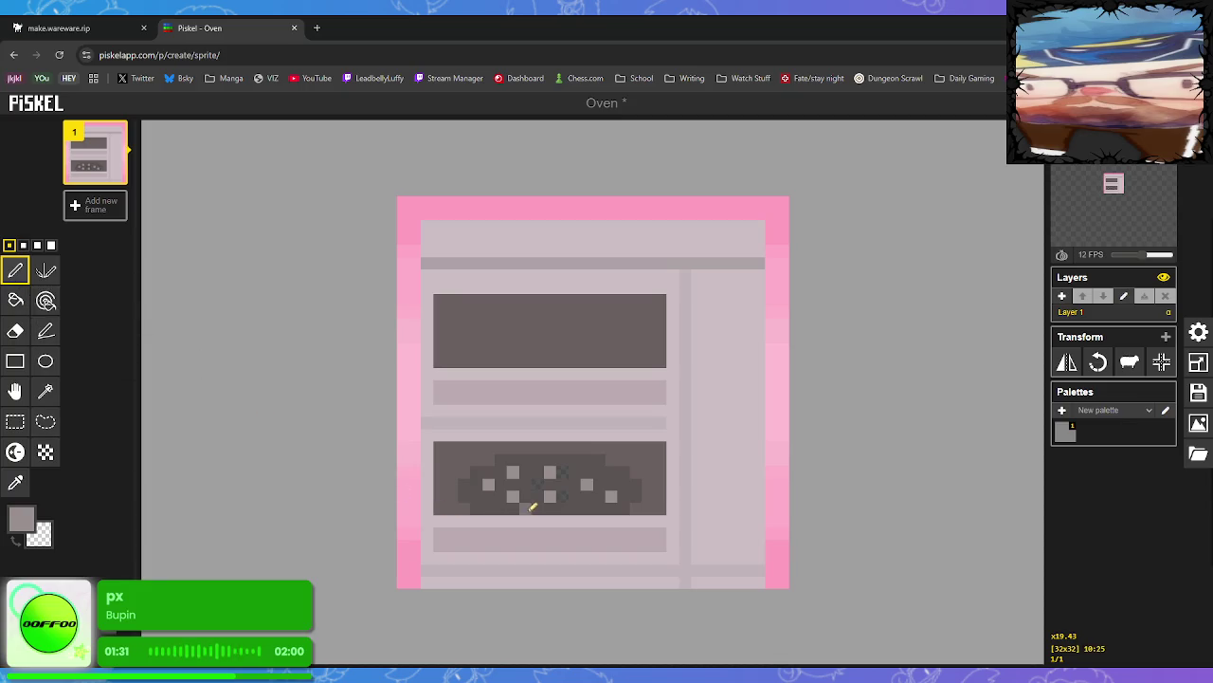
pyautogui.click(585, 482)
pyautogui.click(611, 496)
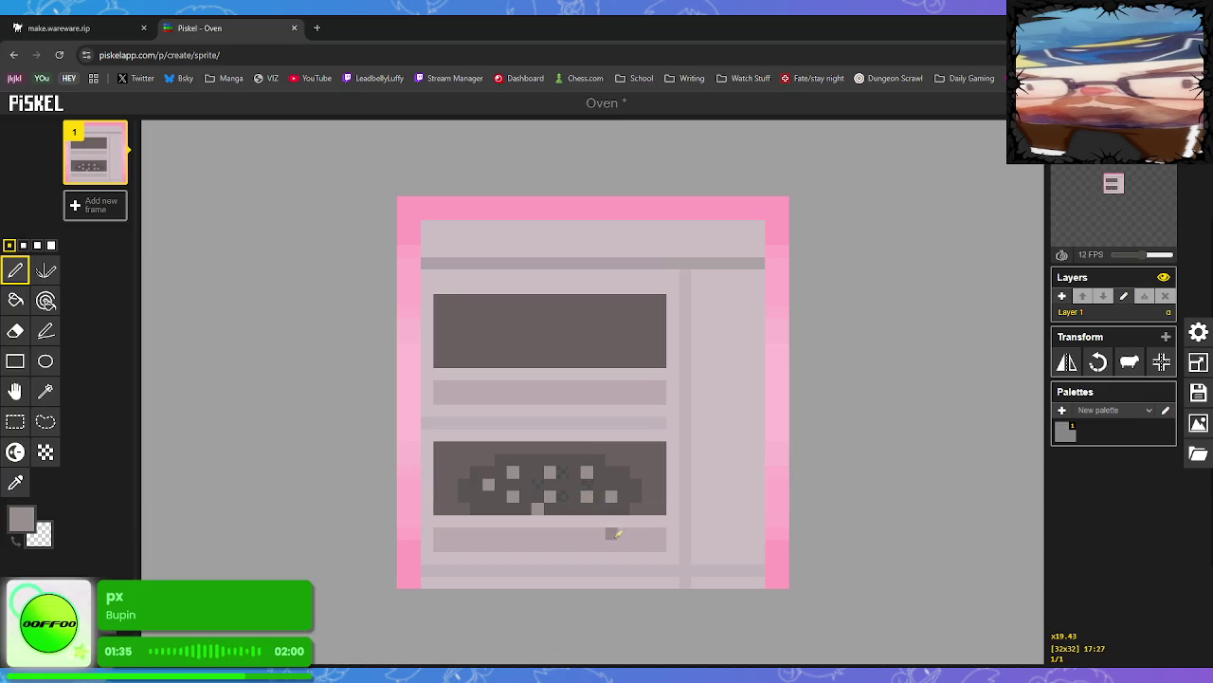
pyautogui.click(612, 483)
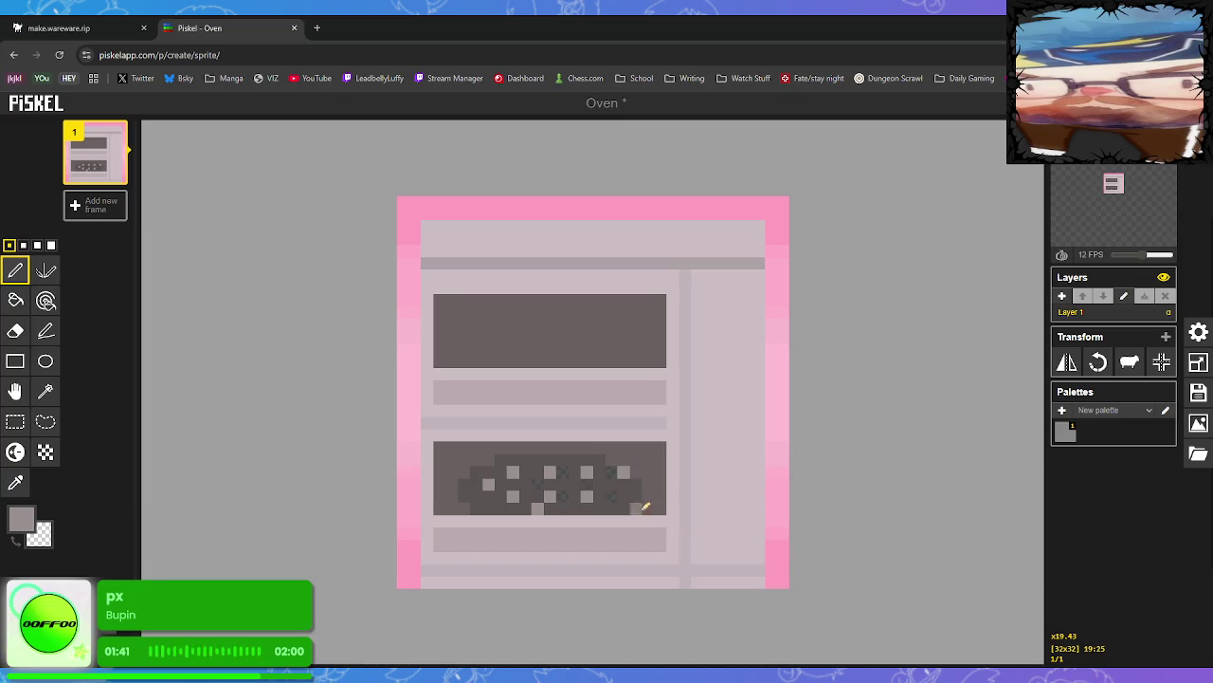
# Recolour stray and off-shade dots back to the blob's dark grey
pyautogui.click(15, 483)
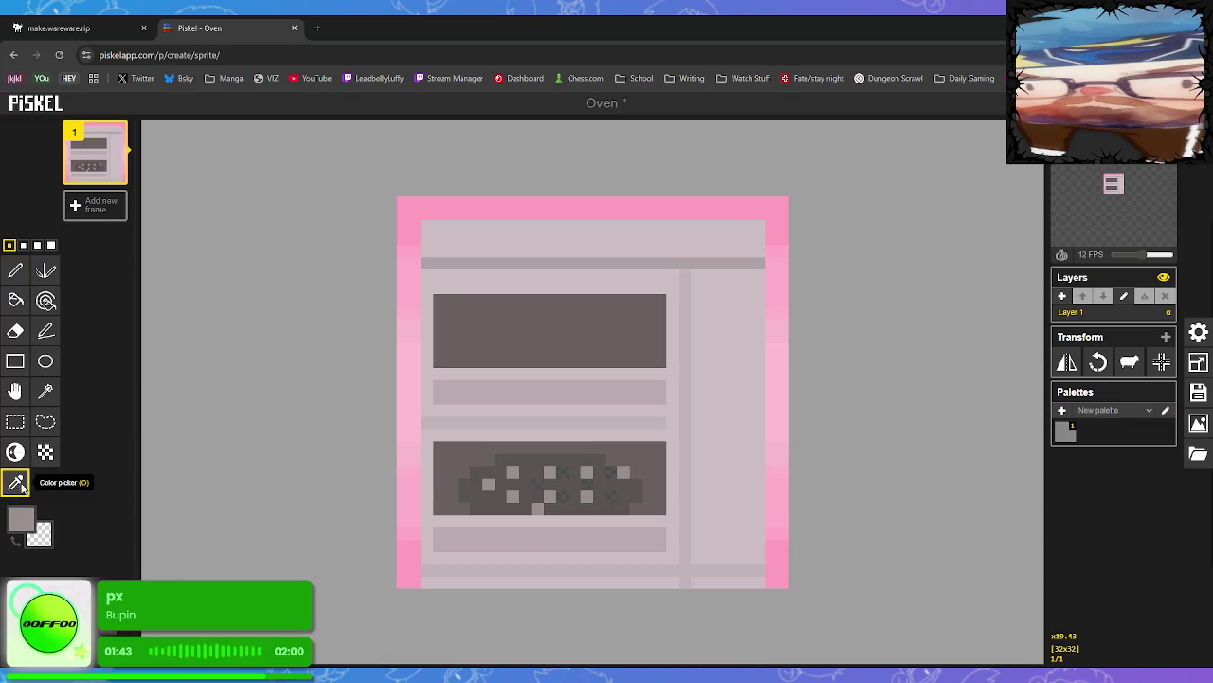
pyautogui.click(529, 471)
pyautogui.click(16, 300)
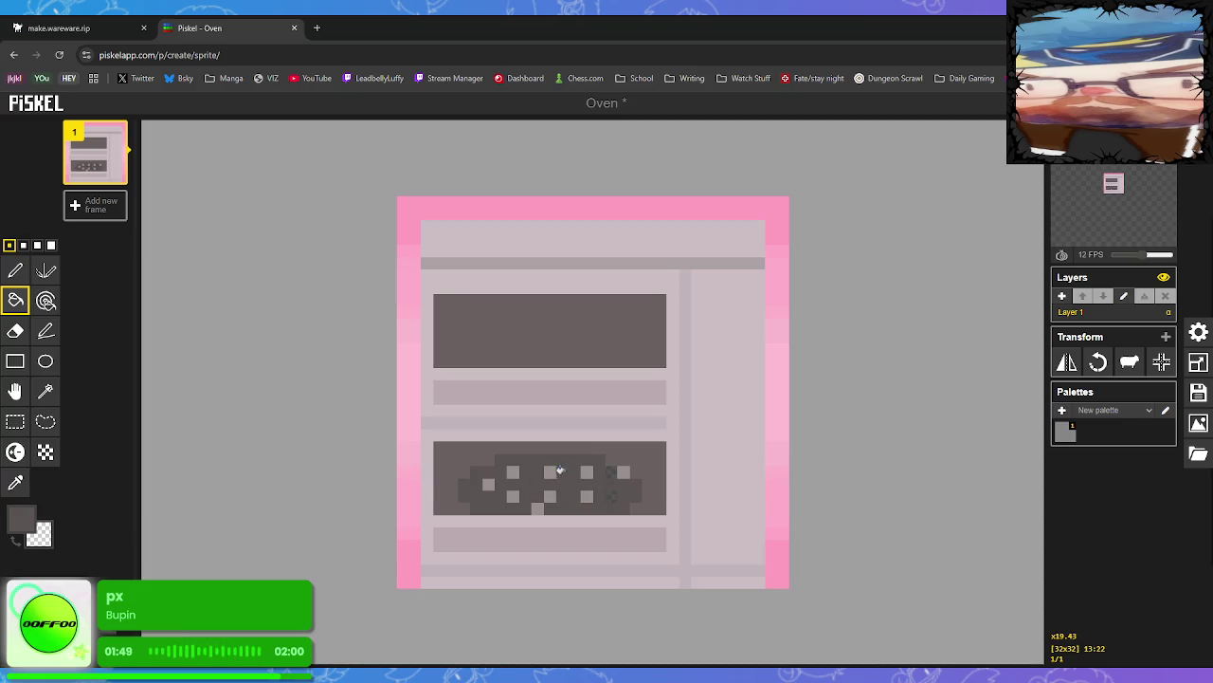
pyautogui.click(612, 471)
pyautogui.click(612, 496)
pyautogui.click(550, 495)
pyautogui.click(21, 487)
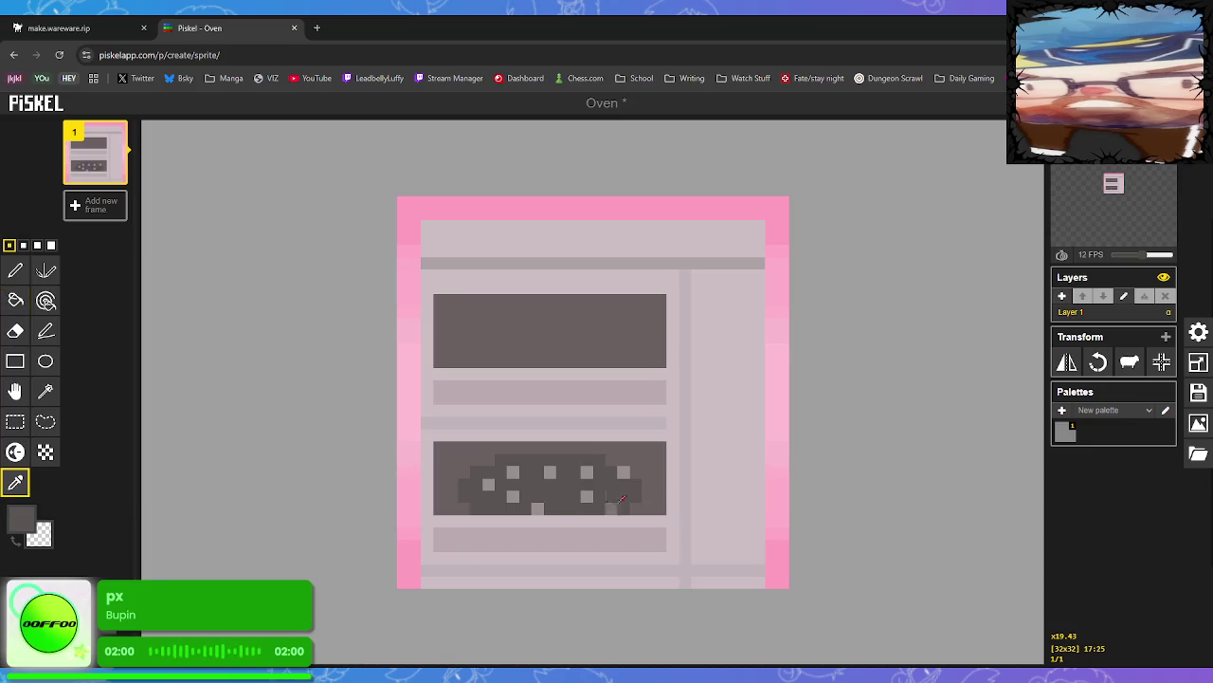
pyautogui.click(15, 270)
pyautogui.click(623, 471)
pyautogui.click(537, 508)
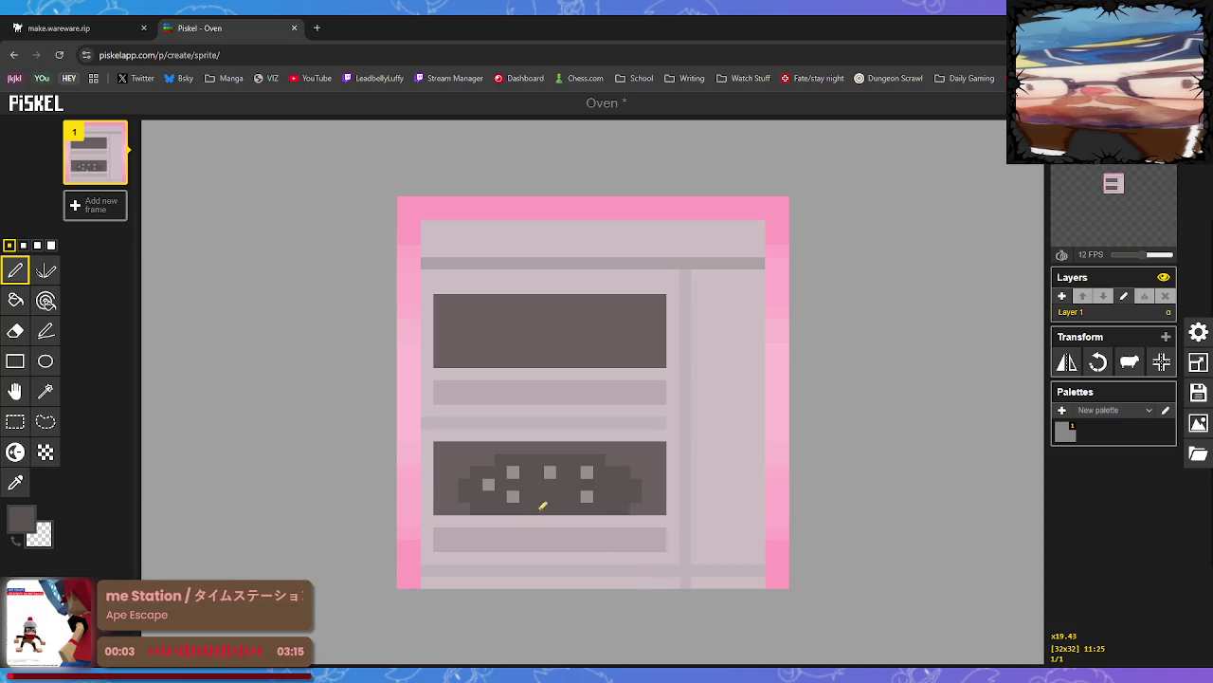
# Sample light grey and add two dots near the lower window blob's centre
pyautogui.click(15, 482)
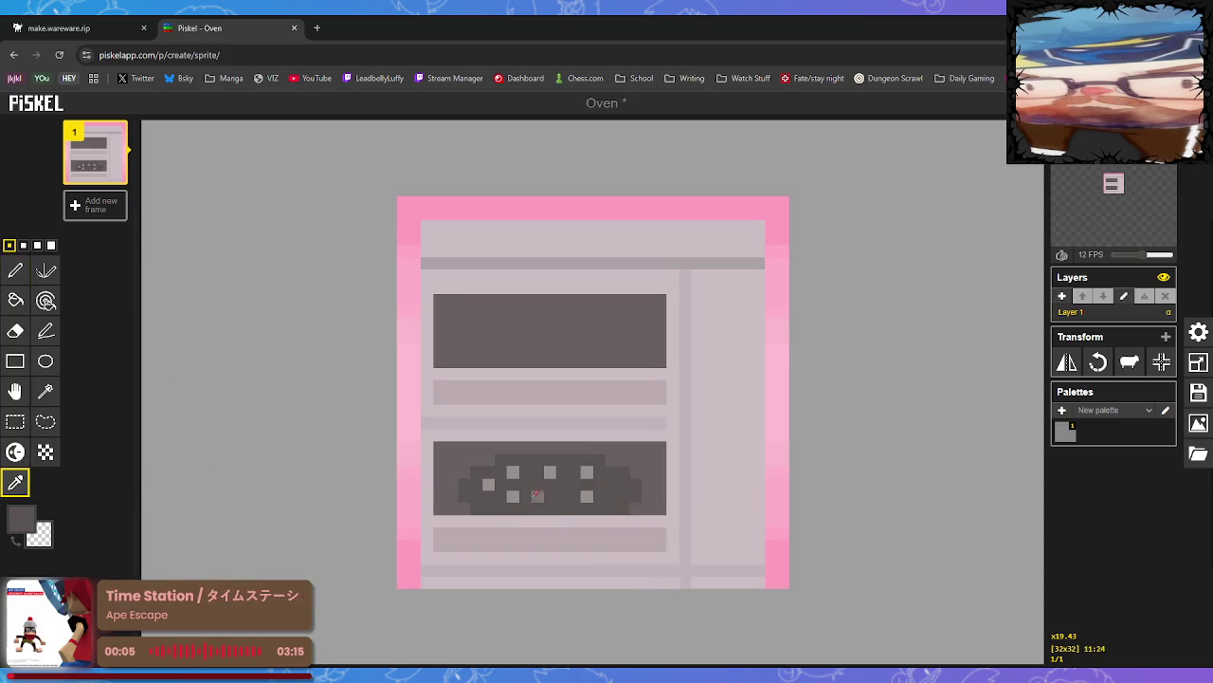
pyautogui.click(514, 496)
pyautogui.click(15, 271)
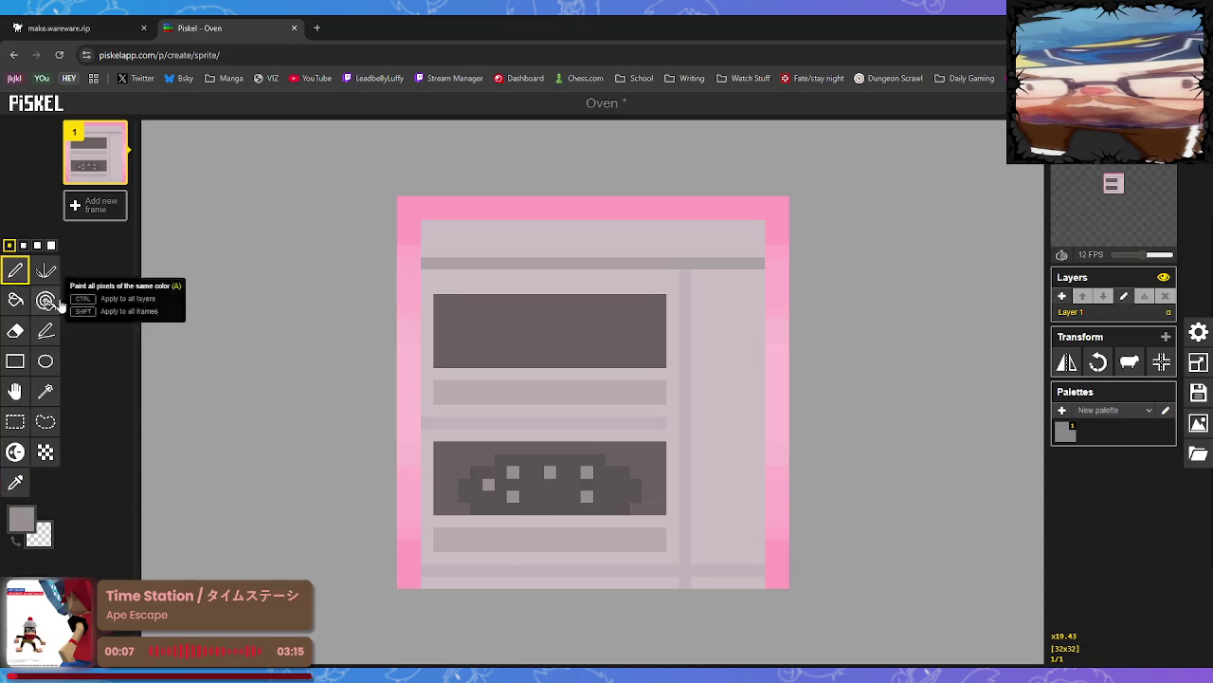
pyautogui.click(550, 496)
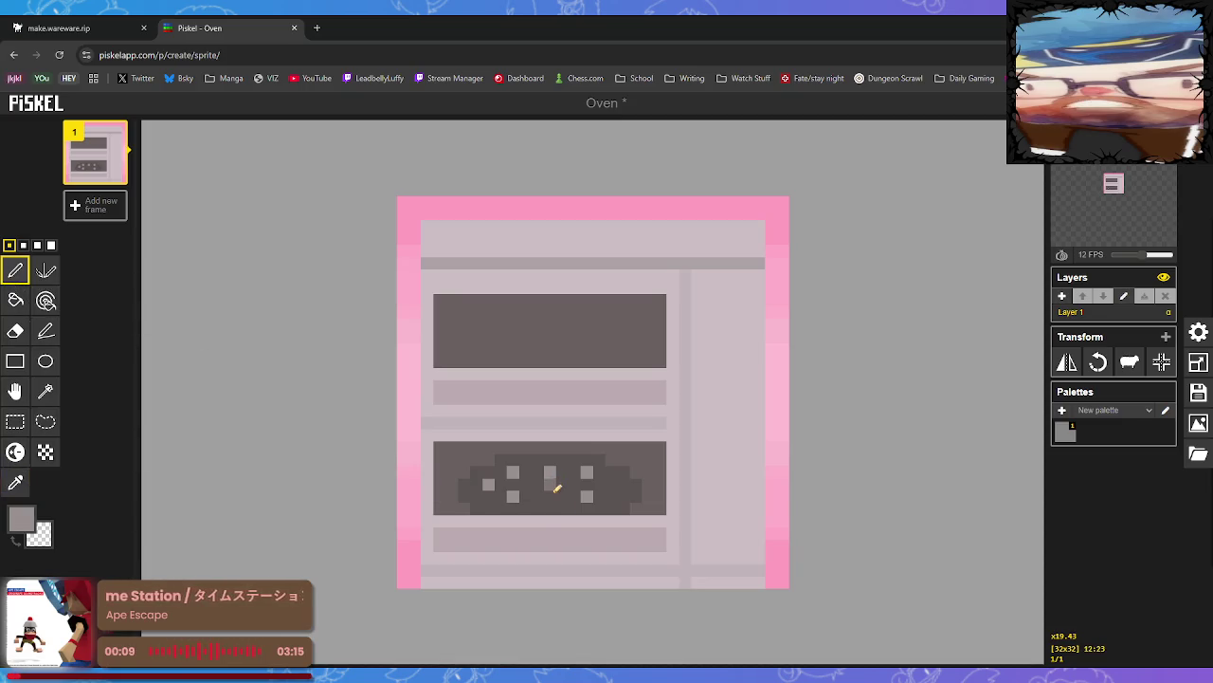
pyautogui.click(550, 508)
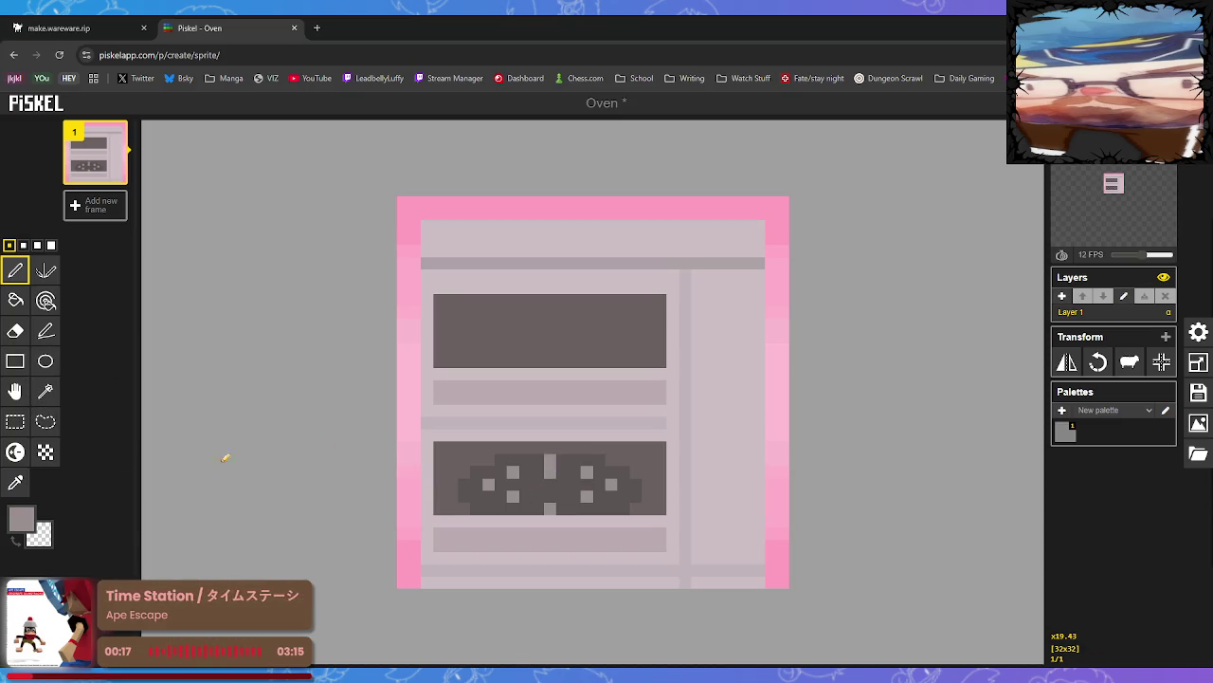
# Paint a centre dot dark grey and add a light dot to balance the pattern
pyautogui.click(16, 482)
pyautogui.click(539, 494)
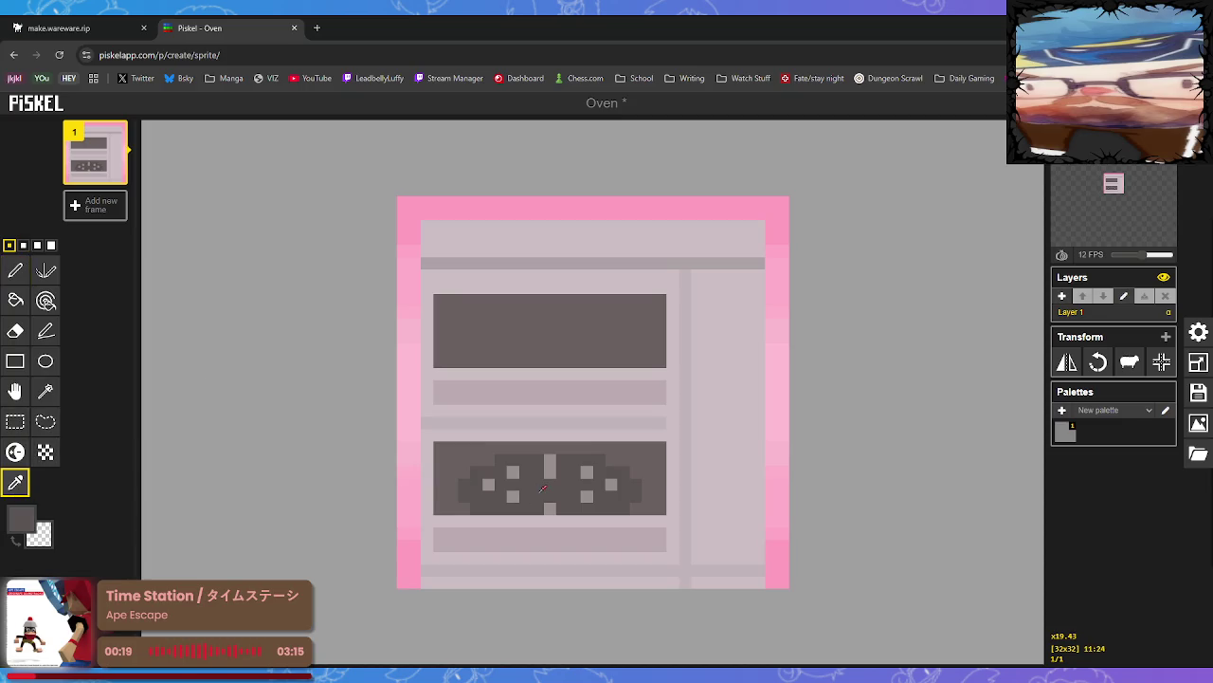
pyautogui.click(15, 270)
pyautogui.click(550, 471)
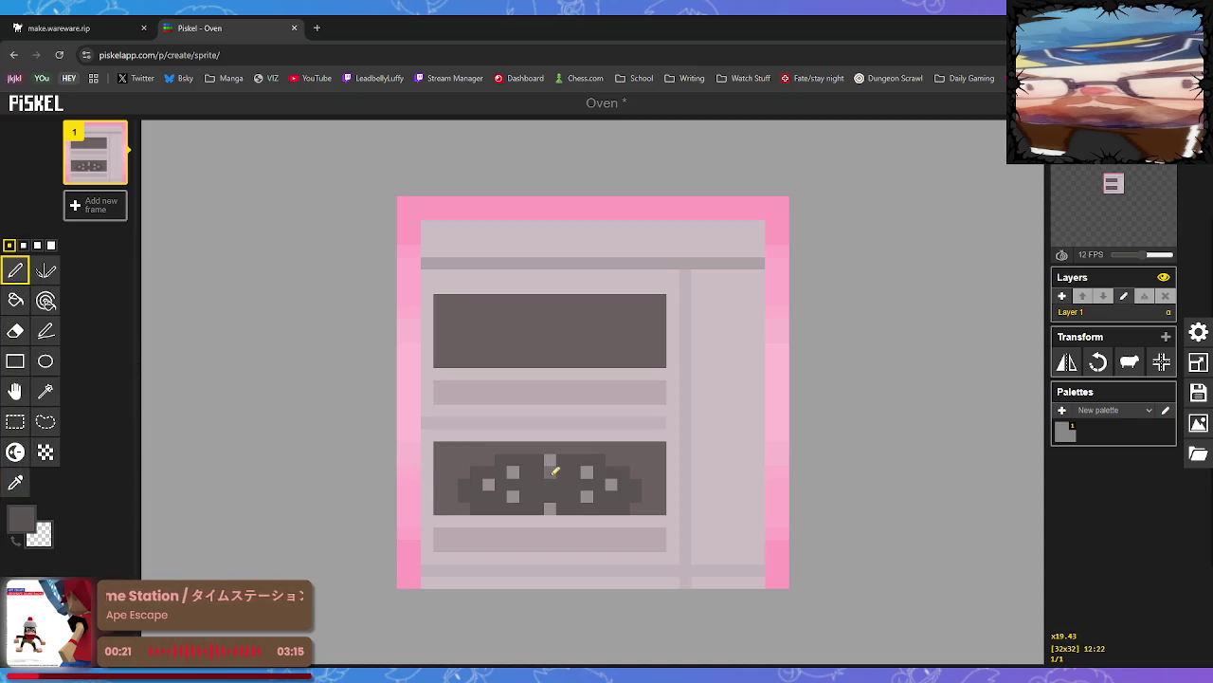
pyautogui.click(15, 483)
pyautogui.click(515, 472)
pyautogui.click(15, 270)
pyautogui.click(563, 484)
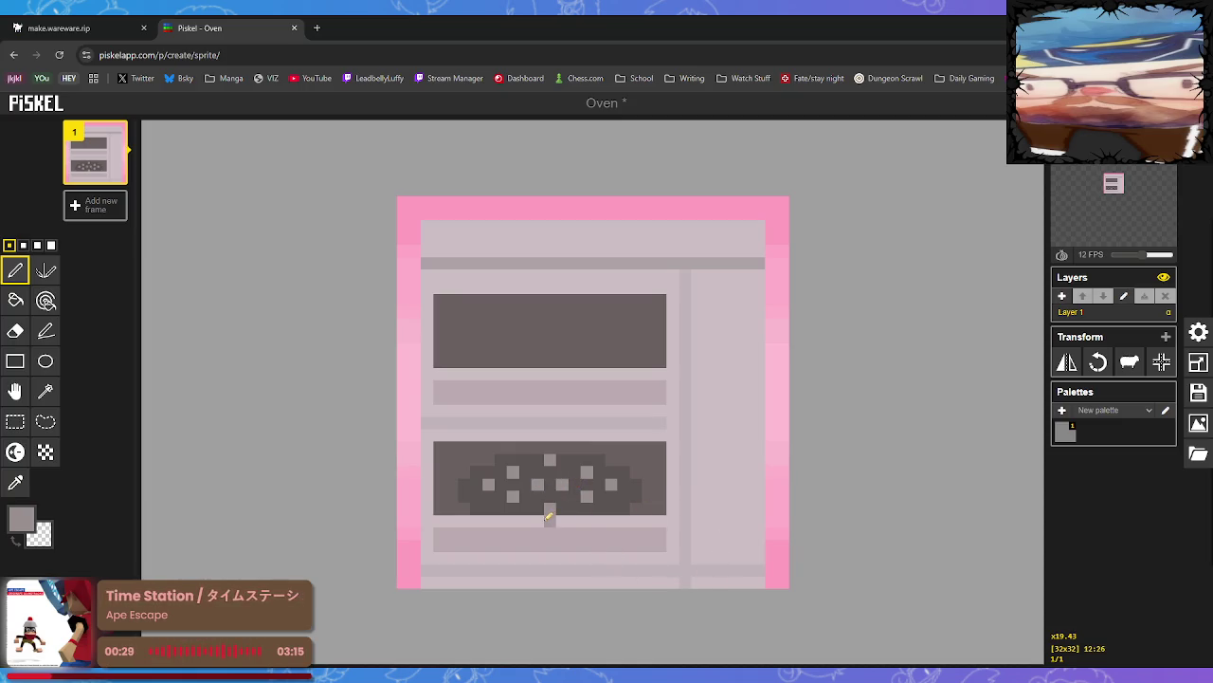
# Extend the dark blob's top row with dark grey pixels into a dome
pyautogui.click(15, 482)
pyautogui.click(527, 470)
pyautogui.click(15, 270)
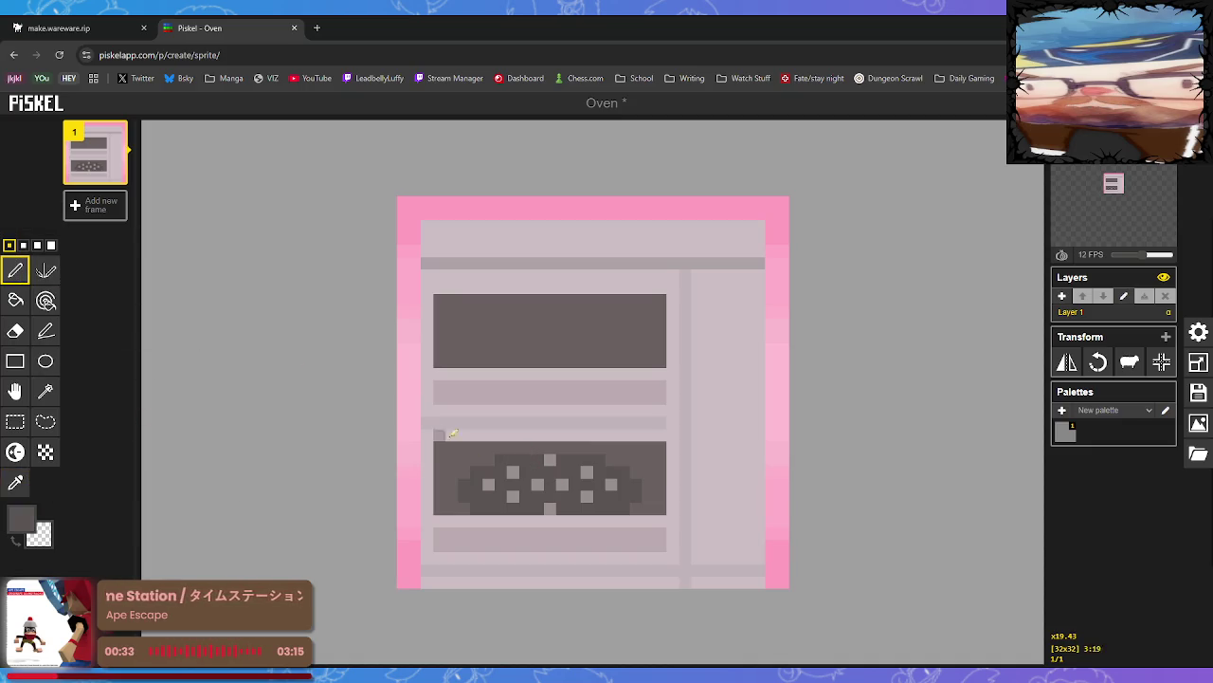
pyautogui.moveTo(531, 447); pyautogui.dragTo(541, 447)
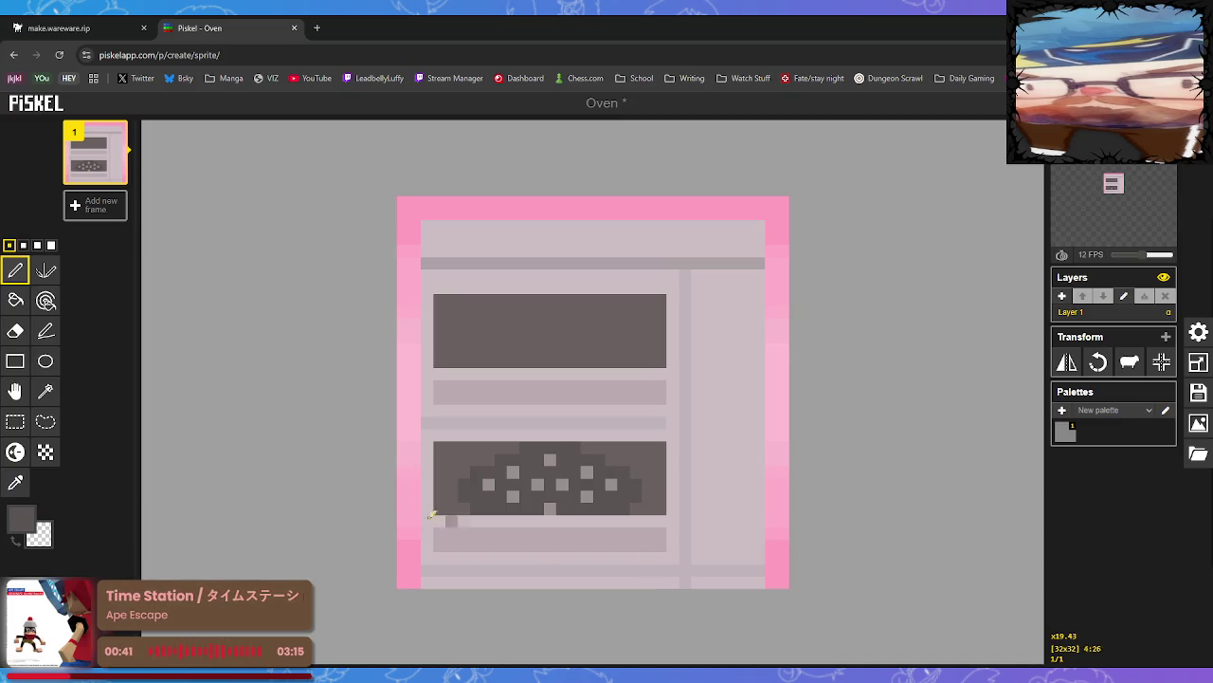
# Try filling the dotted dome with a lighter grey, then undo the fill
pyautogui.click(28, 485)
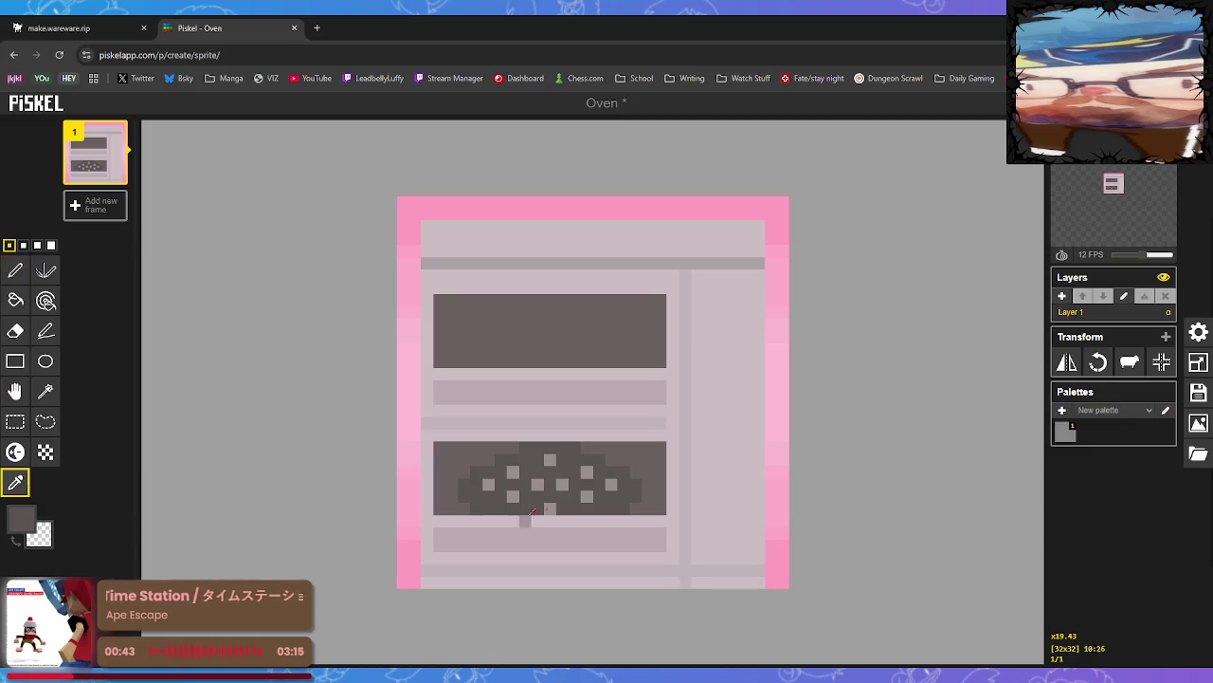
pyautogui.click(17, 452)
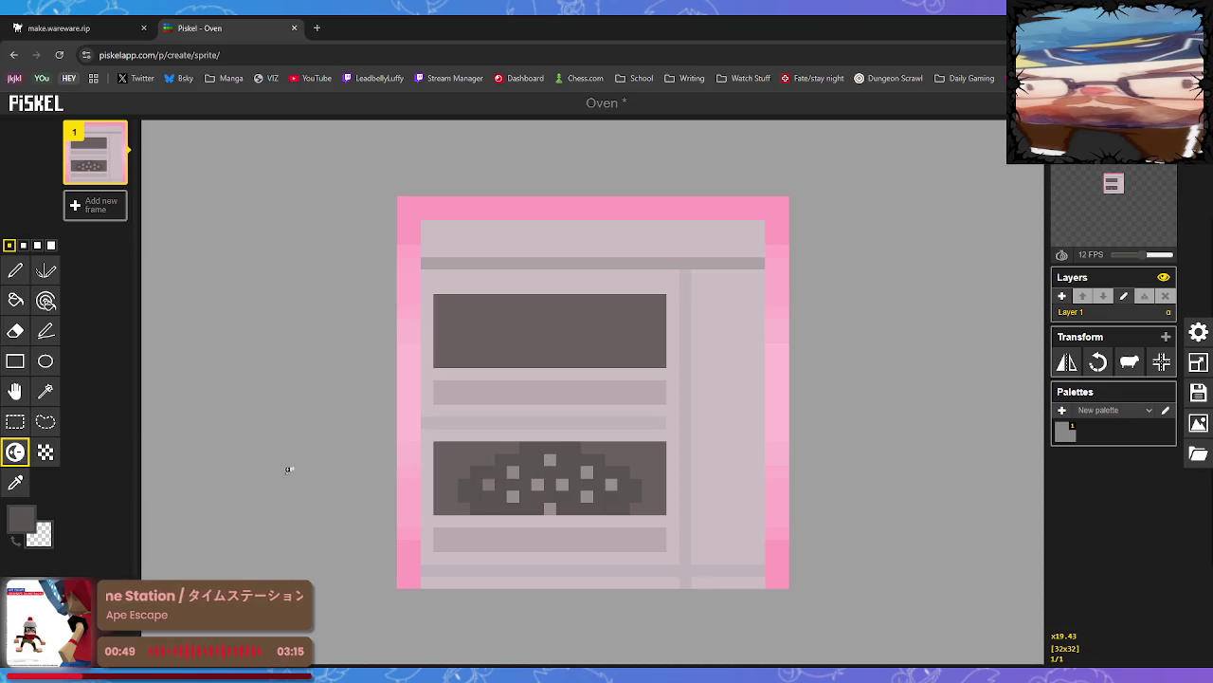
pyautogui.click(16, 483)
pyautogui.click(485, 483)
pyautogui.click(16, 299)
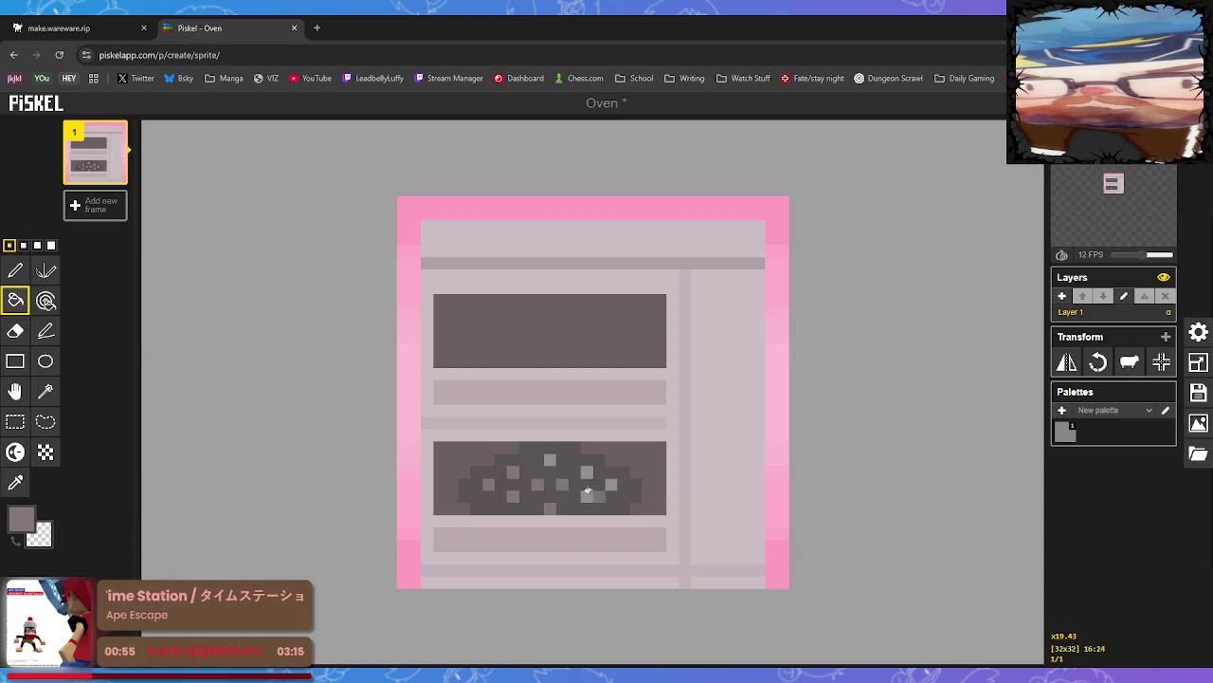
pyautogui.click(537, 506)
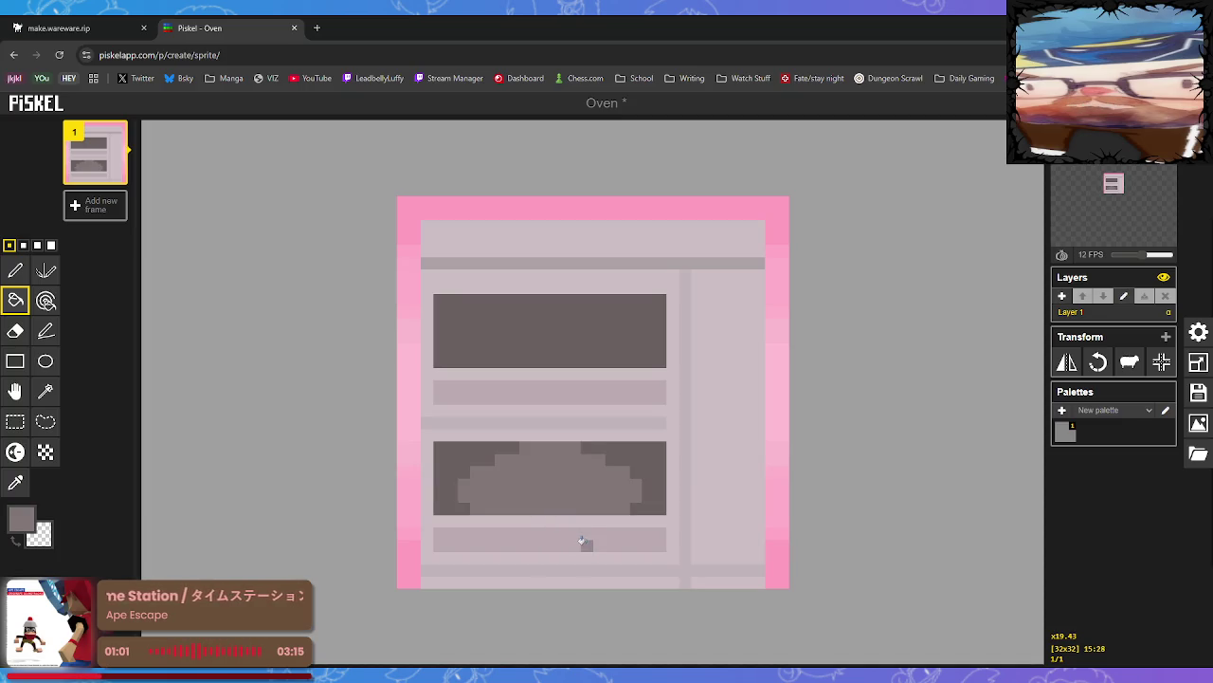
pyautogui.hotkey('ctrl', 'z')
# Sample the dome's dark grey again as the Pen colour
pyautogui.click(15, 482)
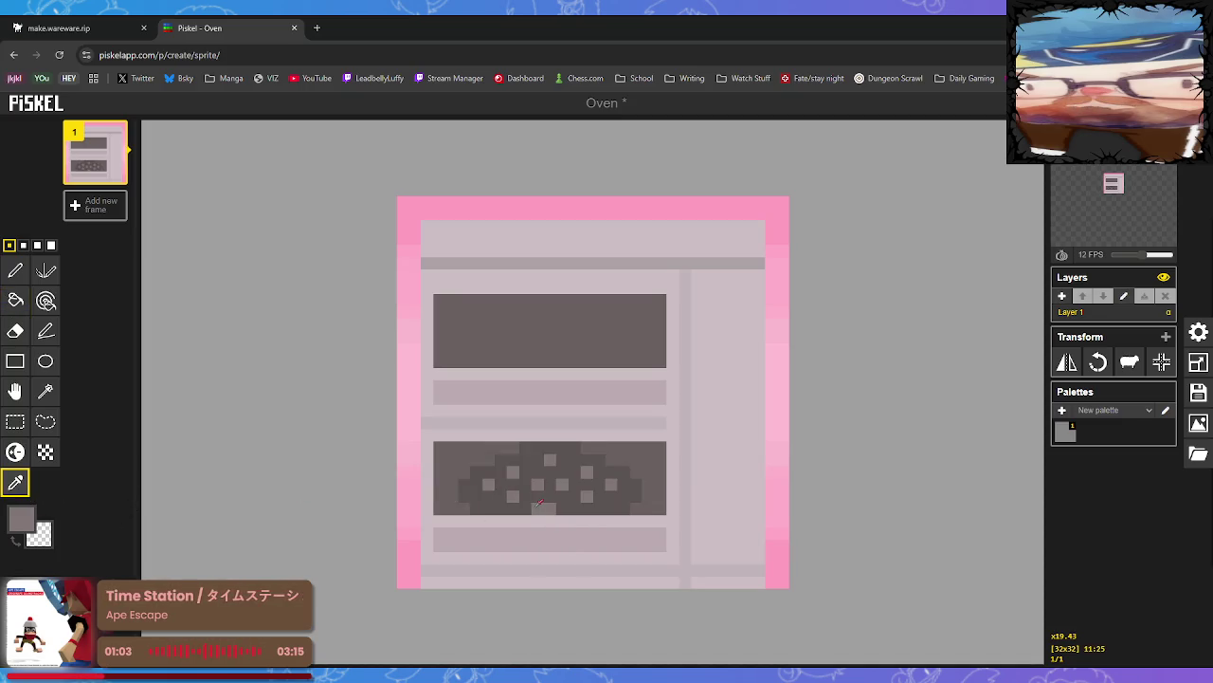
pyautogui.click(533, 504)
pyautogui.click(15, 271)
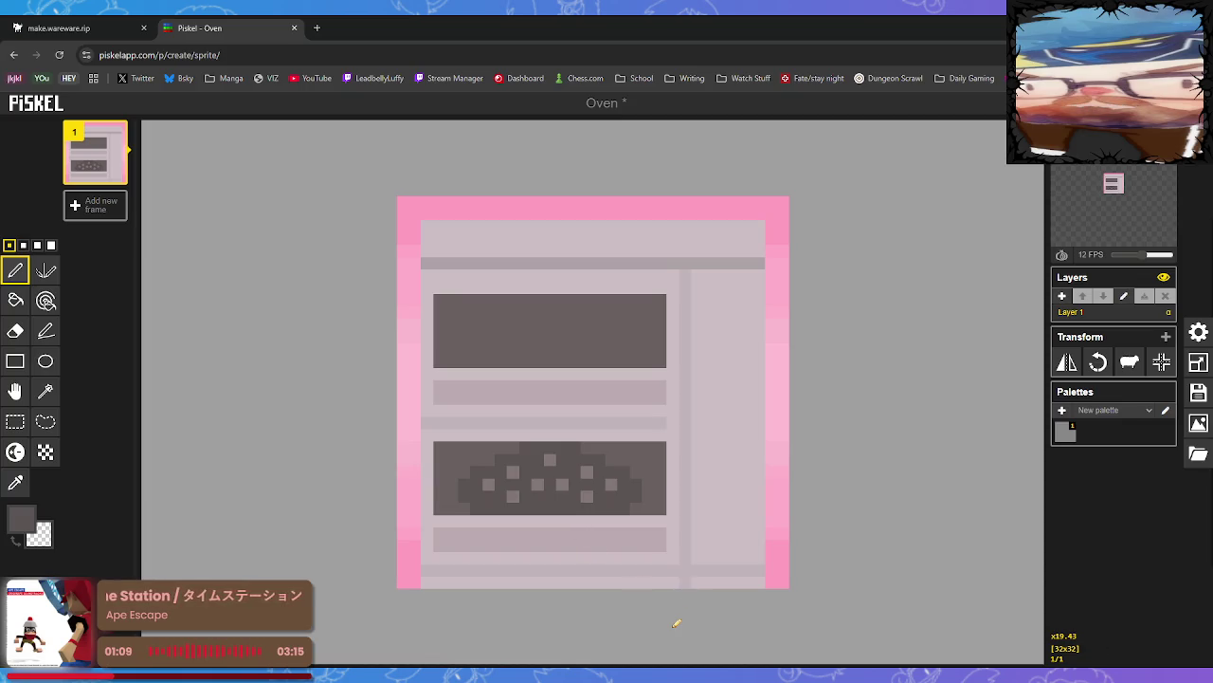
pyautogui.click(15, 481)
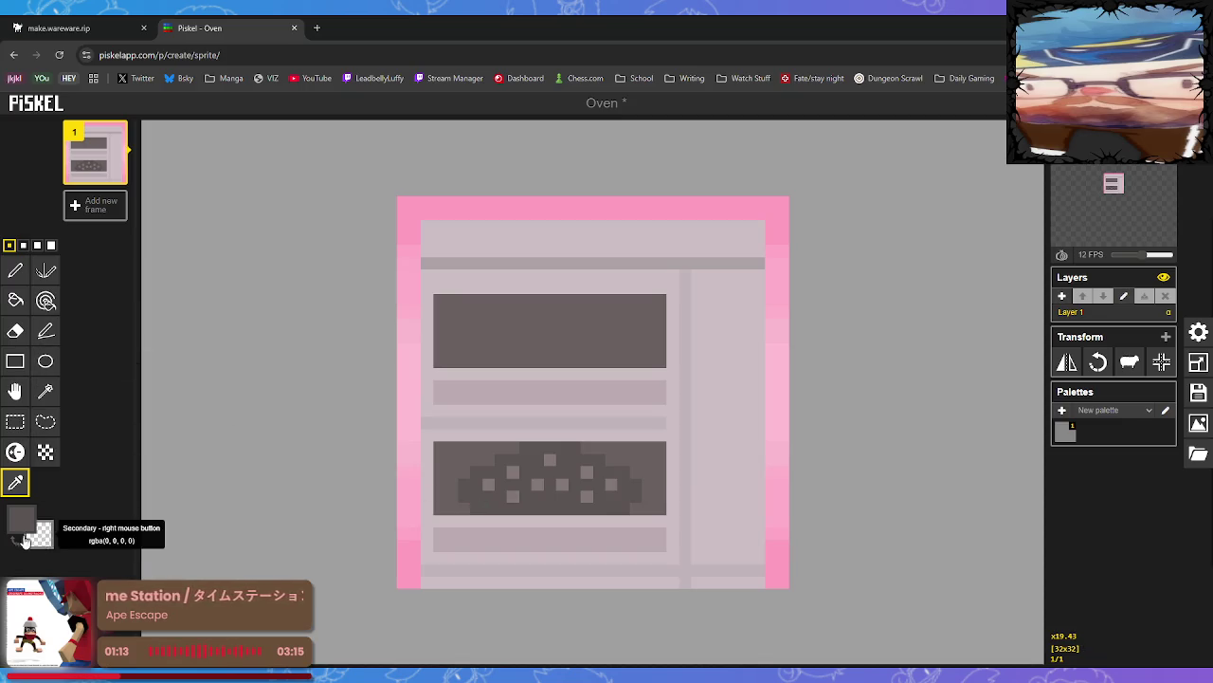
# Drag dark shadow lines along the bottom rows of the lower and upper oven windows
pyautogui.click(20, 517)
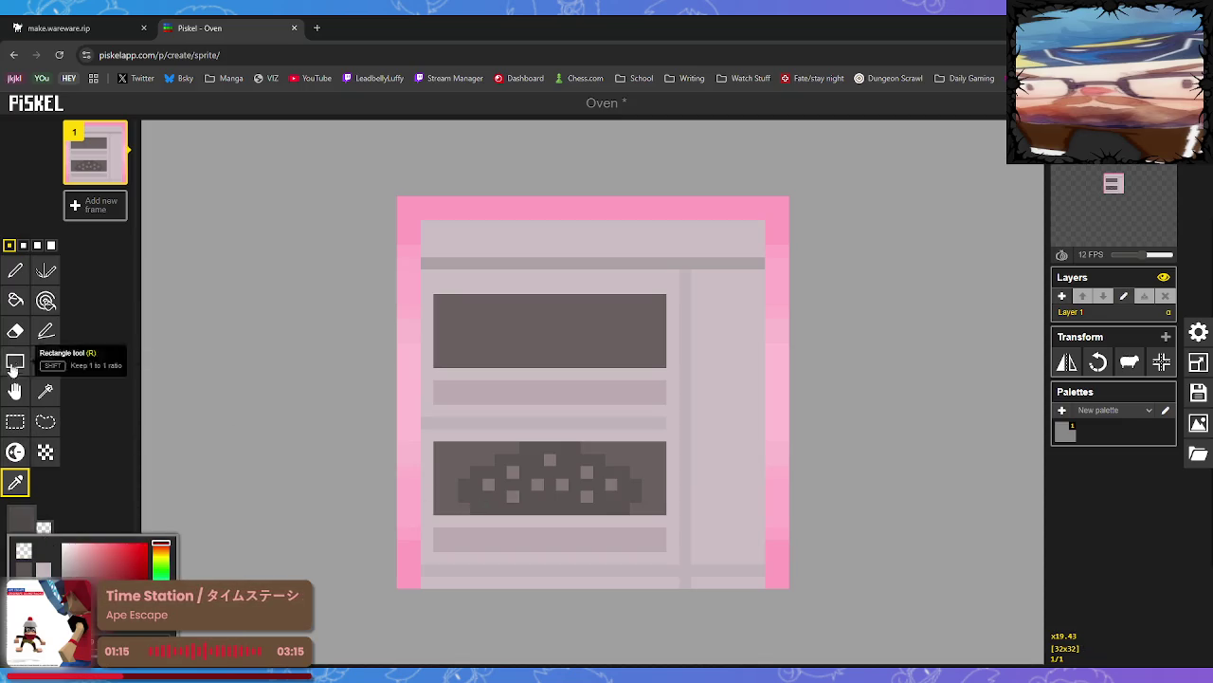
pyautogui.click(16, 271)
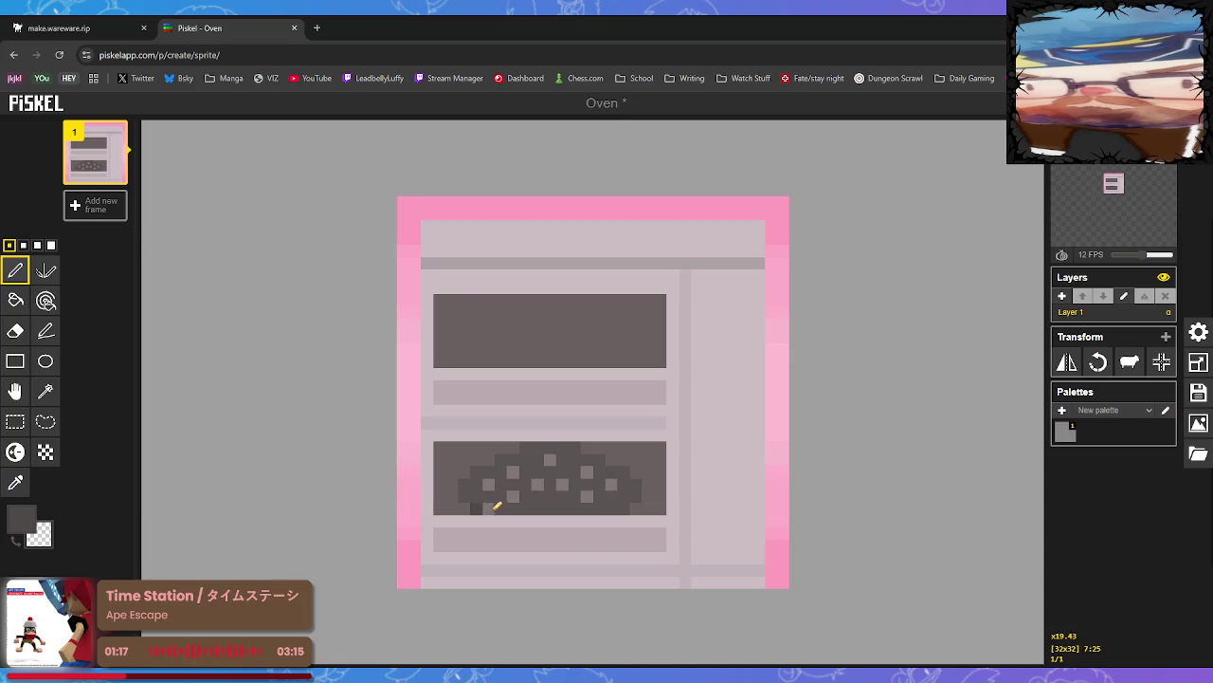
pyautogui.moveTo(499, 509); pyautogui.dragTo(629, 508)
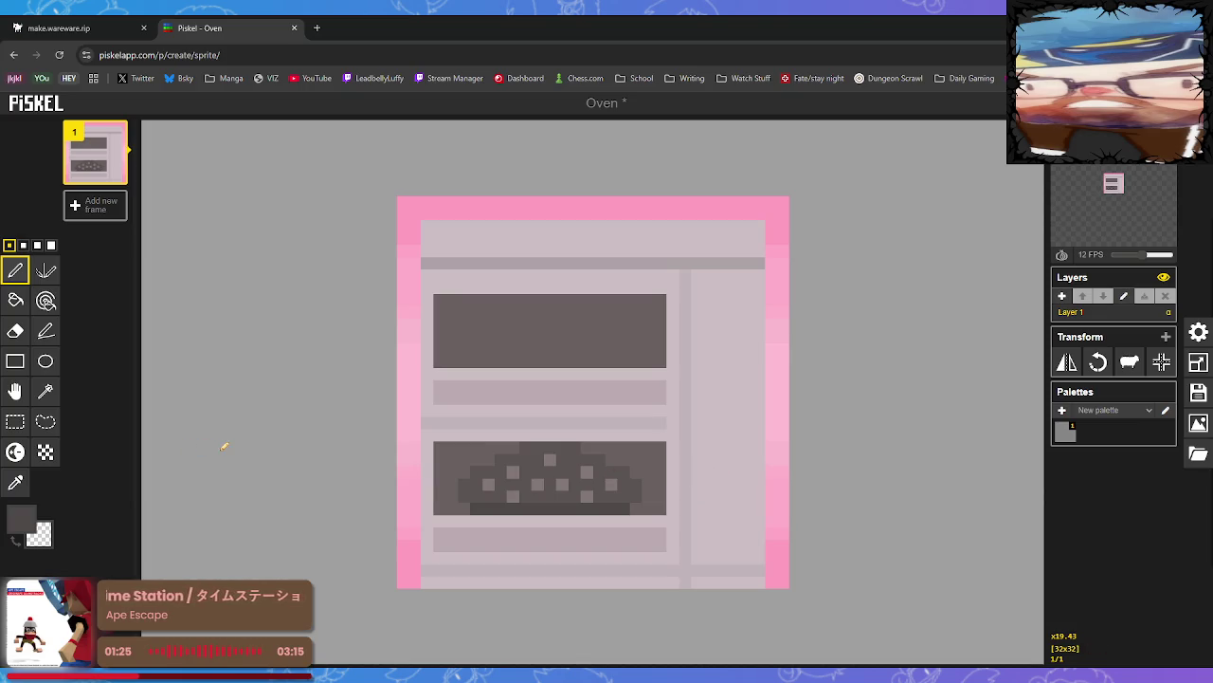
pyautogui.moveTo(476, 360); pyautogui.dragTo(517, 359)
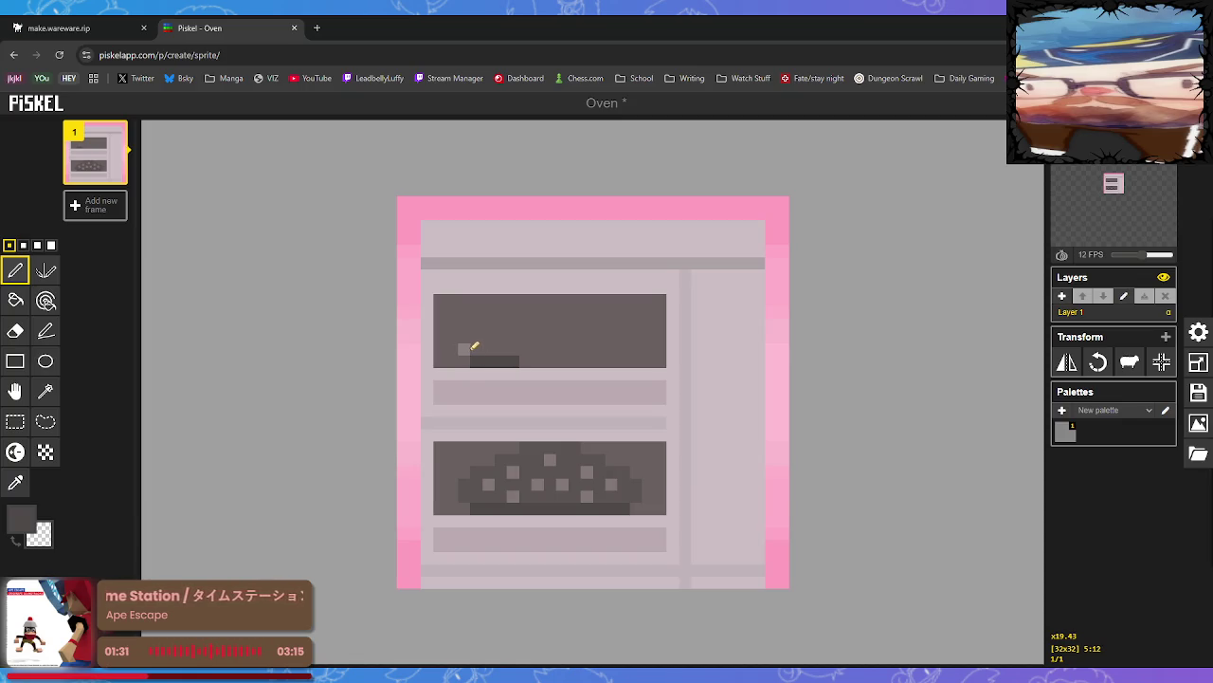
pyautogui.click(15, 482)
pyautogui.click(470, 486)
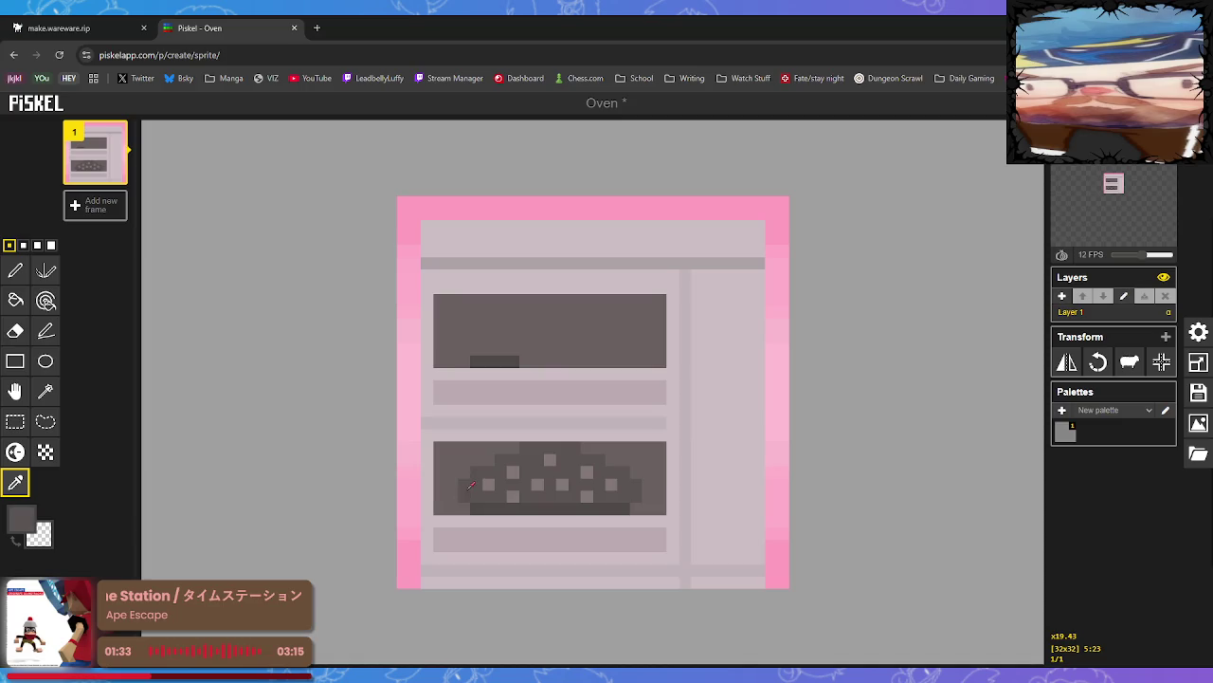
pyautogui.click(15, 271)
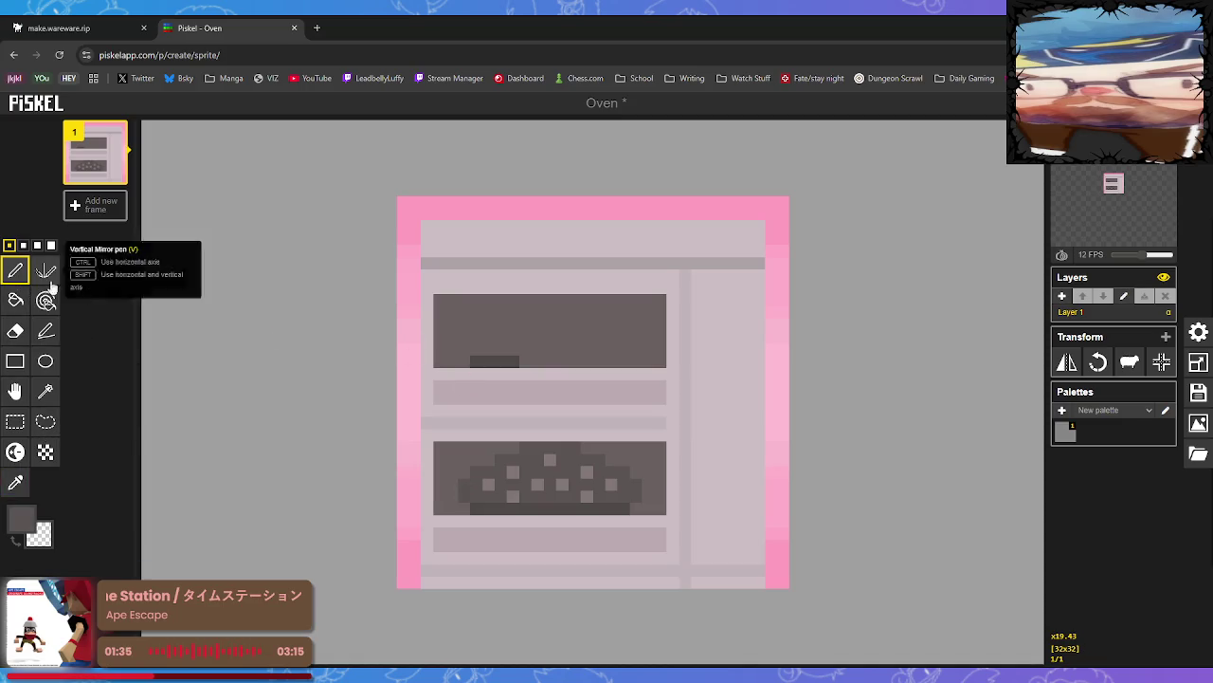
# Paint a small stepped dark loaf in the upper window's left half
pyautogui.click(464, 347)
pyautogui.click(478, 334)
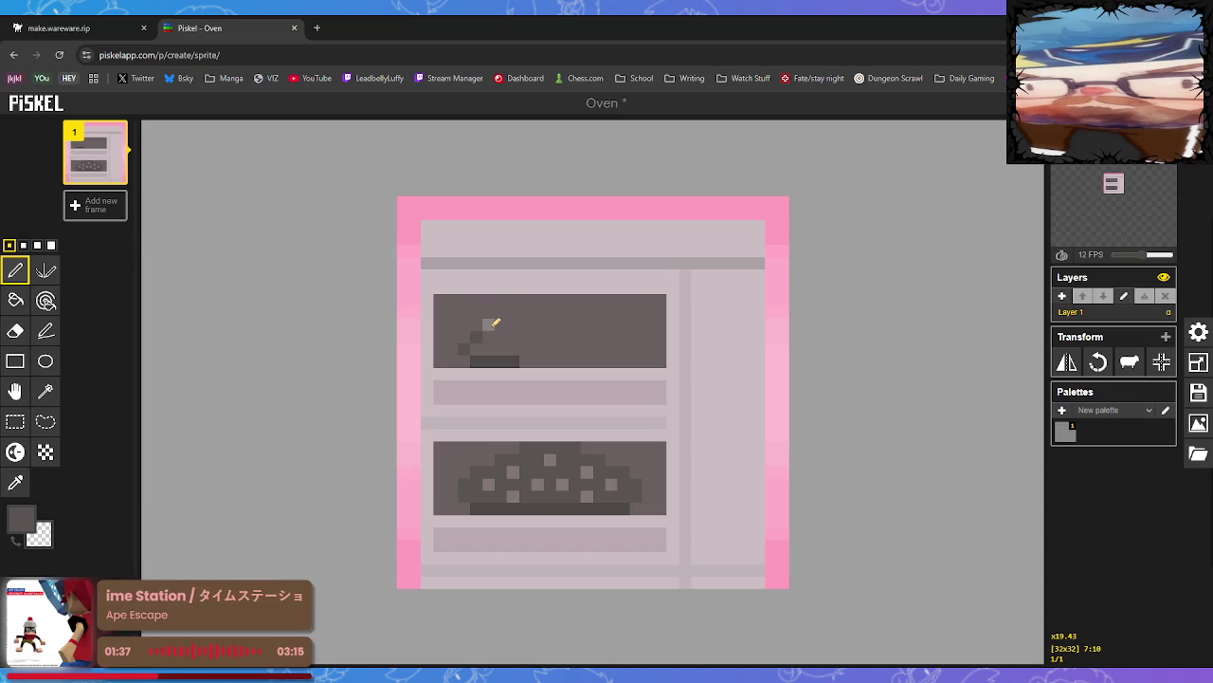
pyautogui.click(506, 338)
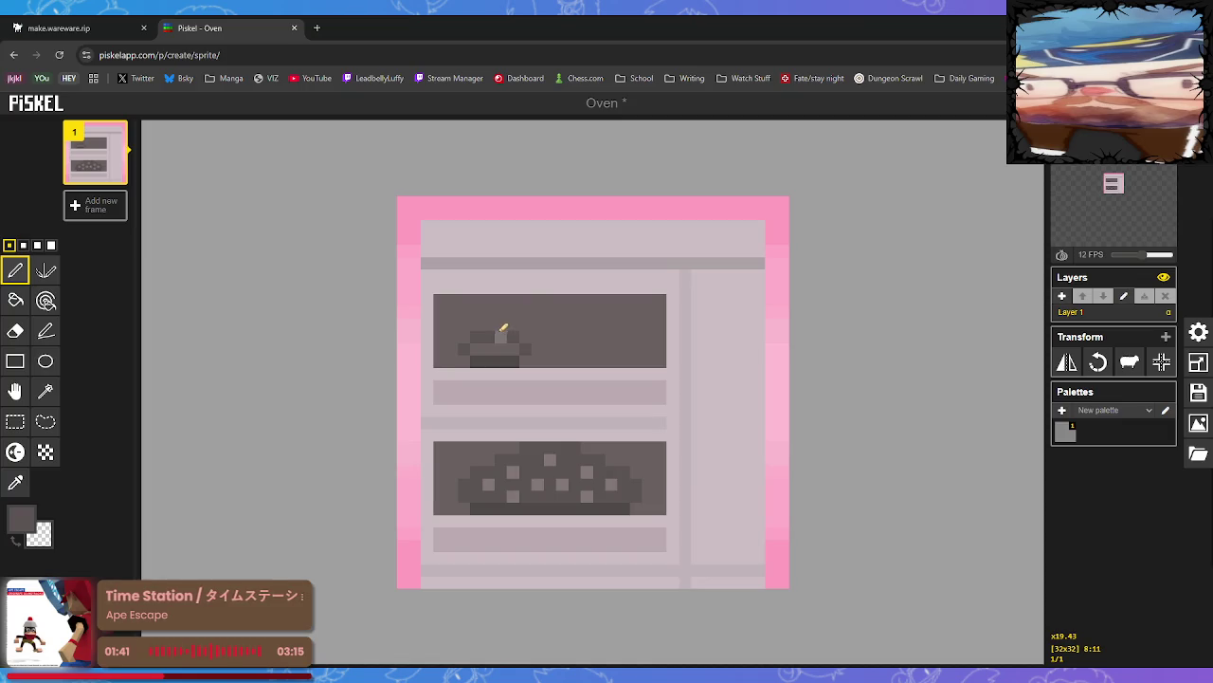
pyautogui.moveTo(500, 326); pyautogui.dragTo(487, 325)
pyautogui.click(513, 338)
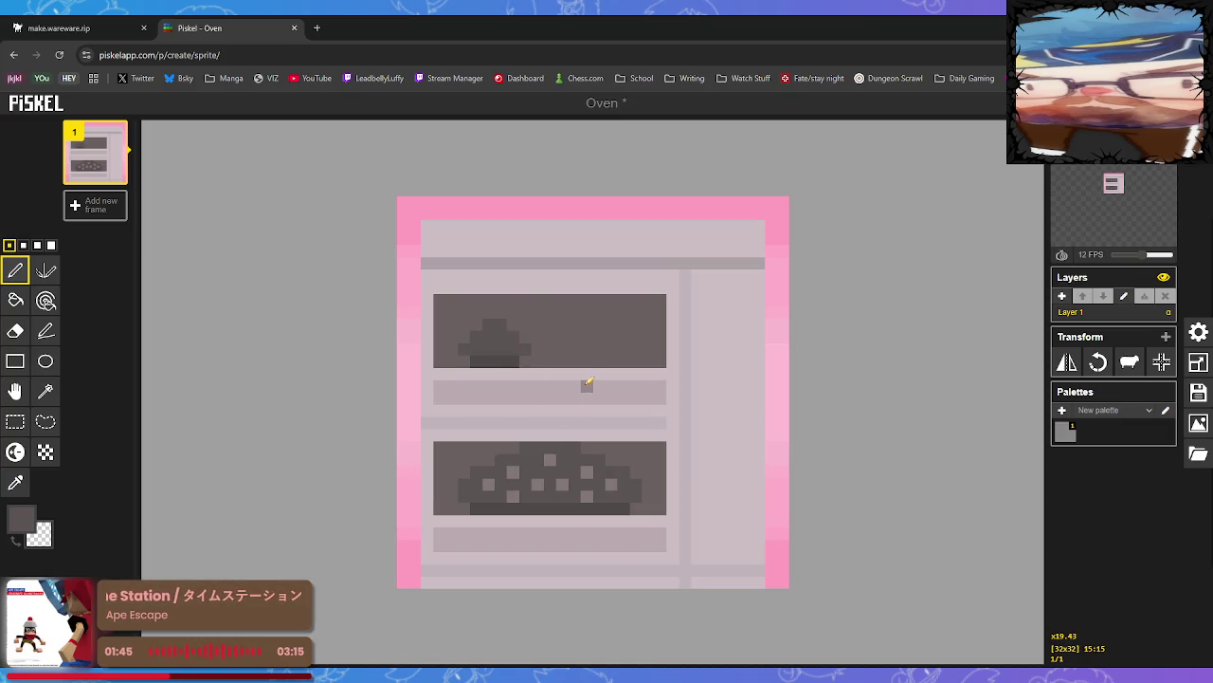
# Try moving the loaf to the window's right half, then undo the move
pyautogui.click(15, 421)
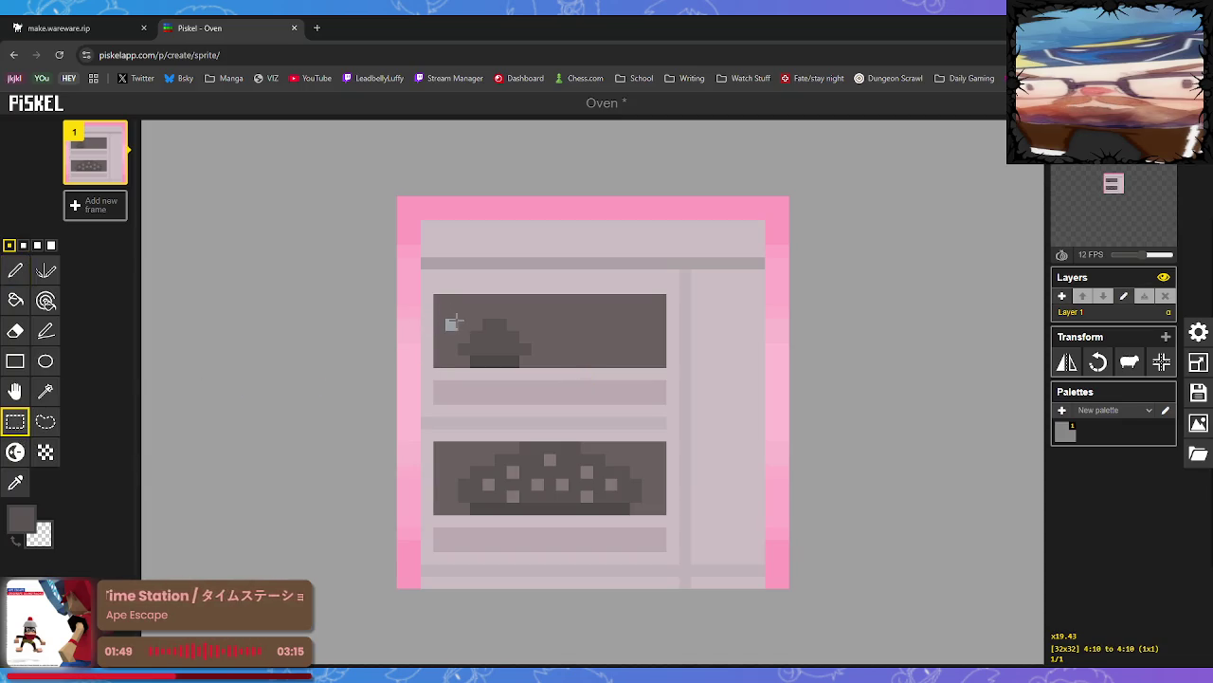
pyautogui.moveTo(451, 320); pyautogui.dragTo(537, 360)
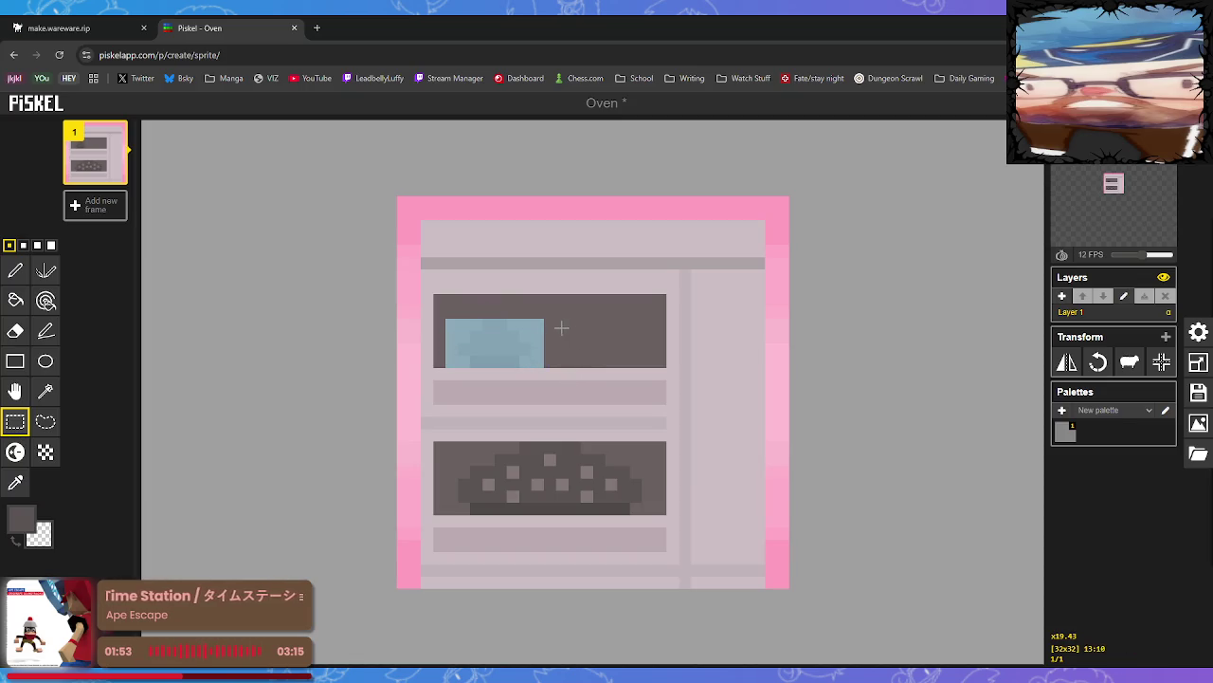
pyautogui.moveTo(550, 325); pyautogui.dragTo(619, 362)
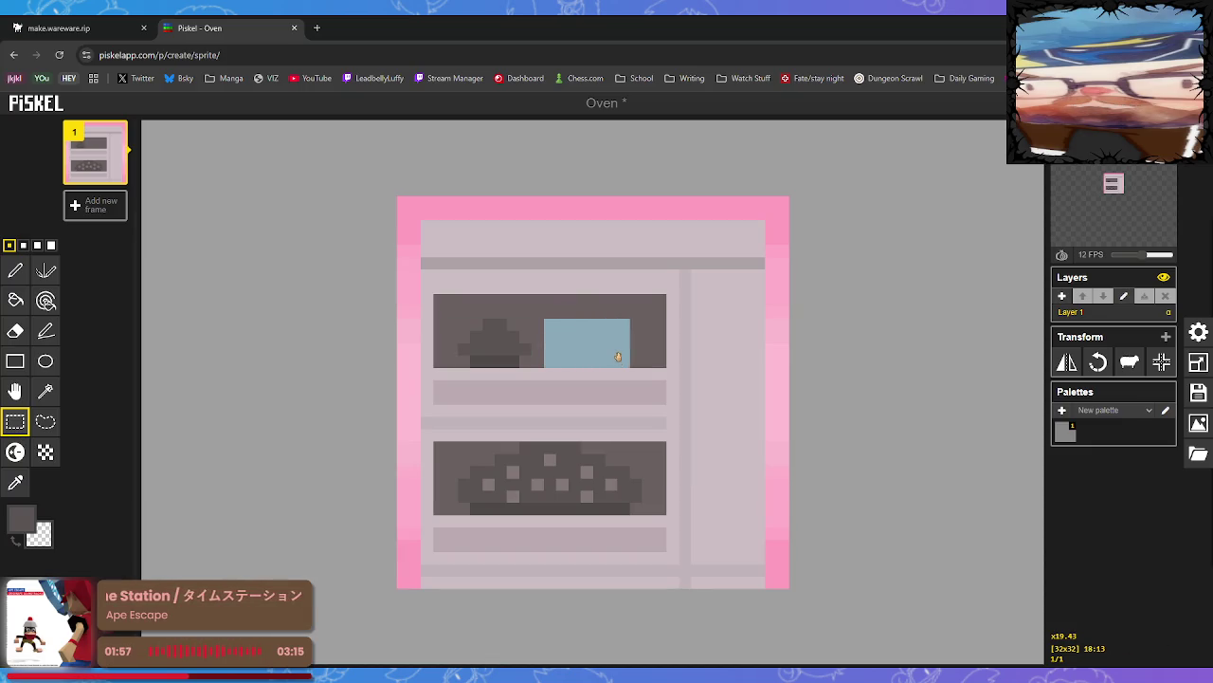
pyautogui.click(656, 362)
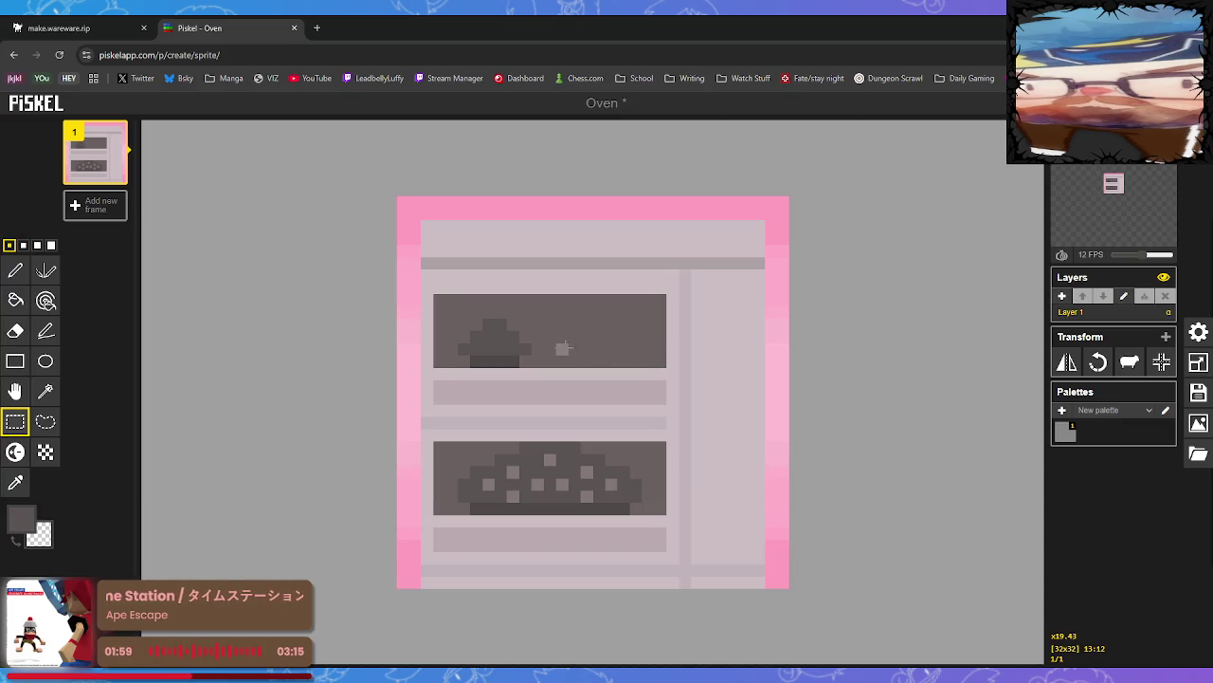
pyautogui.moveTo(454, 320); pyautogui.dragTo(543, 359)
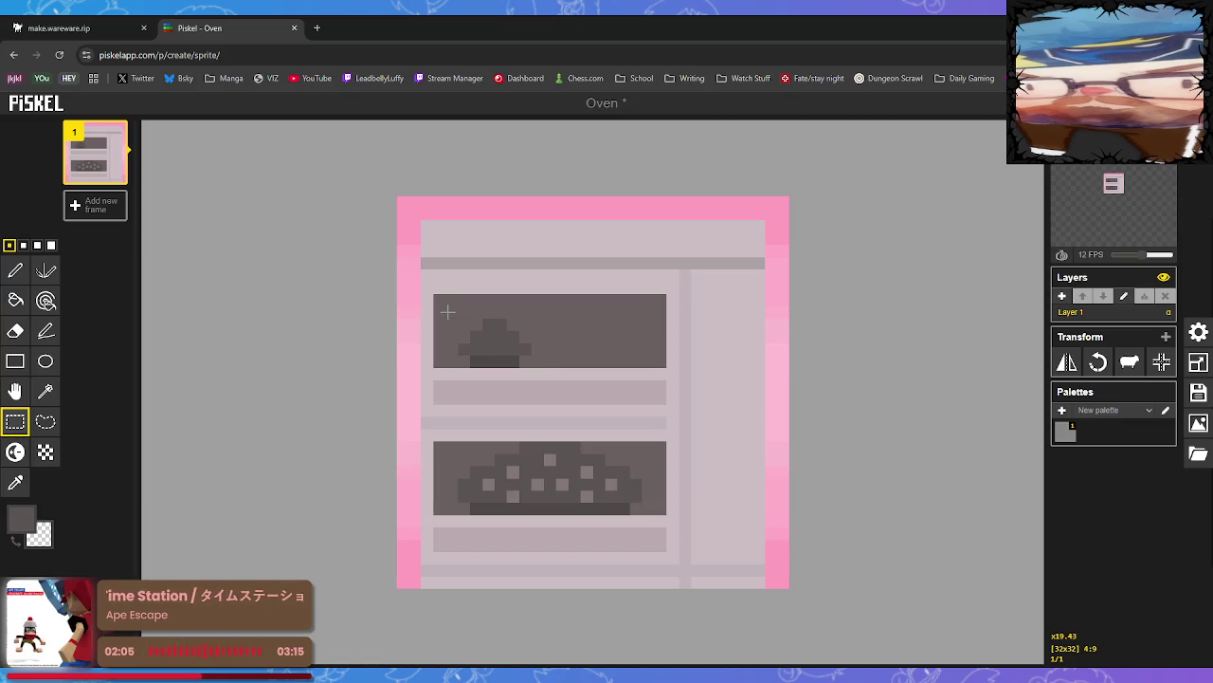
pyautogui.moveTo(447, 311); pyautogui.dragTo(539, 359)
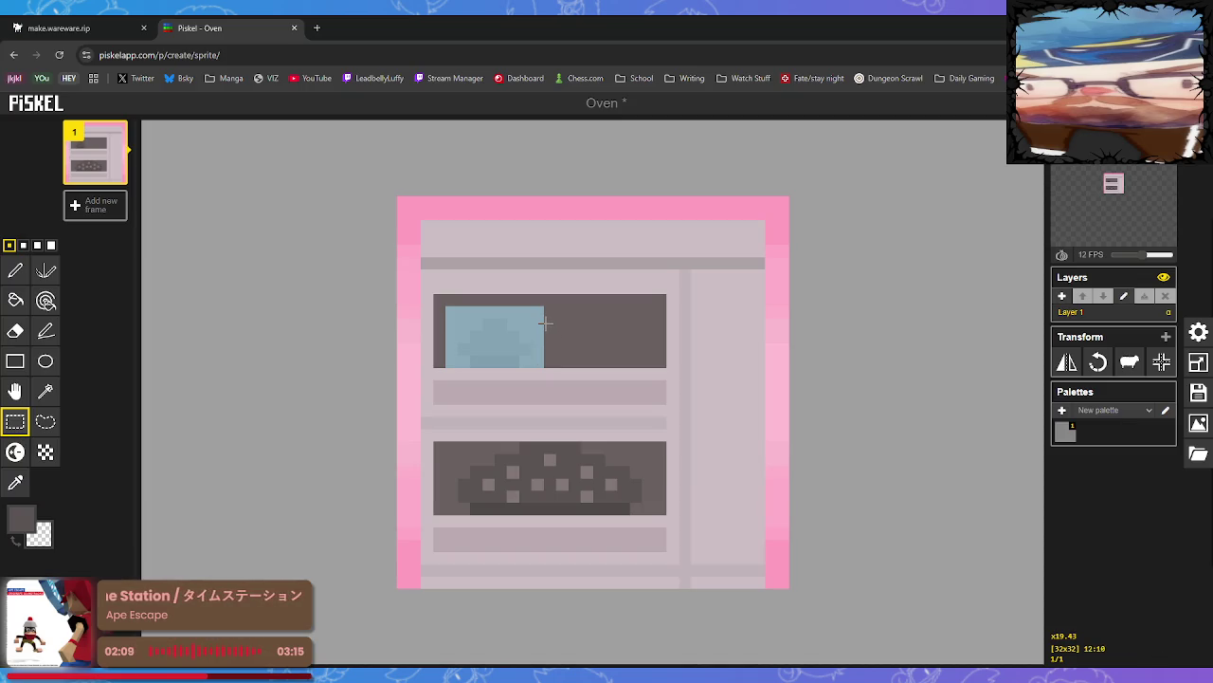
pyautogui.moveTo(513, 337); pyautogui.dragTo(610, 335)
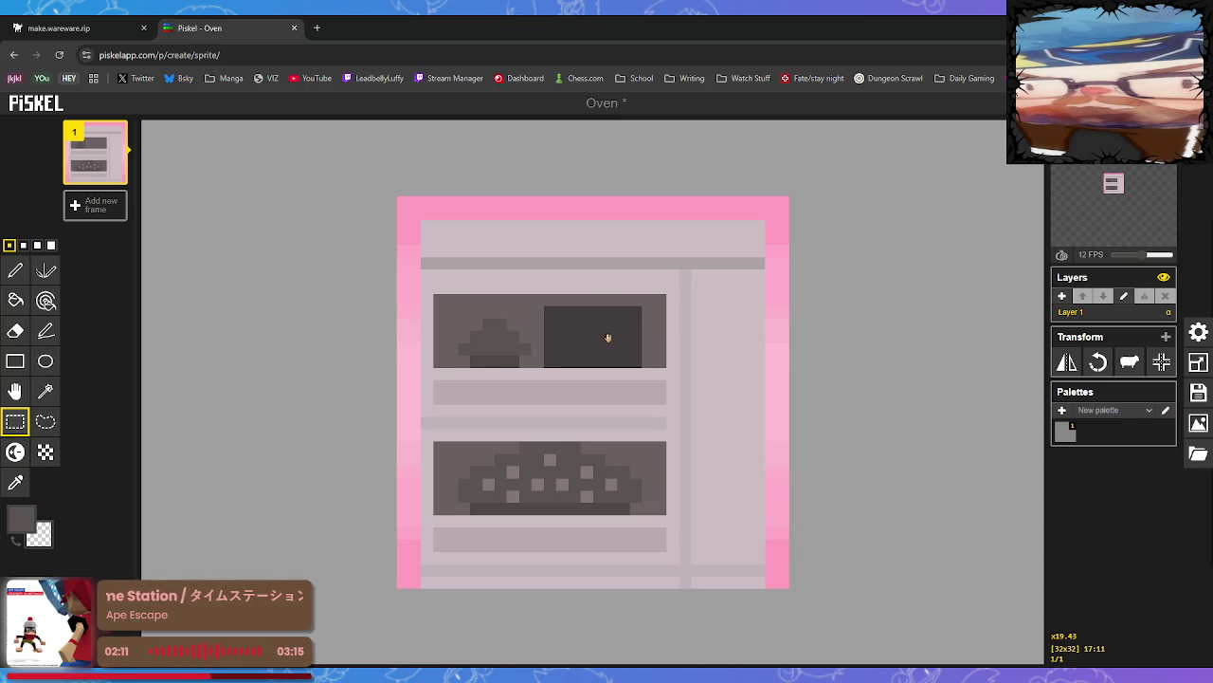
pyautogui.press('Delete')
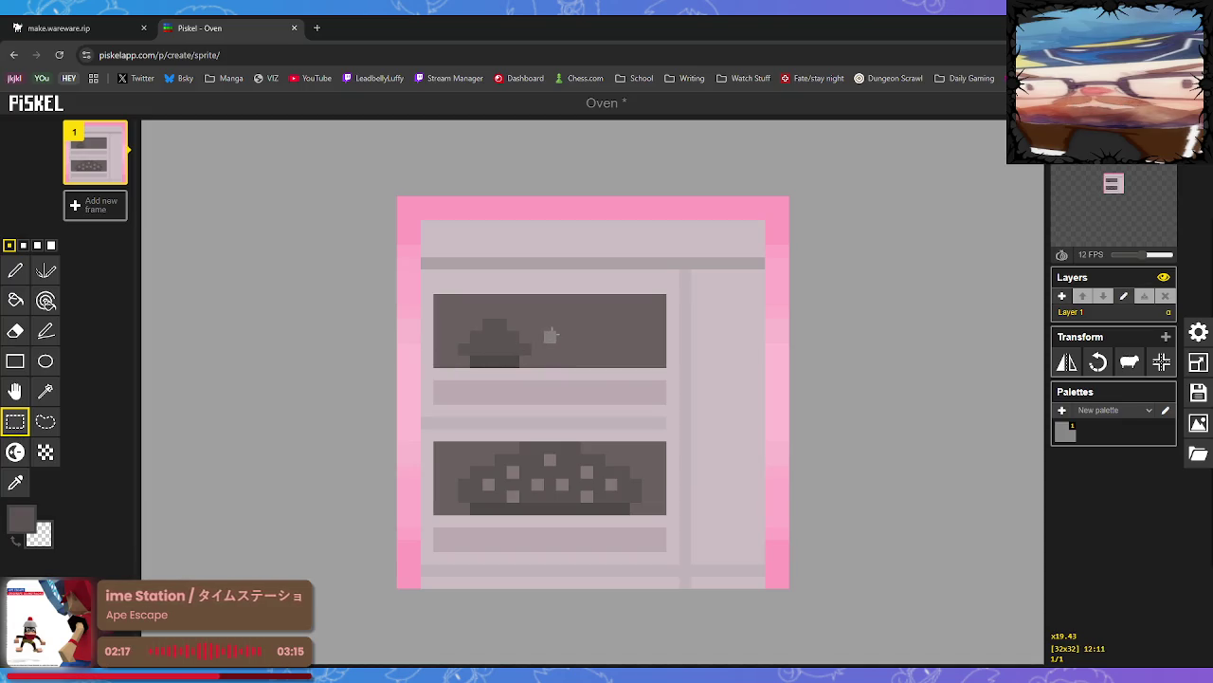
pyautogui.moveTo(554, 324); pyautogui.dragTo(632, 357)
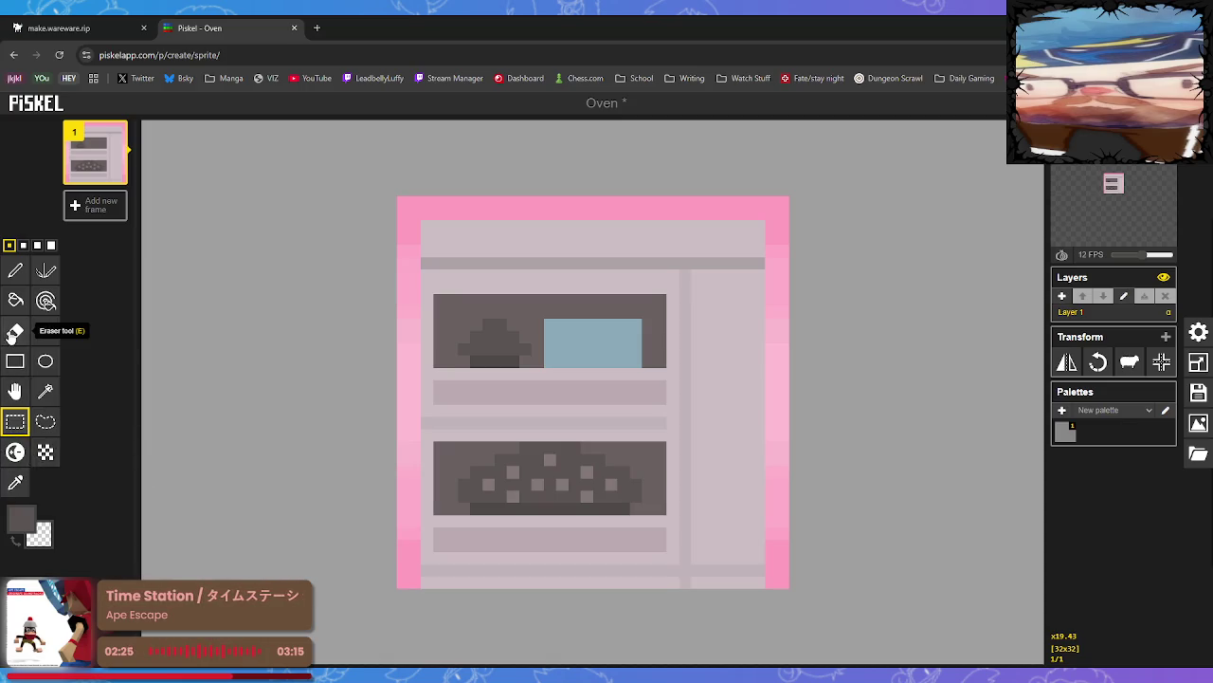
pyautogui.click(16, 271)
# Sample the darker loaf colour and place the second loaf's first pixel
pyautogui.click(15, 483)
pyautogui.click(527, 371)
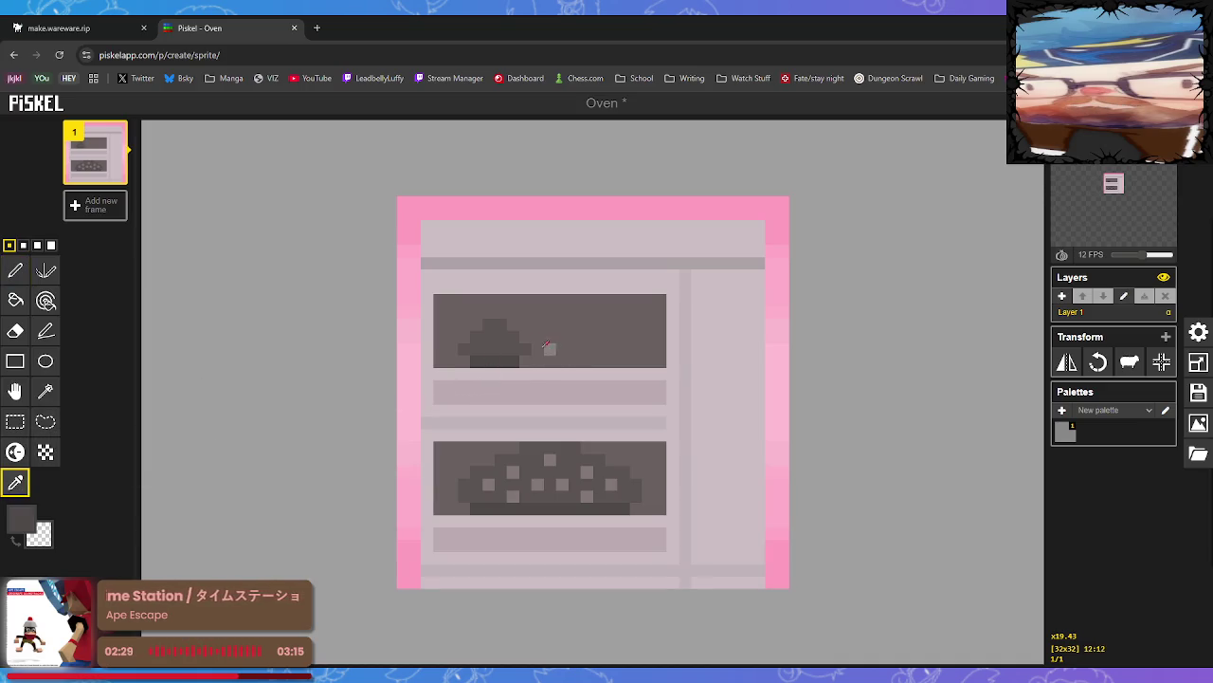
pyautogui.click(15, 272)
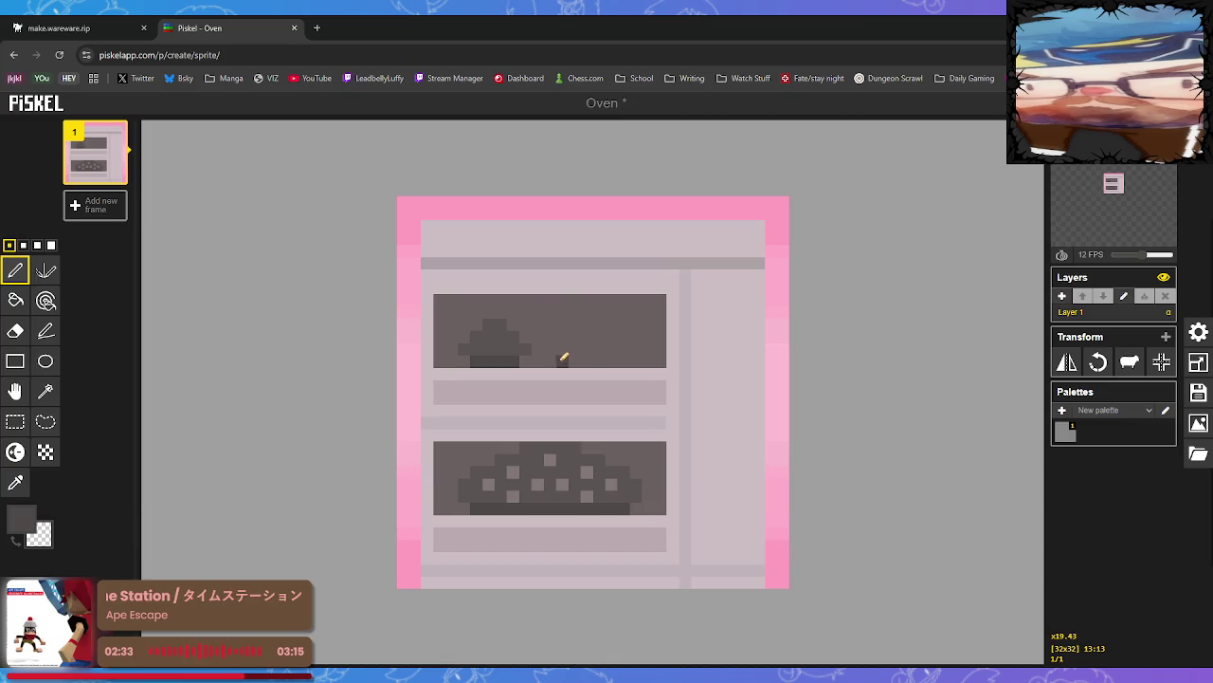
pyautogui.click(513, 361)
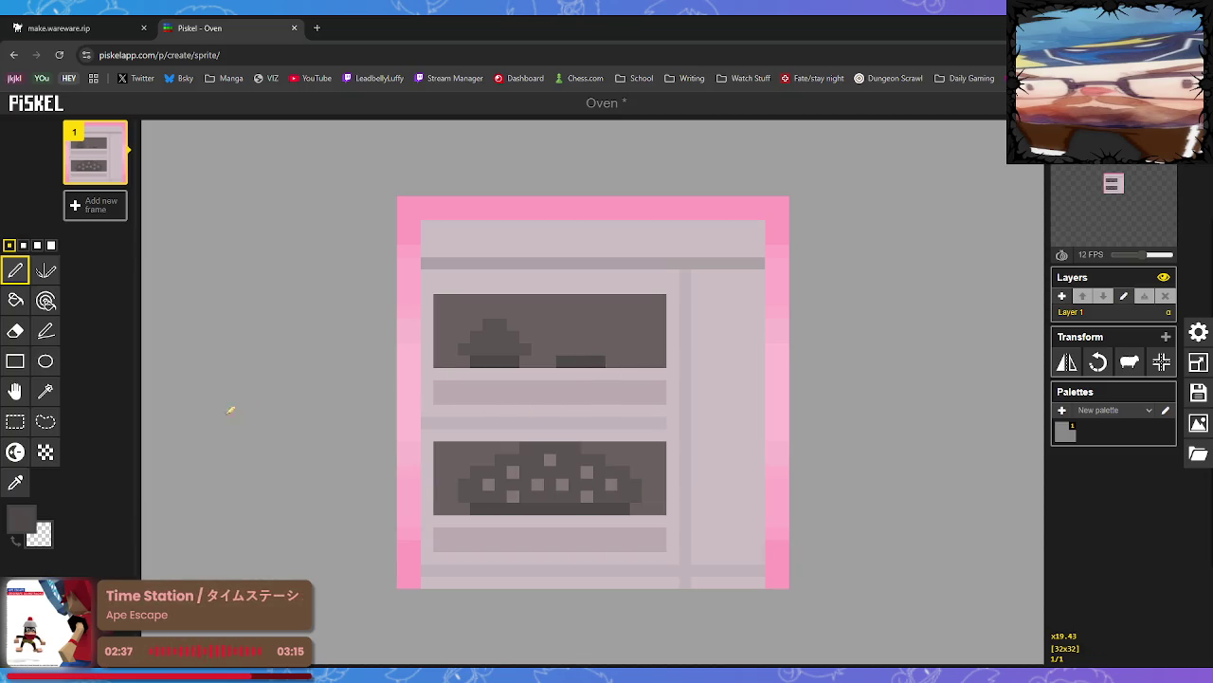
# Paint the second loaf on the right, then select the upper window's contents
pyautogui.click(15, 482)
pyautogui.click(563, 348)
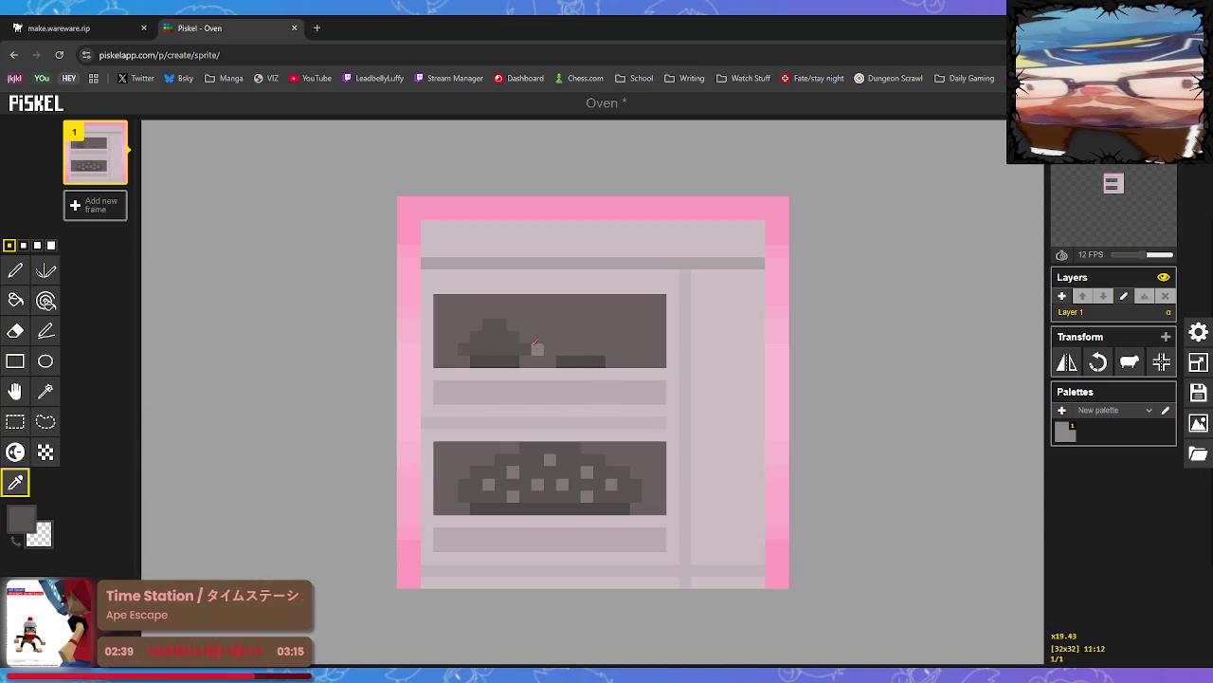
pyautogui.click(15, 270)
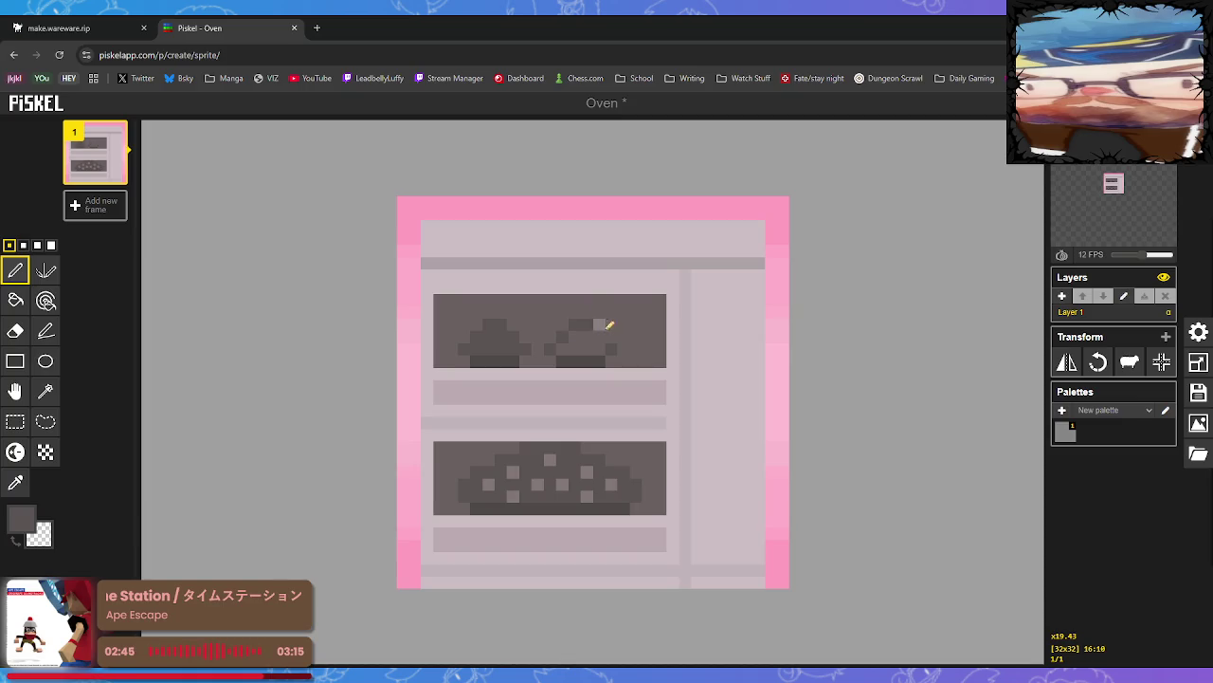
pyautogui.moveTo(587, 344); pyautogui.dragTo(592, 343)
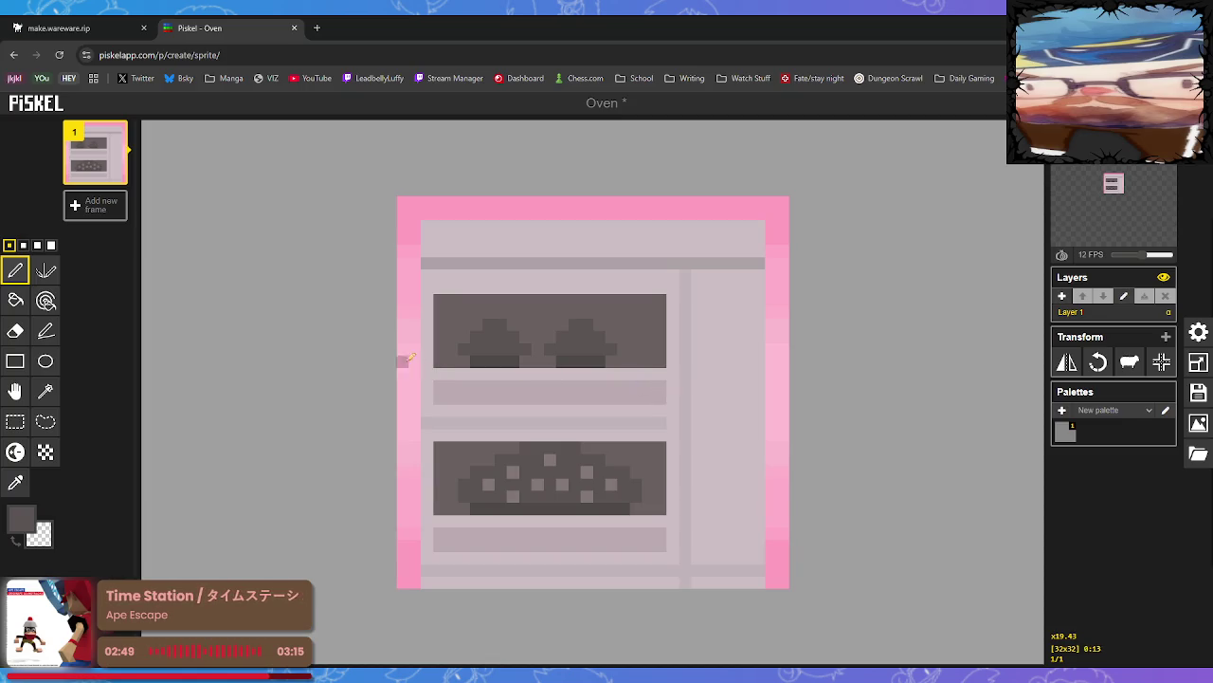
pyautogui.click(15, 420)
pyautogui.moveTo(452, 312)
pyautogui.mouseDown()
pyautogui.moveTo(609, 360)
pyautogui.moveTo(591, 349)
pyautogui.mouseUp()
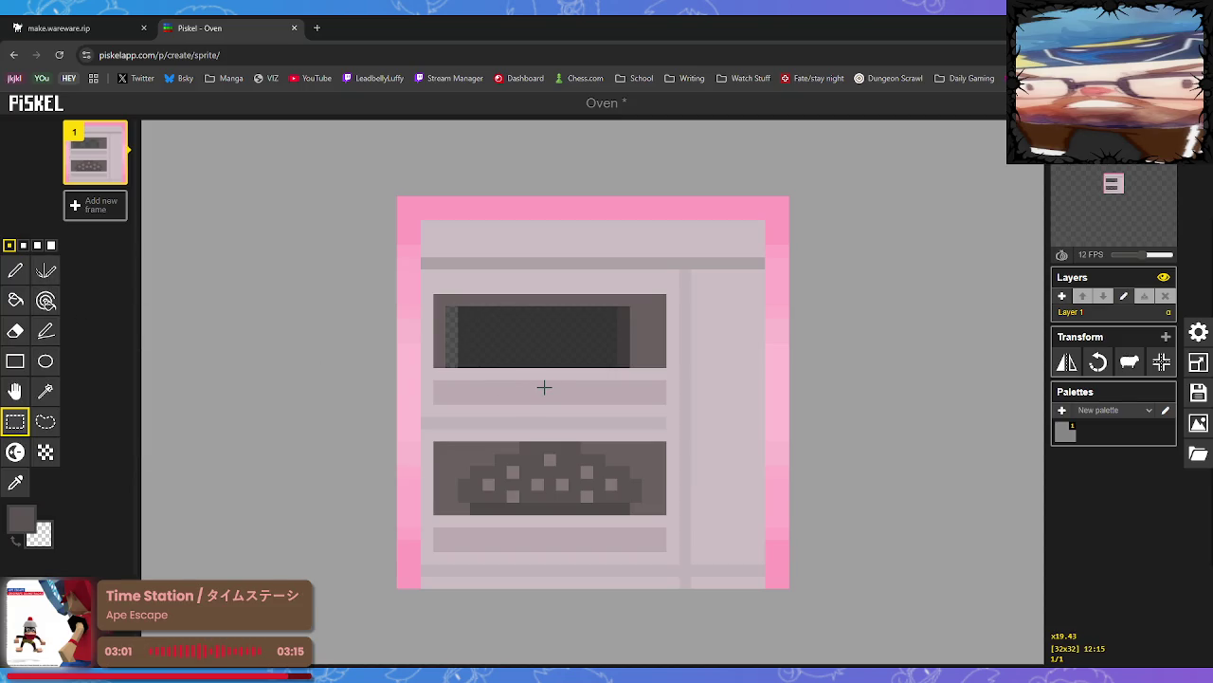
# Restore both loaves and fill the dark strip with the window's background colour
pyautogui.click(531, 385)
pyautogui.click(15, 482)
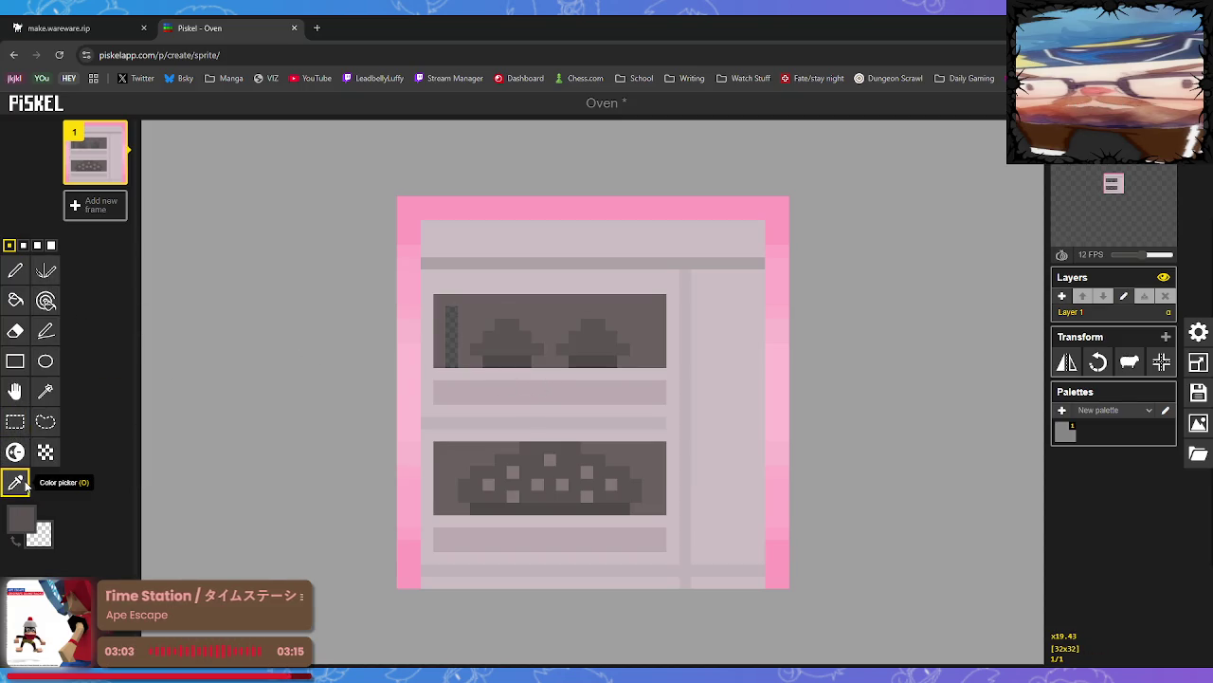
pyautogui.click(474, 316)
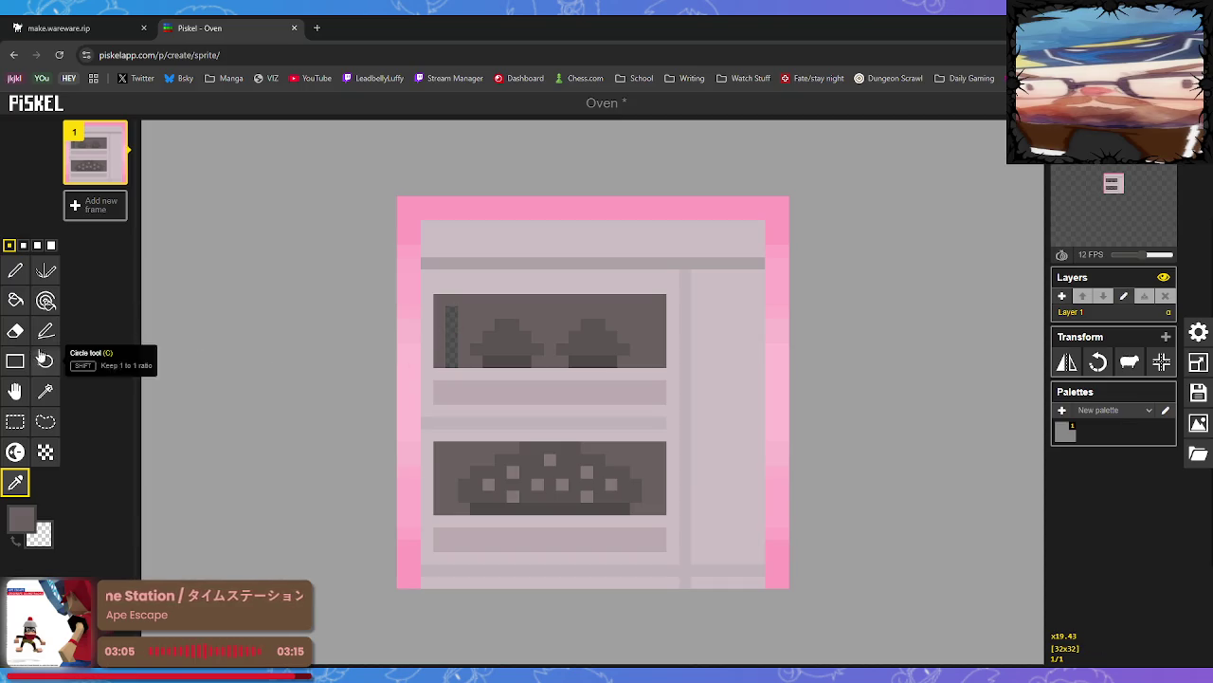
pyautogui.click(15, 299)
pyautogui.click(449, 324)
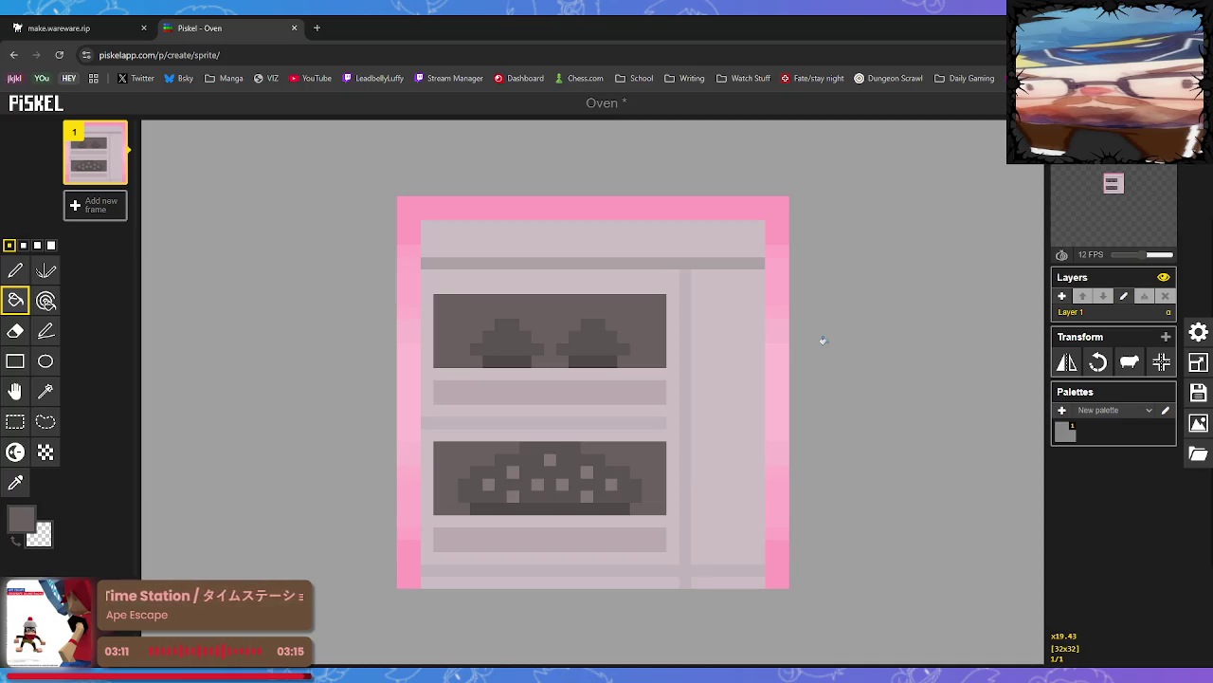
# Move the left loaf into place and fill the transparent gap with window colour
pyautogui.click(15, 421)
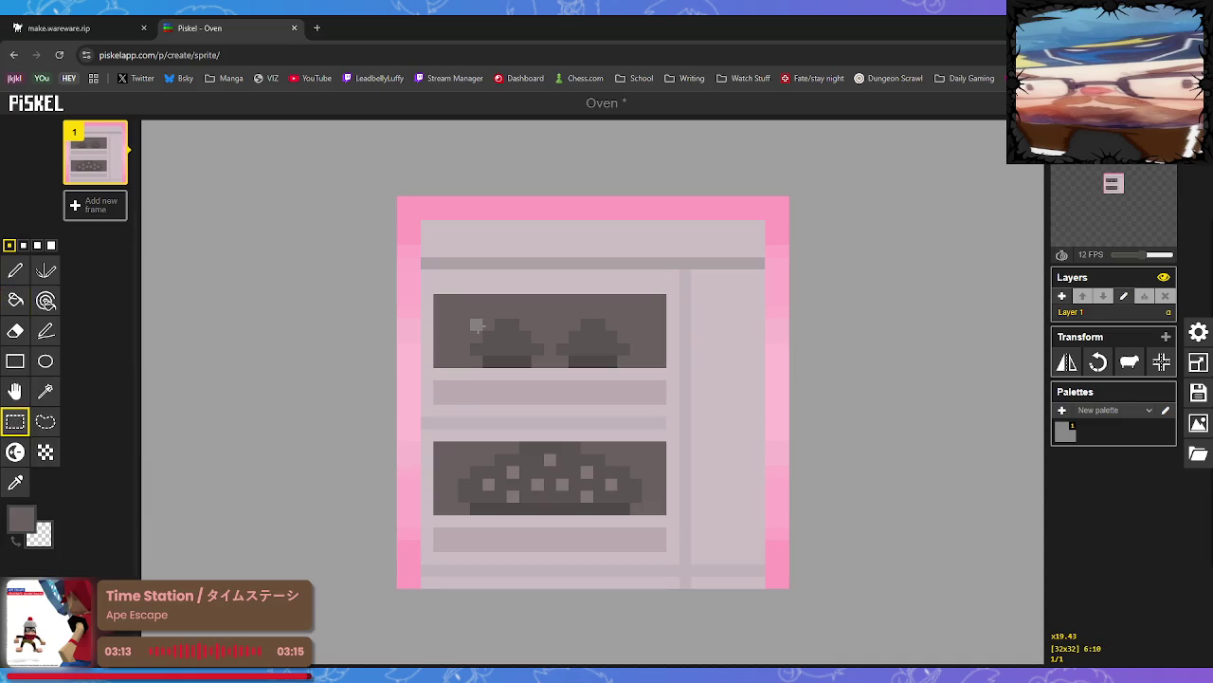
pyautogui.moveTo(461, 323)
pyautogui.mouseDown()
pyautogui.moveTo(552, 366)
pyautogui.moveTo(517, 350)
pyautogui.mouseUp()
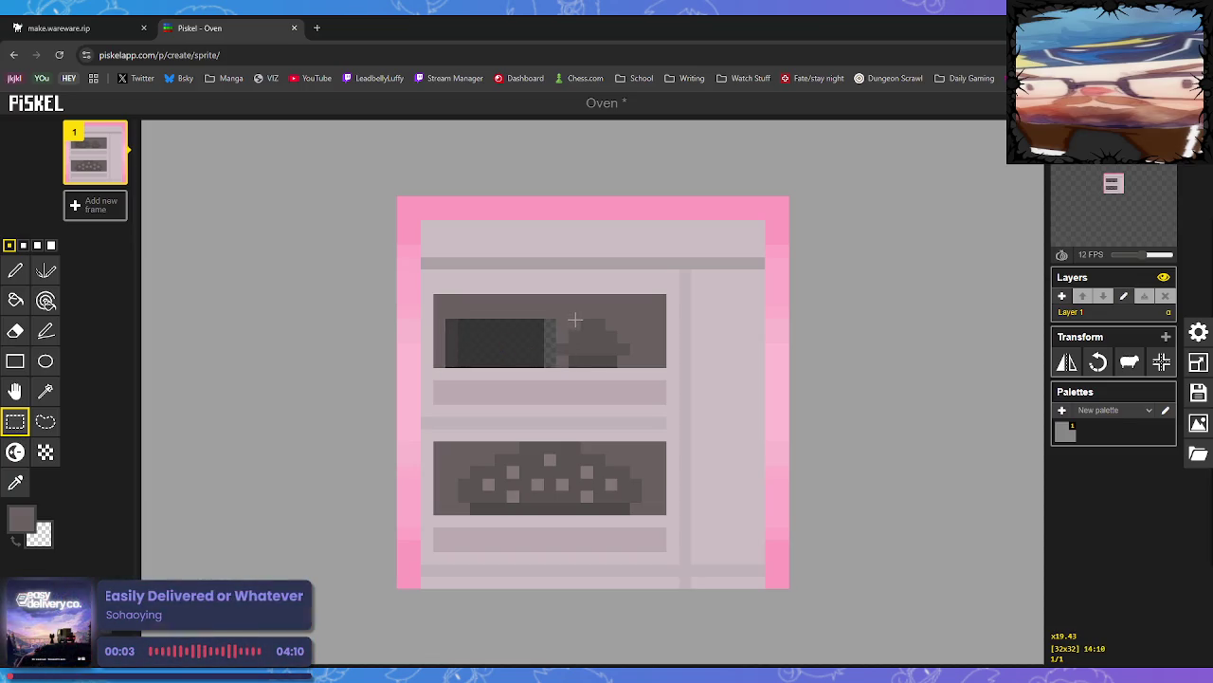
pyautogui.click(575, 323)
pyautogui.click(16, 481)
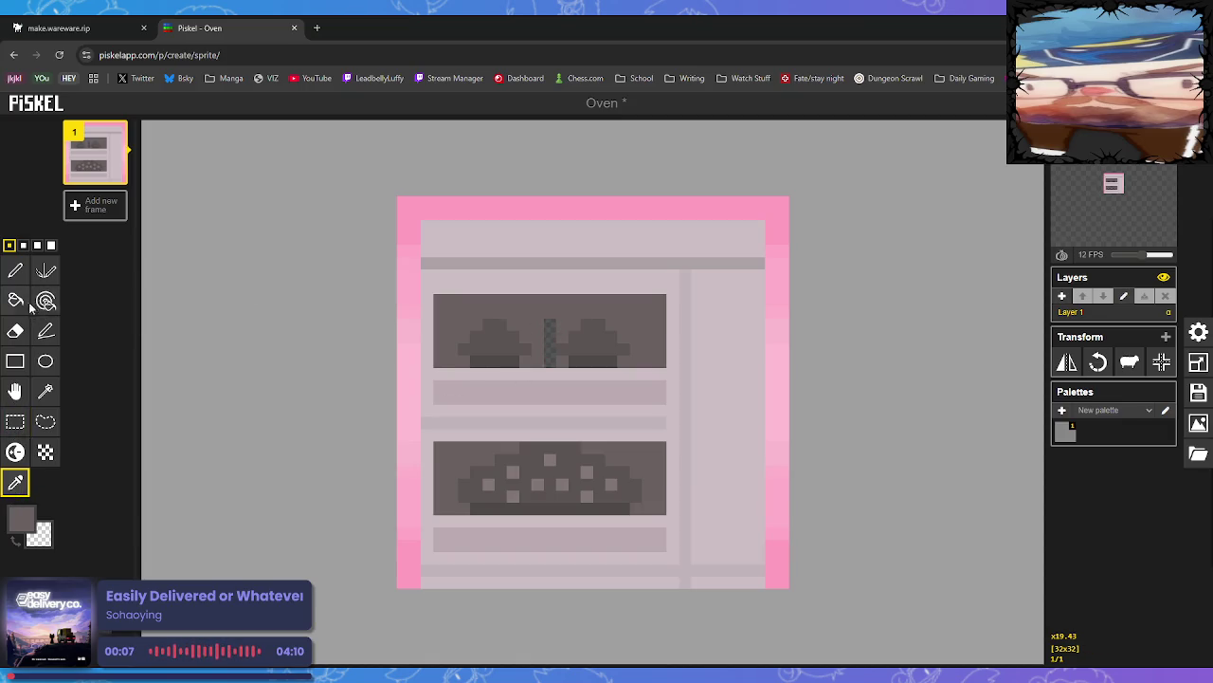
pyautogui.click(15, 300)
pyautogui.click(551, 330)
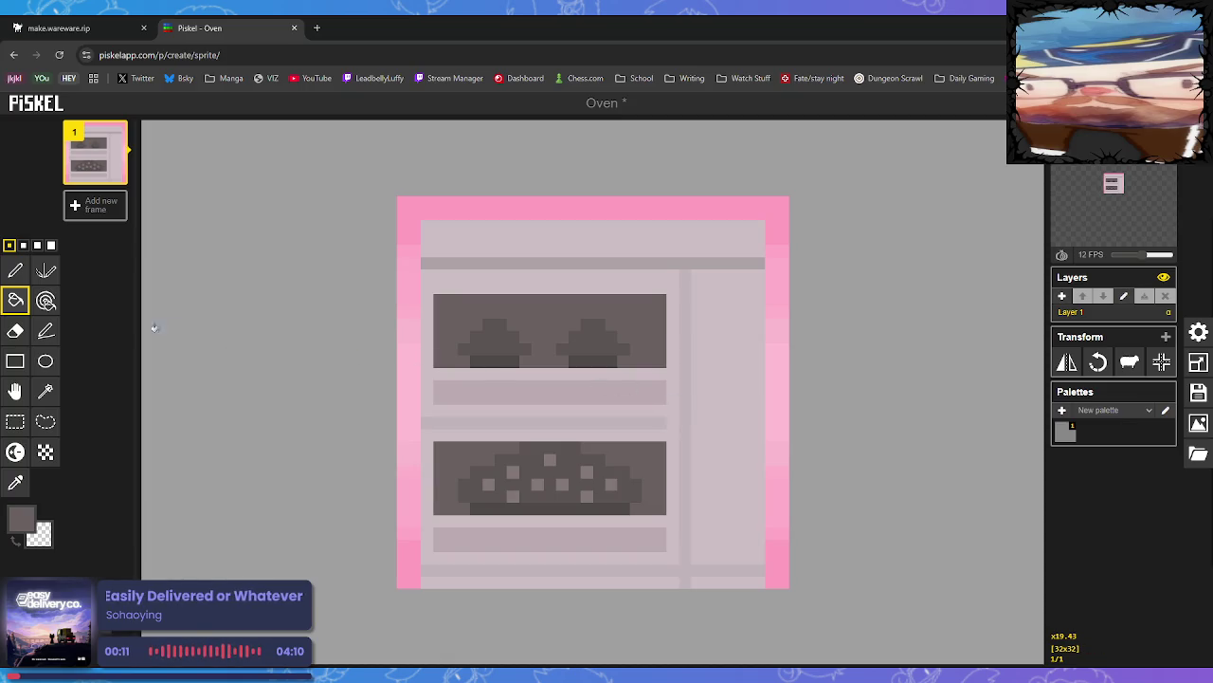
# Reposition the right mound in the upper window, redoing the move once
pyautogui.click(15, 421)
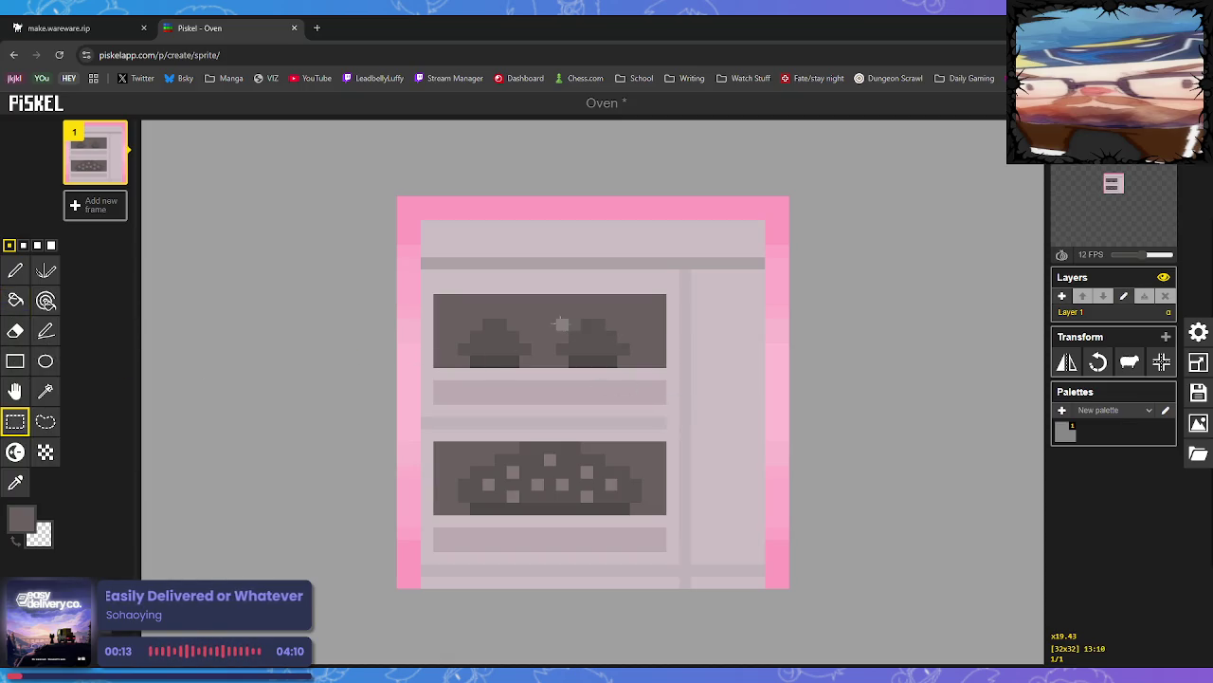
pyautogui.moveTo(545, 318)
pyautogui.mouseDown()
pyautogui.moveTo(641, 368)
pyautogui.moveTo(606, 351)
pyautogui.mouseUp()
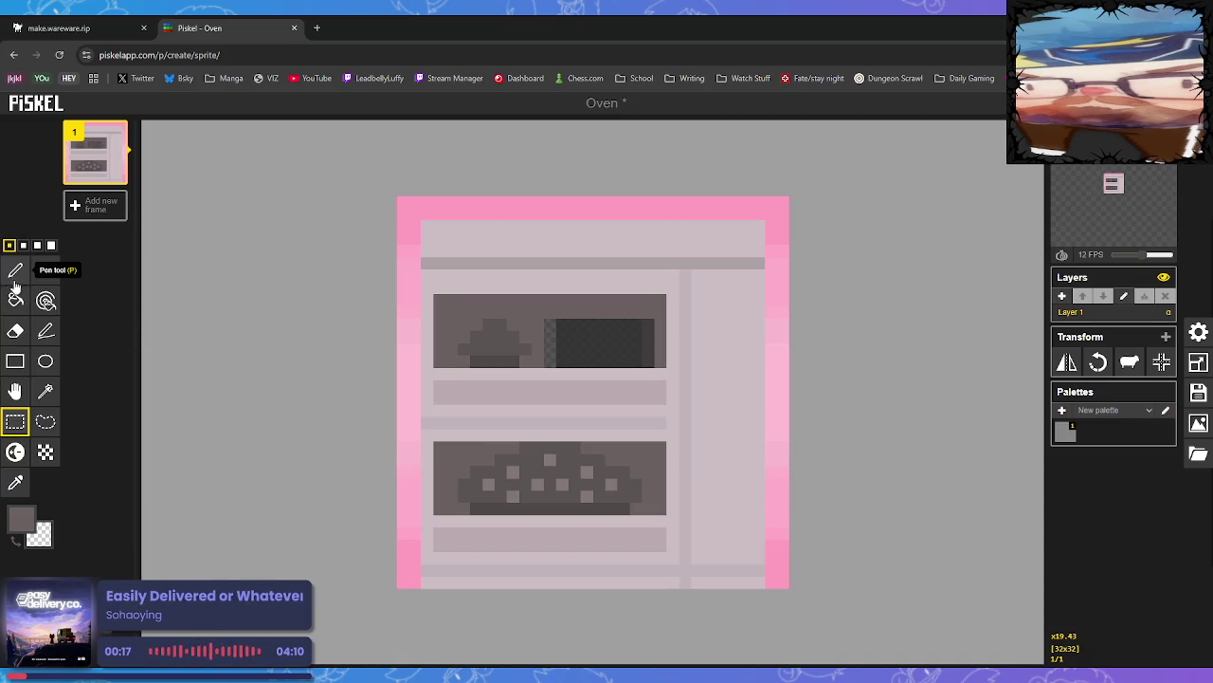
pyautogui.click(15, 272)
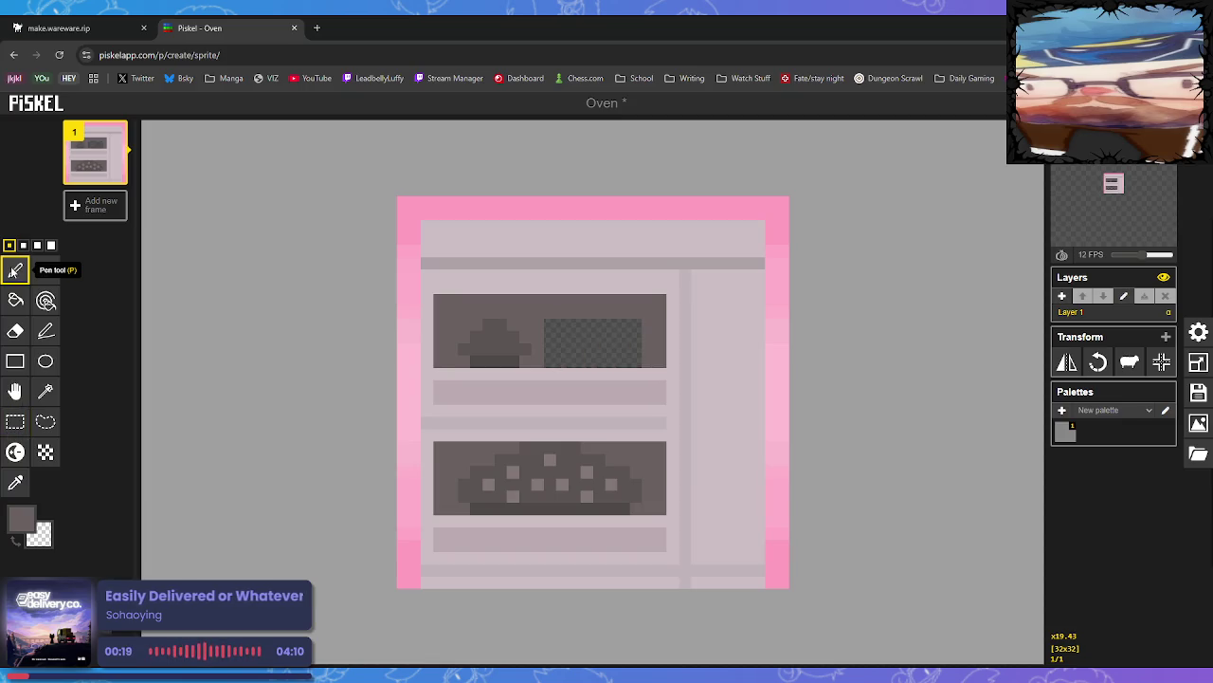
pyautogui.hotkey('ctrl', 'z')
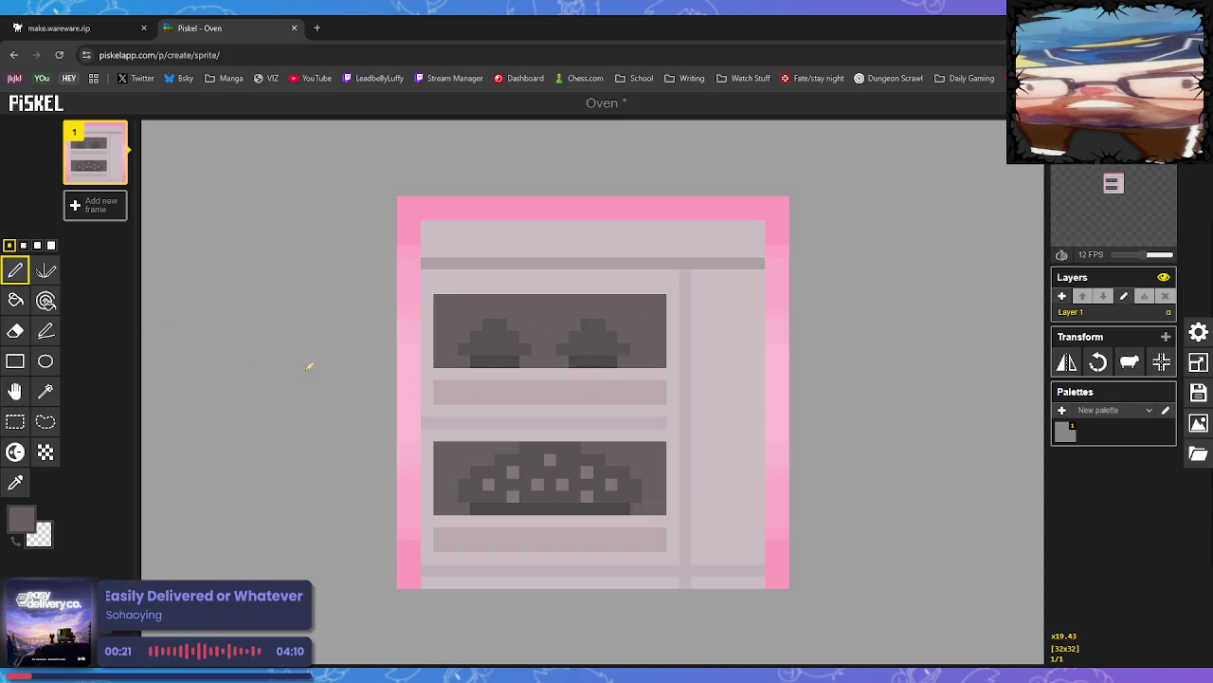
pyautogui.click(15, 420)
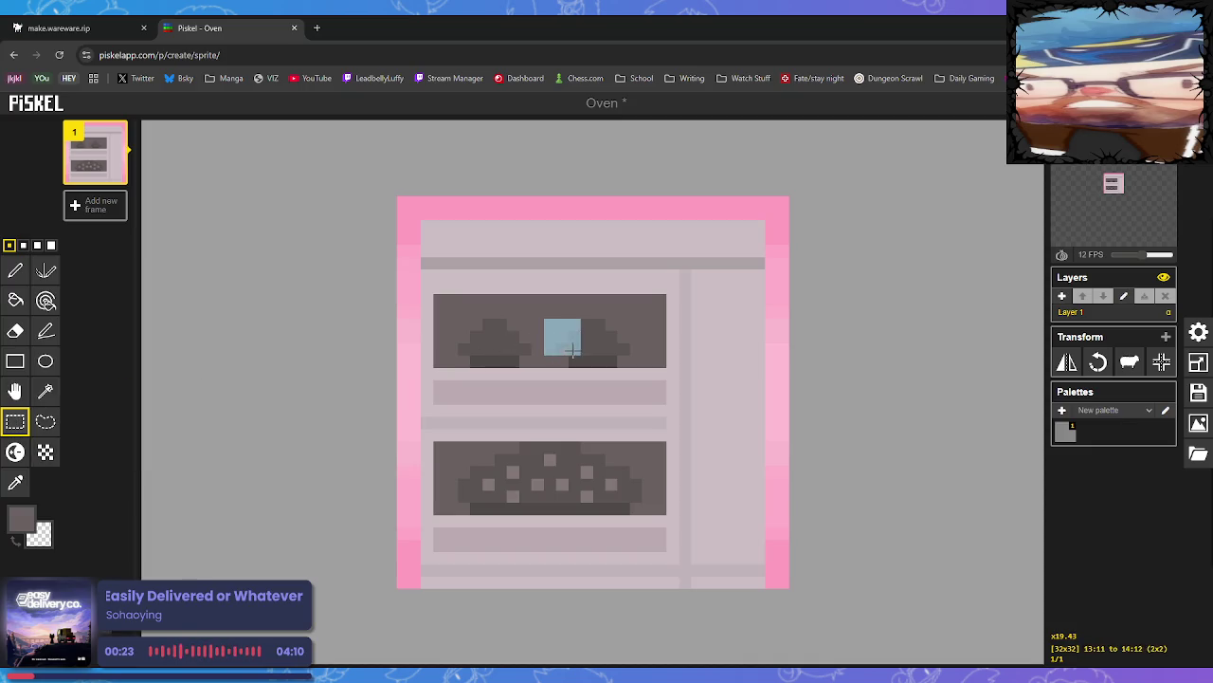
pyautogui.moveTo(551, 322); pyautogui.dragTo(636, 359)
pyautogui.press('Delete')
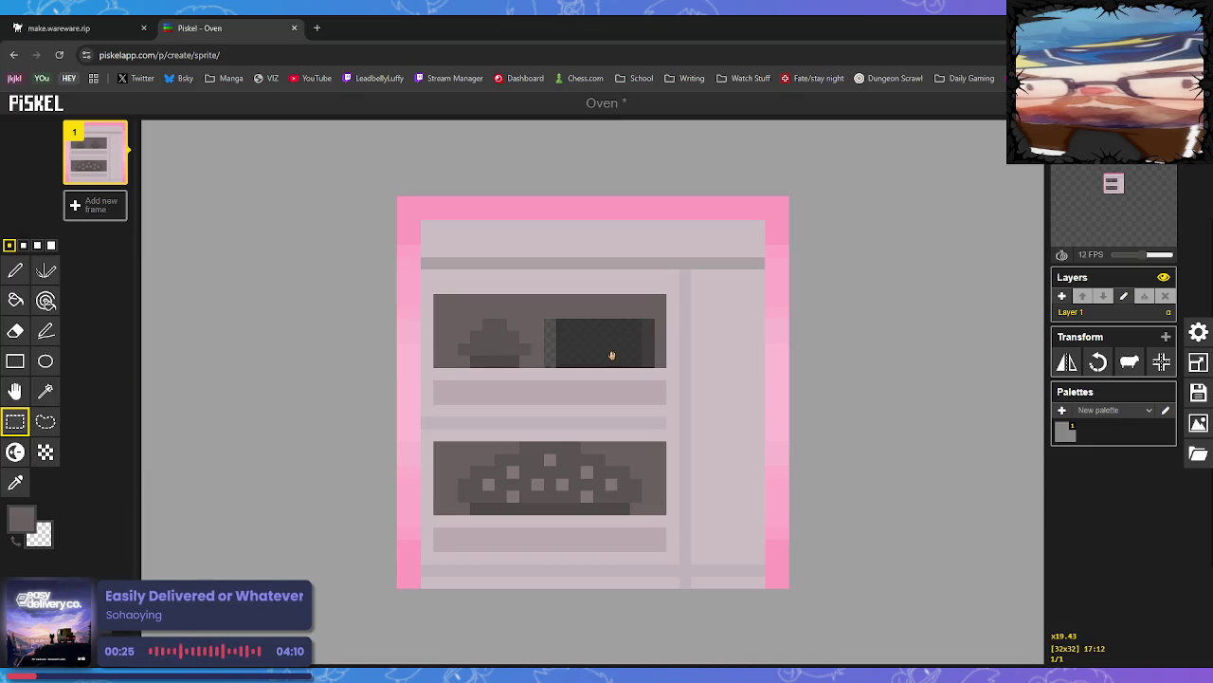
pyautogui.click(579, 387)
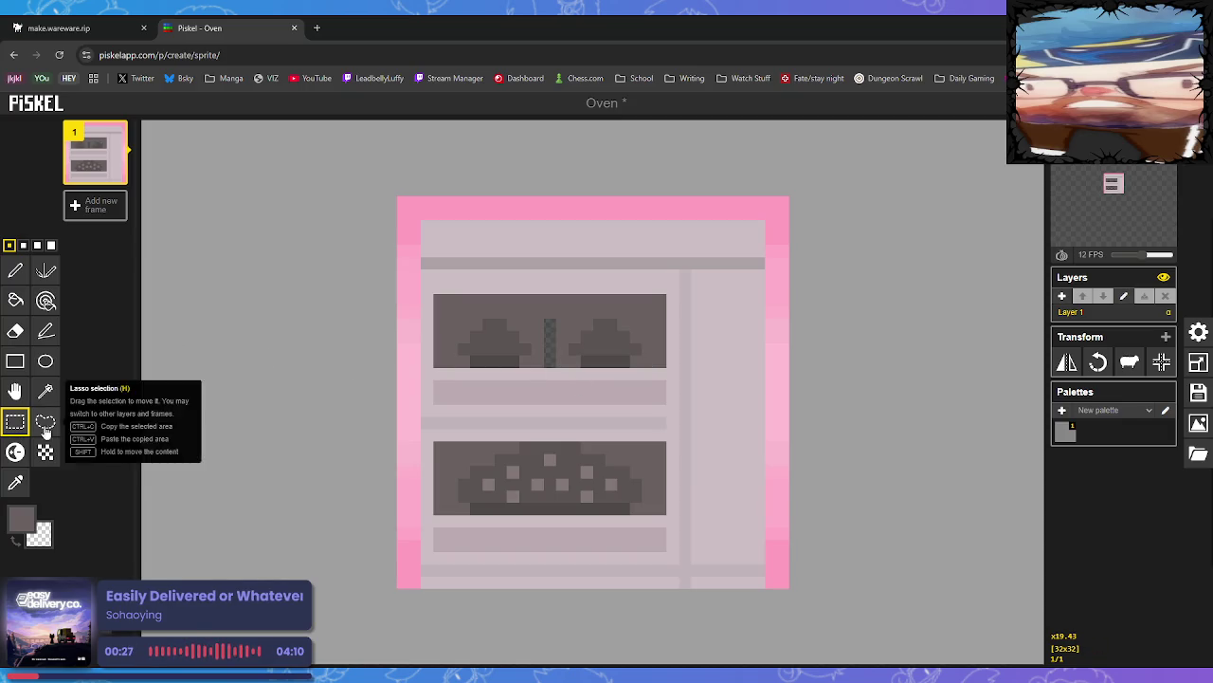
# Paint the leftover transparent column in the window colour
pyautogui.click(15, 482)
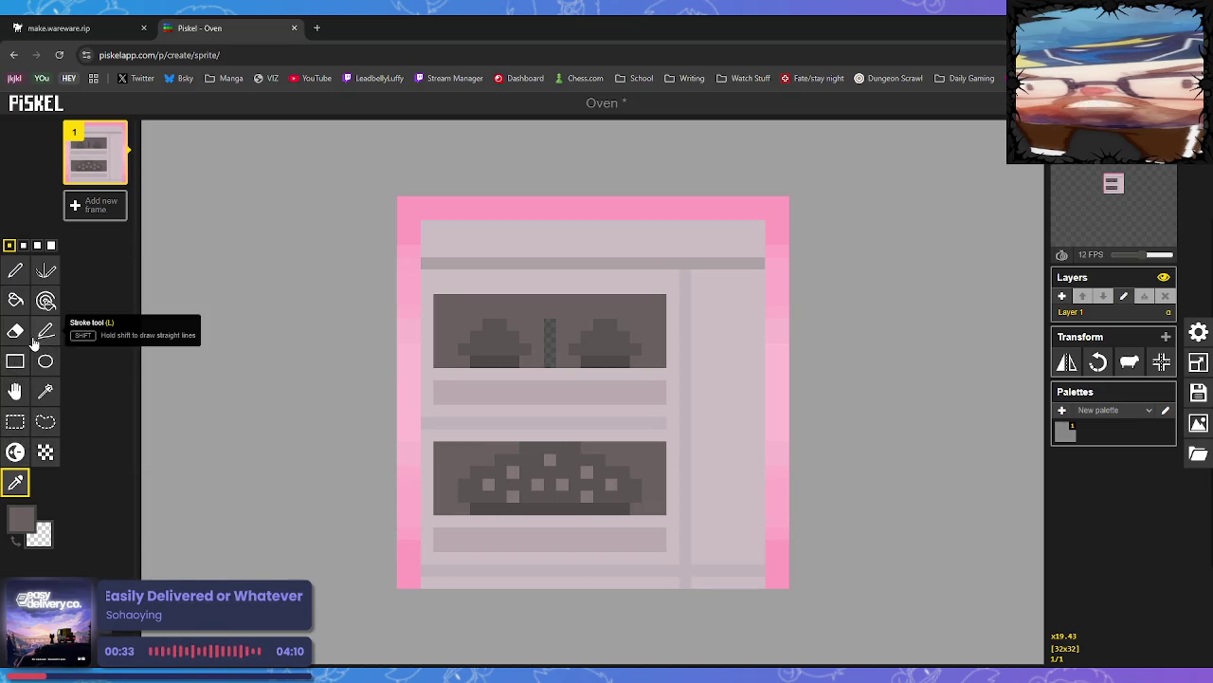
pyautogui.click(15, 270)
pyautogui.moveTo(550, 323); pyautogui.dragTo(549, 364)
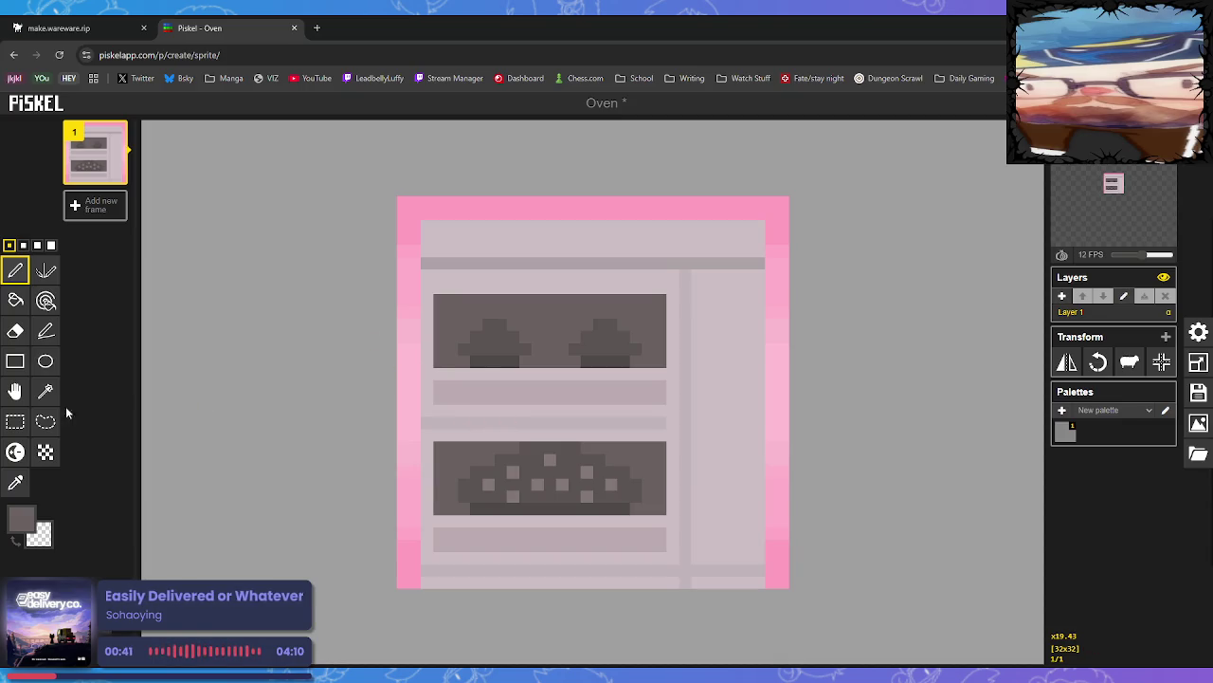
pyautogui.click(44, 361)
# Draw three dark circle knob rings stacked evenly down the oven's right side panel
pyautogui.moveTo(709, 300)
pyautogui.mouseDown()
pyautogui.moveTo(757, 339)
pyautogui.moveTo(745, 336)
pyautogui.mouseUp()
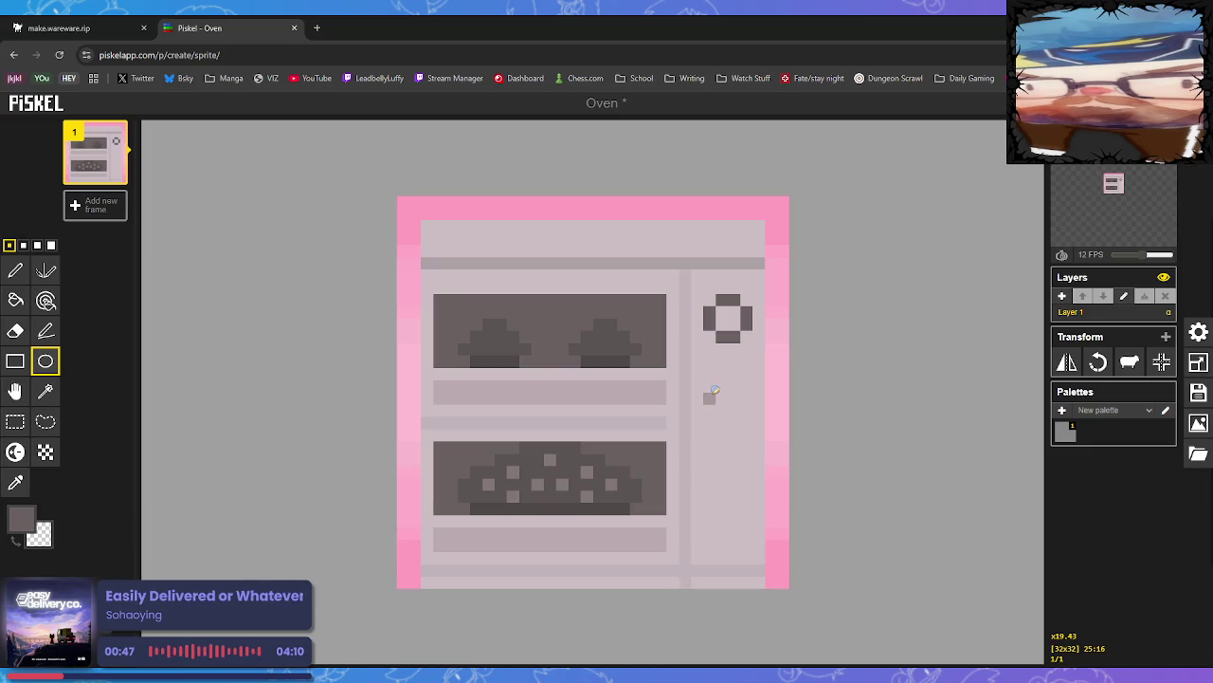
pyautogui.moveTo(707, 399); pyautogui.dragTo(749, 427)
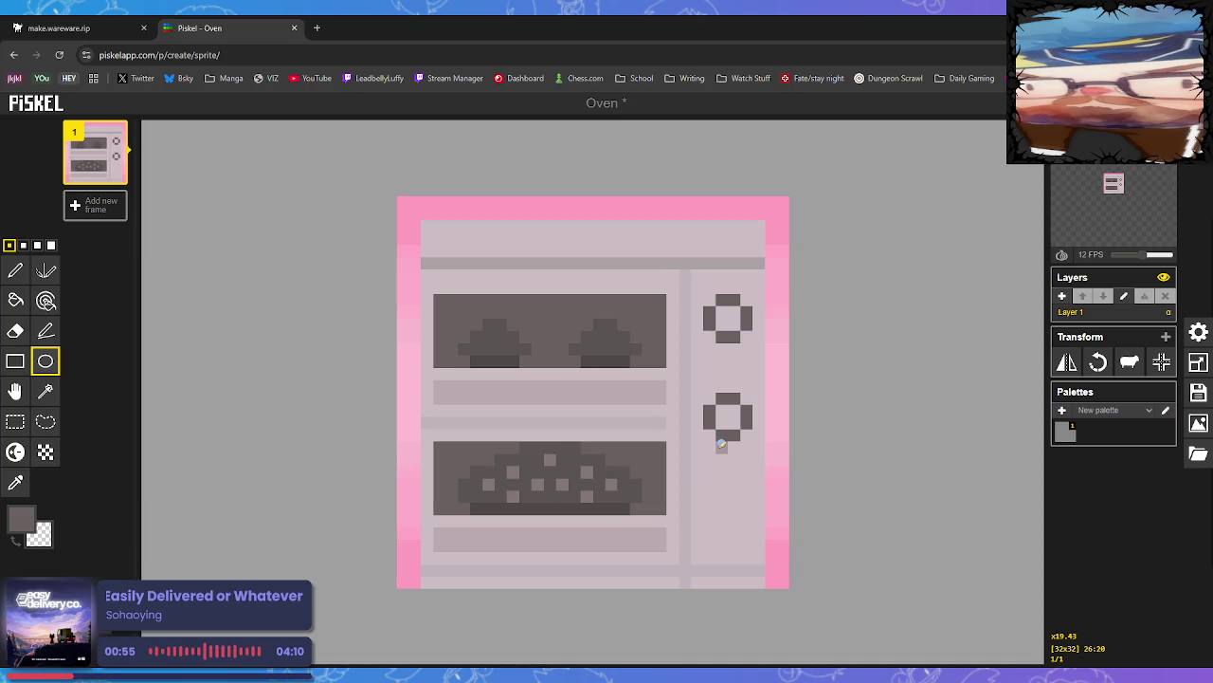
pyautogui.moveTo(710, 495); pyautogui.dragTo(750, 522)
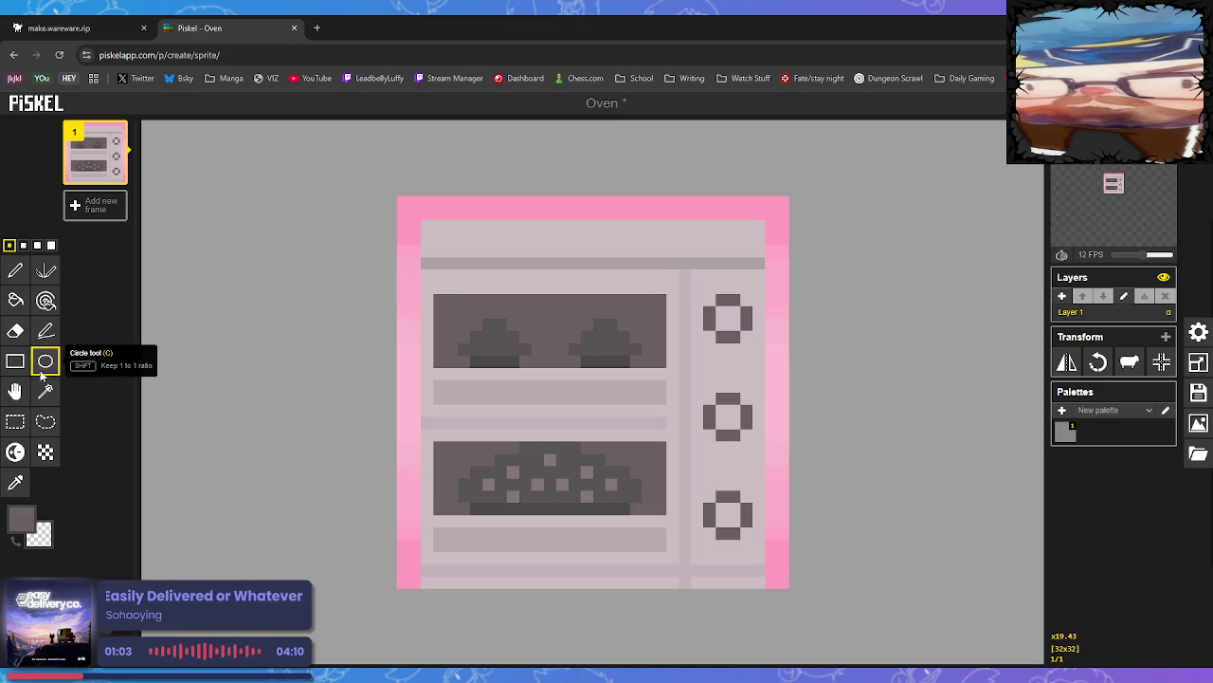
pyautogui.click(15, 483)
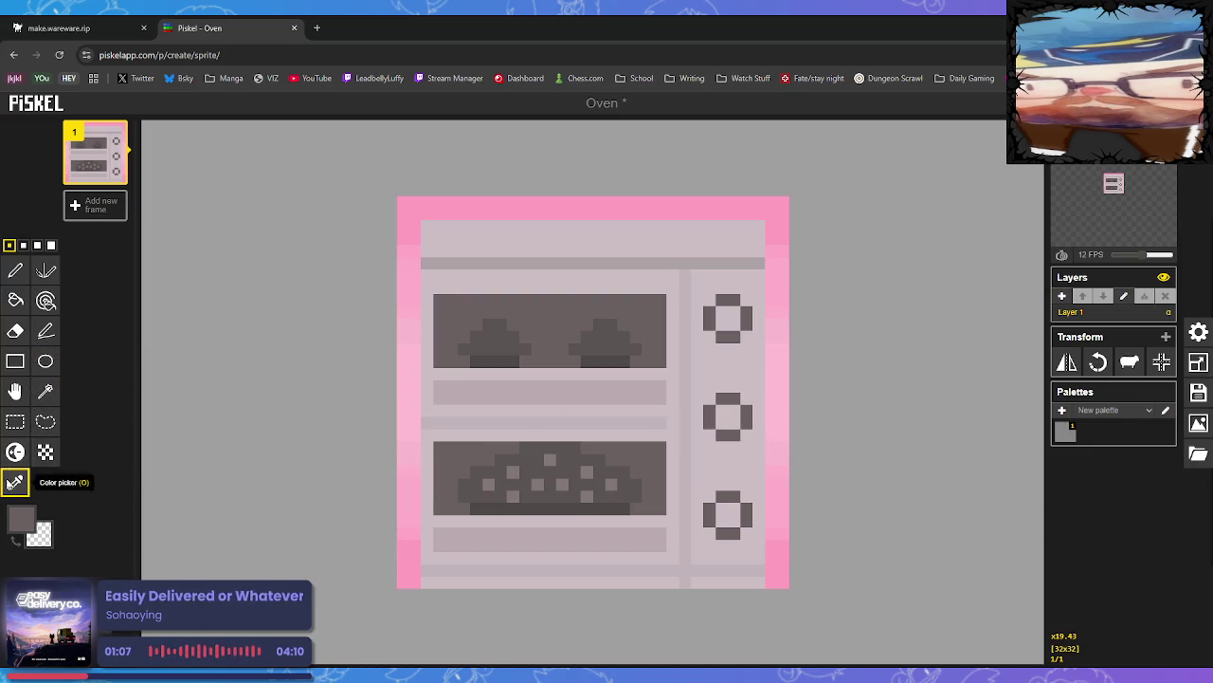
pyautogui.click(21, 514)
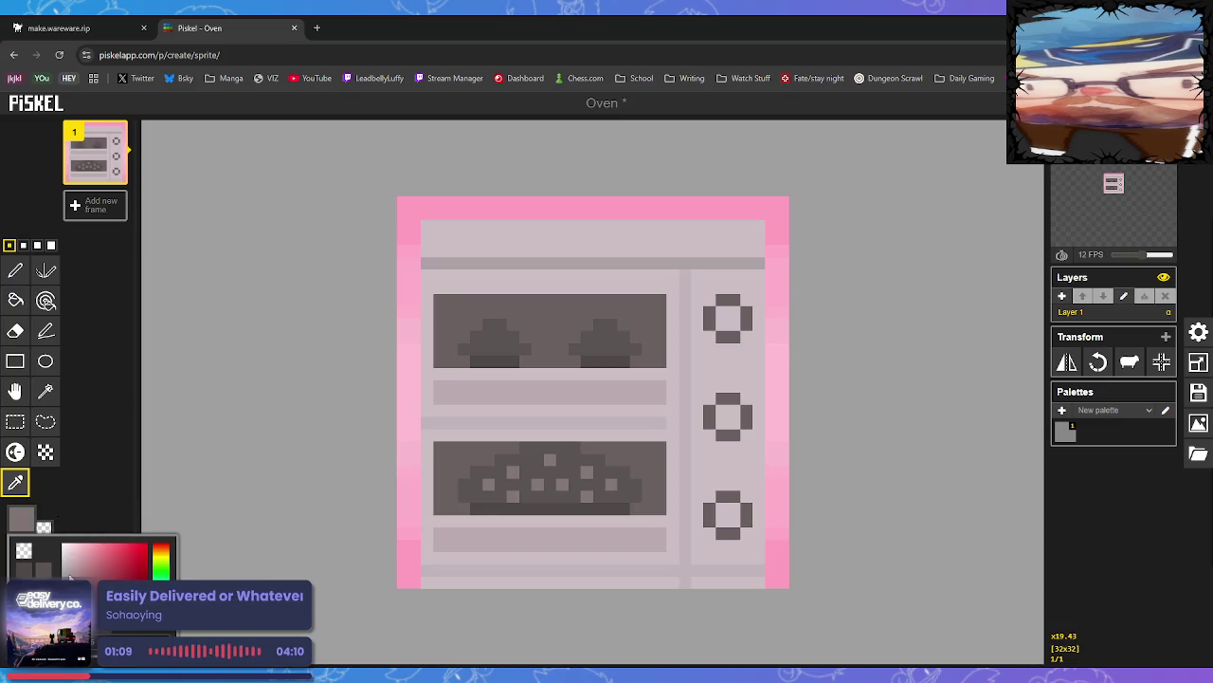
# Bucket-fill the hollow centres of the middle, bottom and top knobs grey
pyautogui.click(15, 301)
pyautogui.click(727, 417)
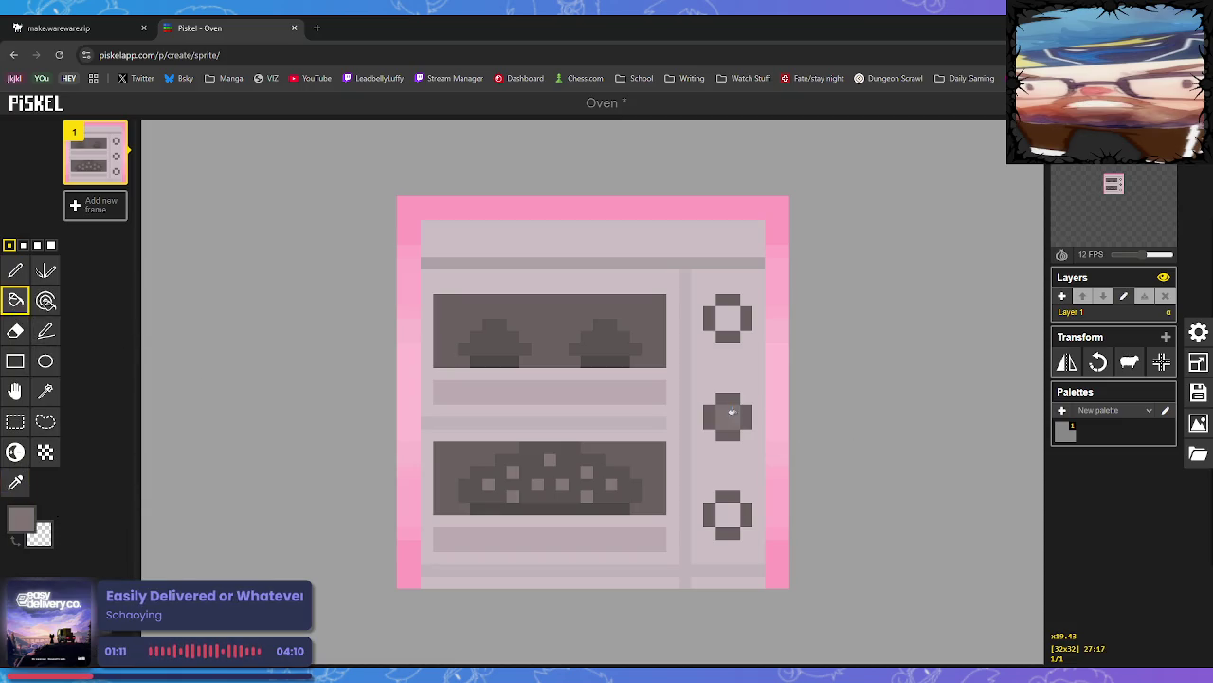
pyautogui.click(728, 515)
pyautogui.click(727, 319)
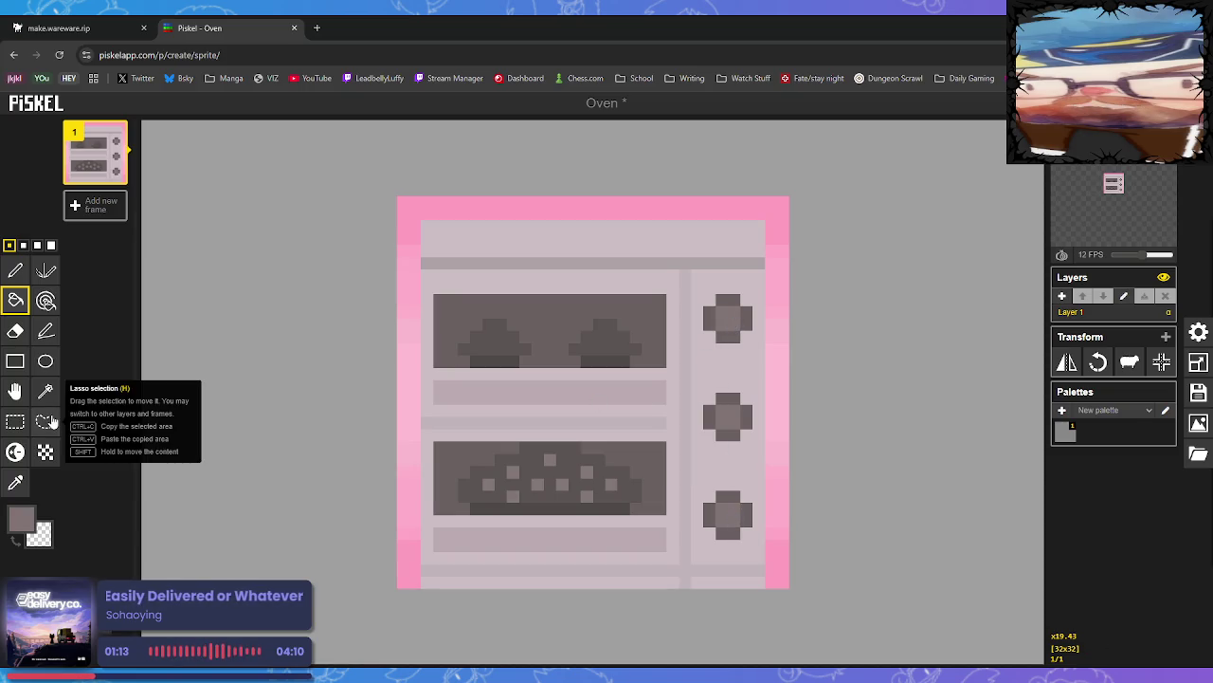
# Refill all three knob centres with a lighter grey
pyautogui.click(17, 527)
pyautogui.click(76, 557)
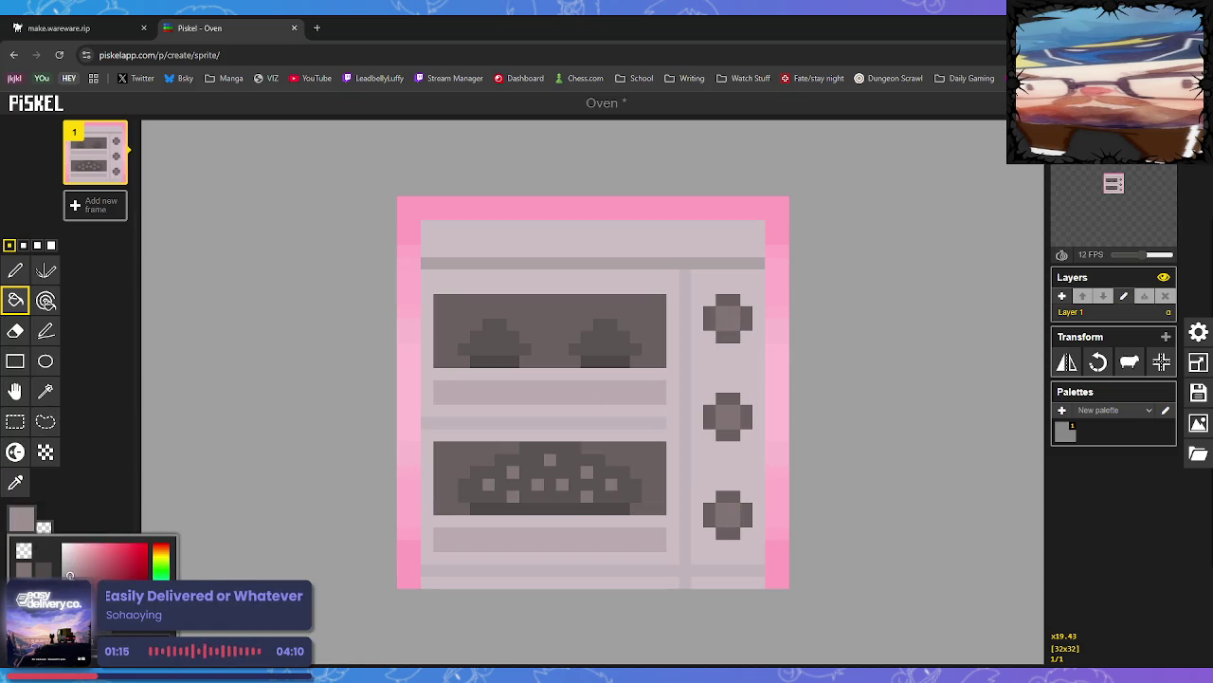
pyautogui.click(725, 331)
pyautogui.click(727, 417)
pyautogui.click(727, 514)
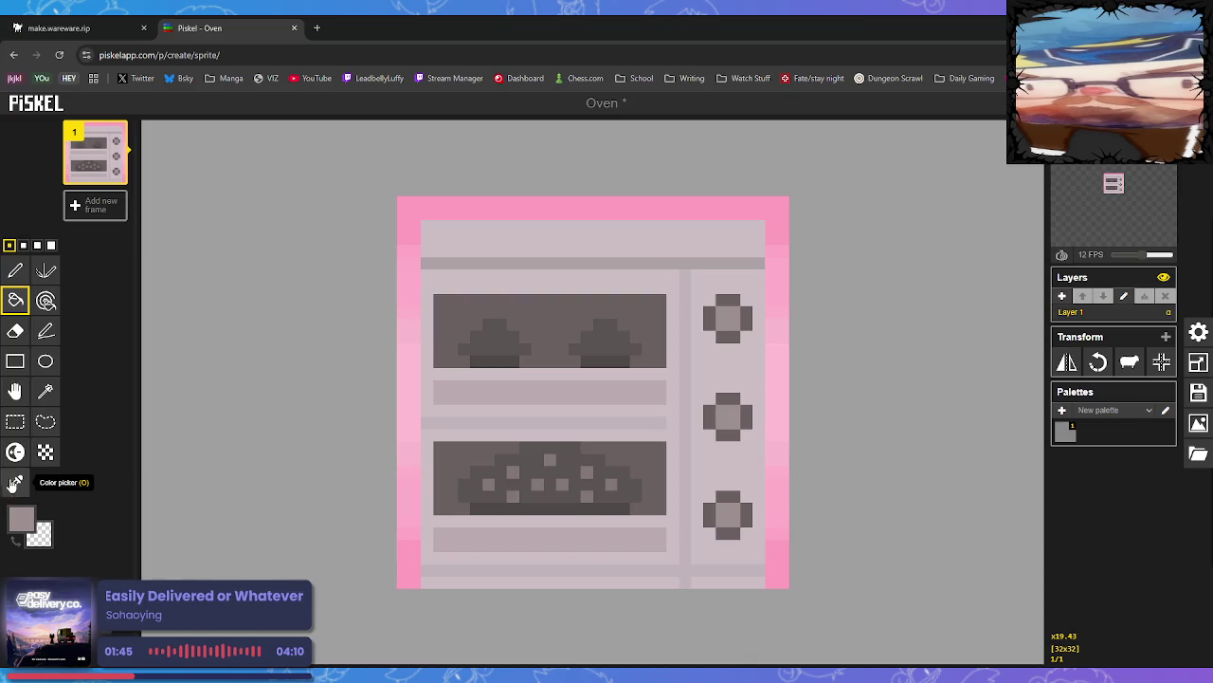
pyautogui.click(21, 517)
# Choose a saturated pink and paint pixels across the middle knob's top
pyautogui.moveTo(98, 556); pyautogui.dragTo(94, 546)
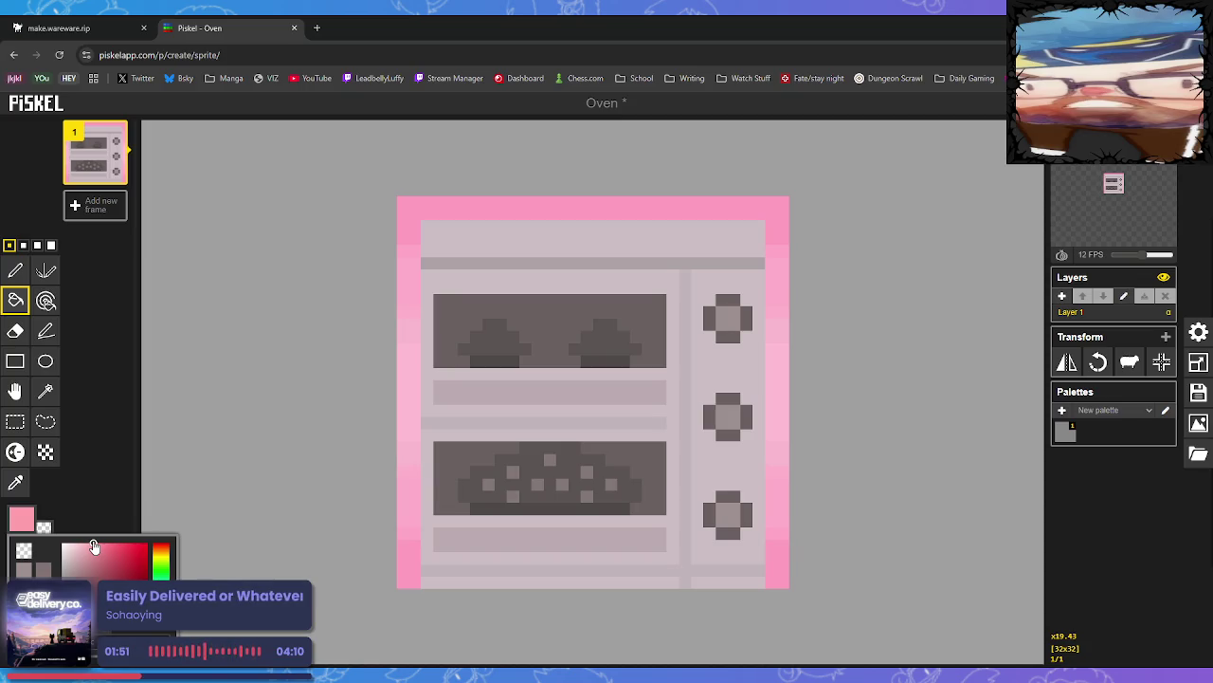
pyautogui.moveTo(94, 546); pyautogui.dragTo(109, 547)
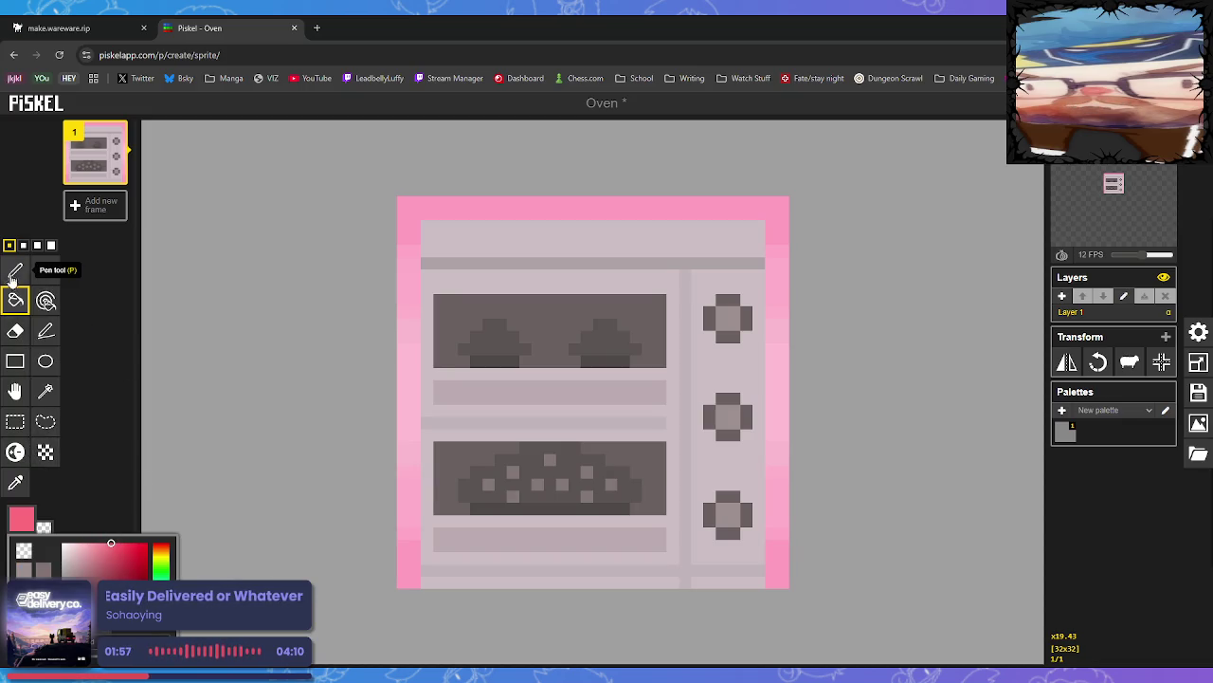
pyautogui.click(15, 270)
pyautogui.hotkey('ctrl', 'z')
pyautogui.moveTo(726, 399); pyautogui.dragTo(736, 399)
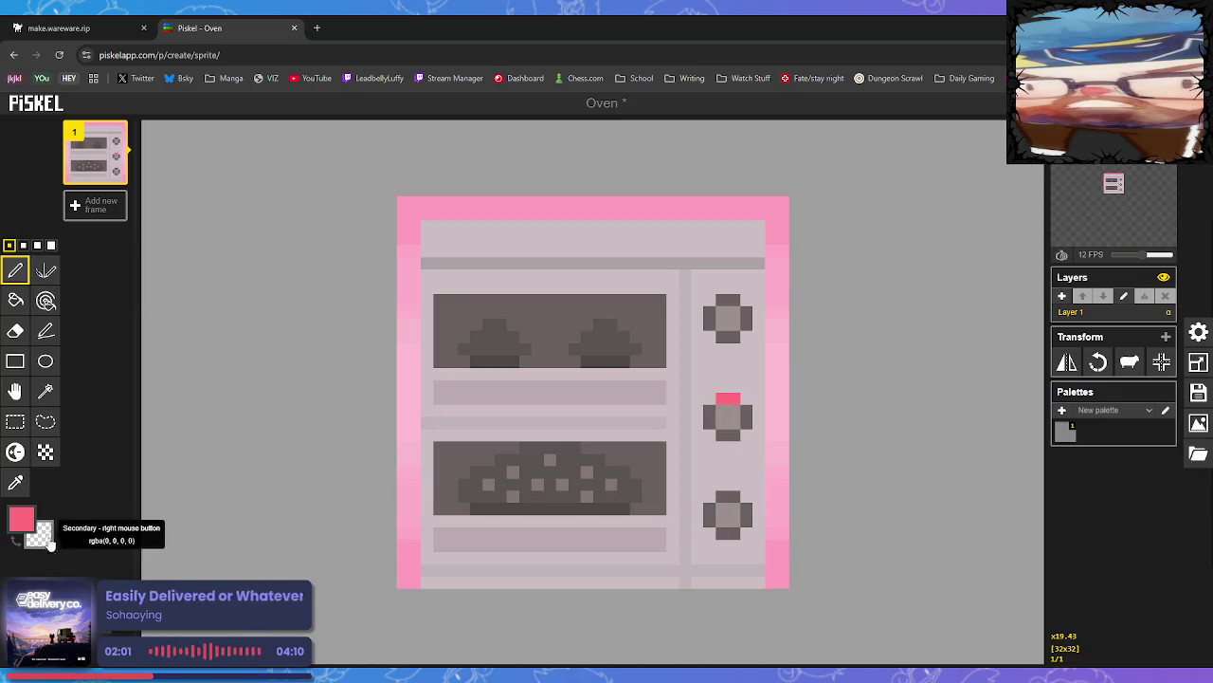
# Repaint the middle knob's top in a deeper pink and return to wareware
pyautogui.click(22, 520)
pyautogui.click(91, 556)
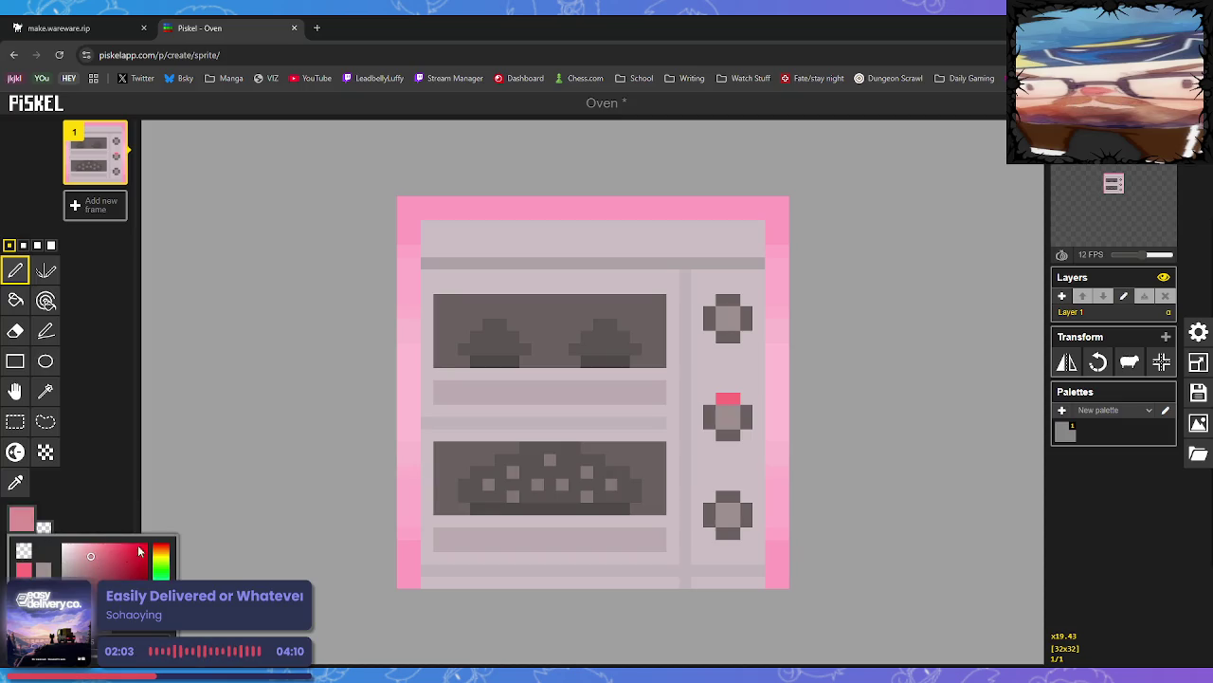
pyautogui.moveTo(722, 399); pyautogui.dragTo(734, 398)
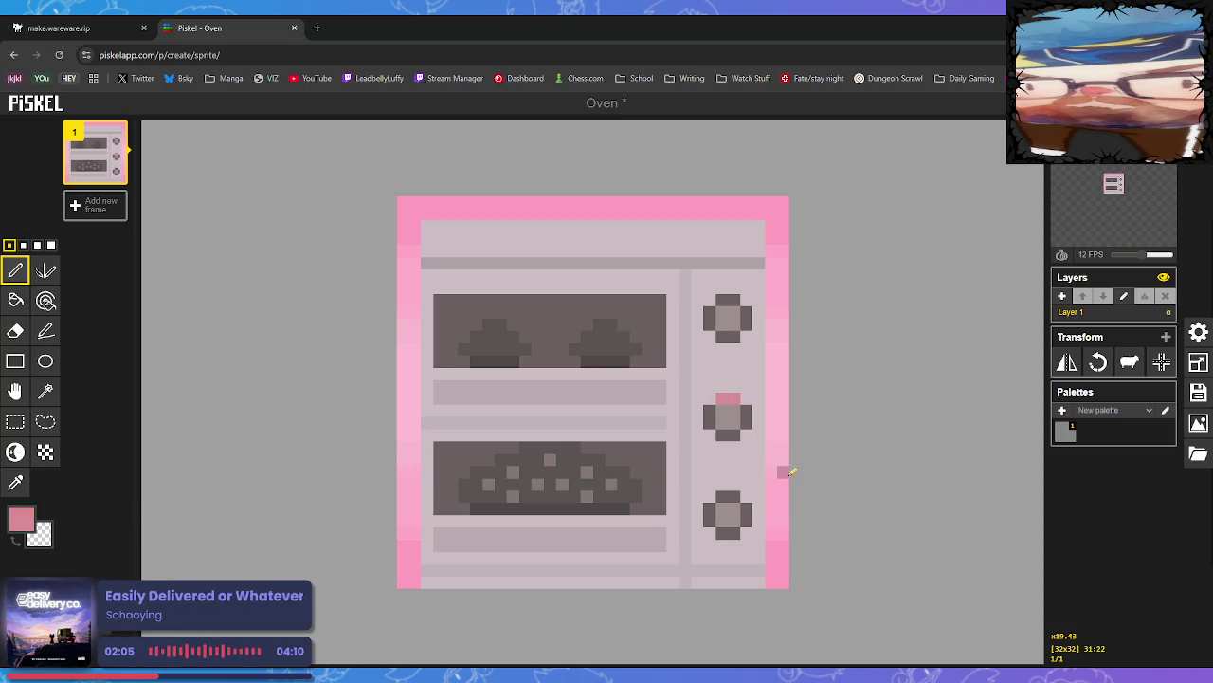
pyautogui.click(22, 519)
pyautogui.moveTo(80, 566); pyautogui.dragTo(96, 559)
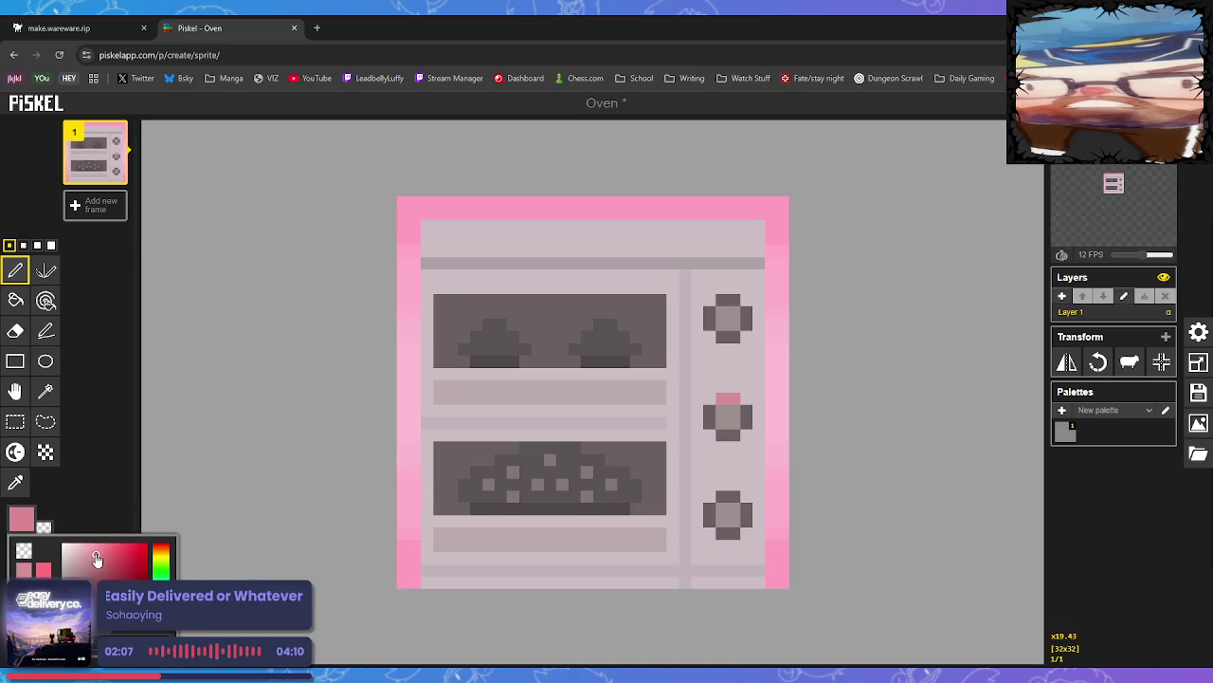
pyautogui.moveTo(723, 398); pyautogui.dragTo(735, 398)
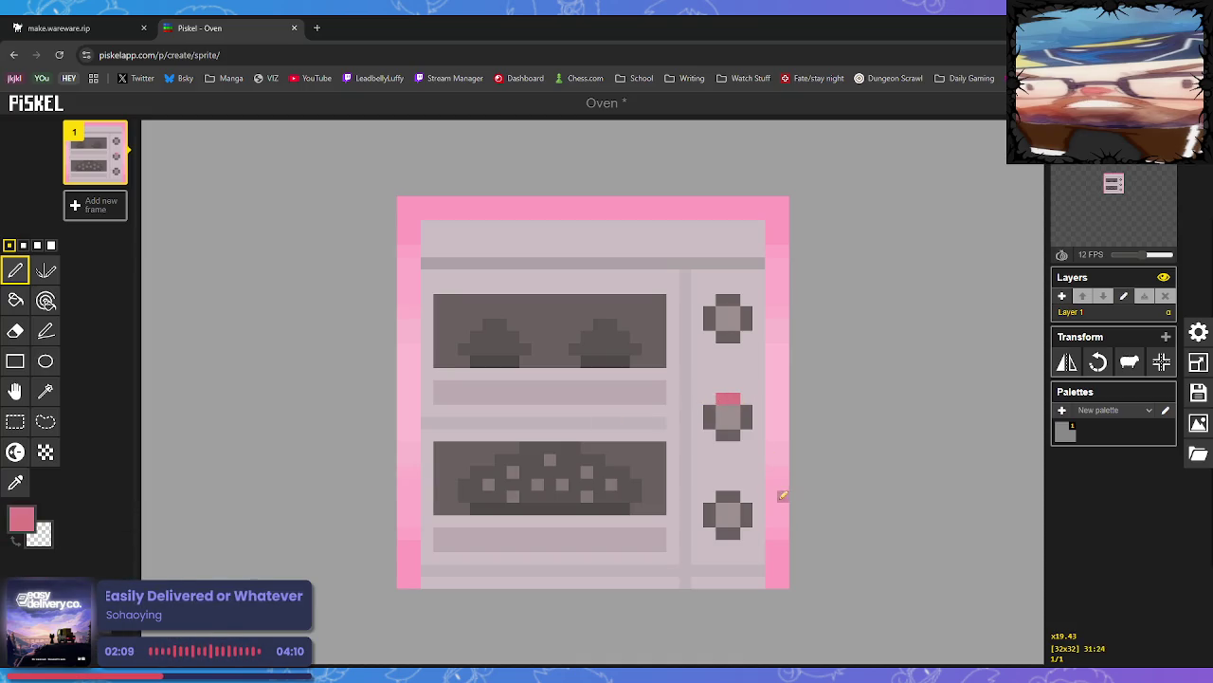
pyautogui.hotkey('ctrl', 'Tab')
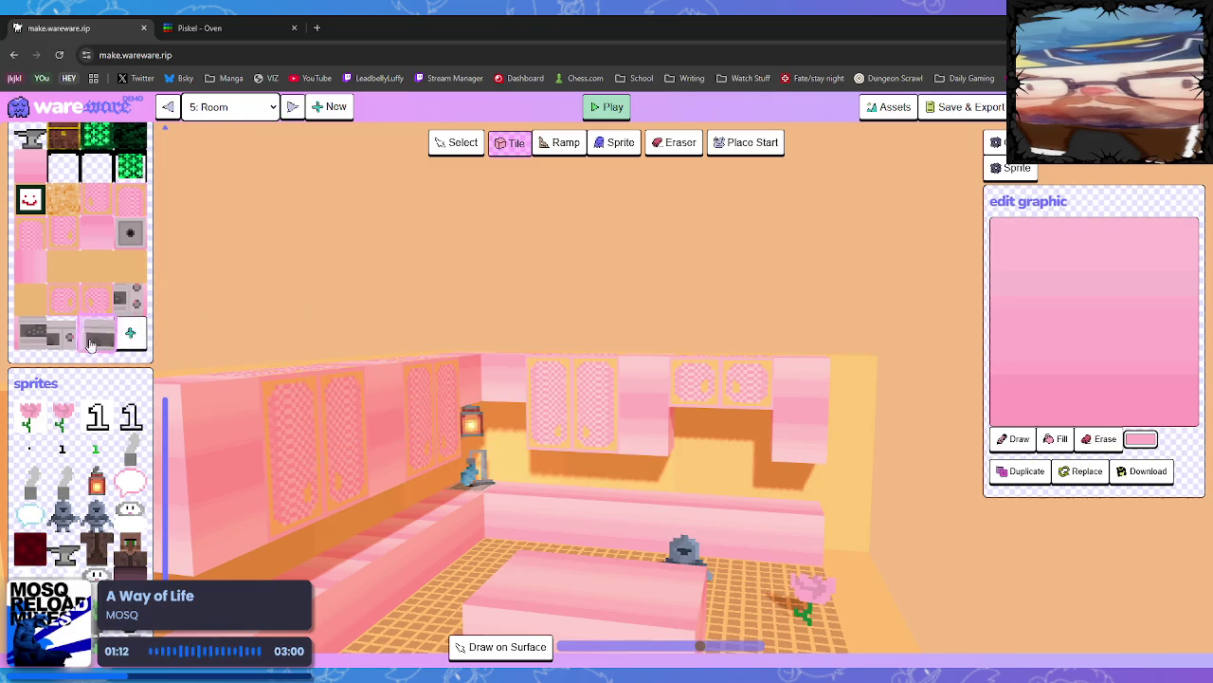
# Place the grey oven tile on the pink kitchen counter in room 5
pyautogui.click(66, 334)
pyautogui.click(696, 486)
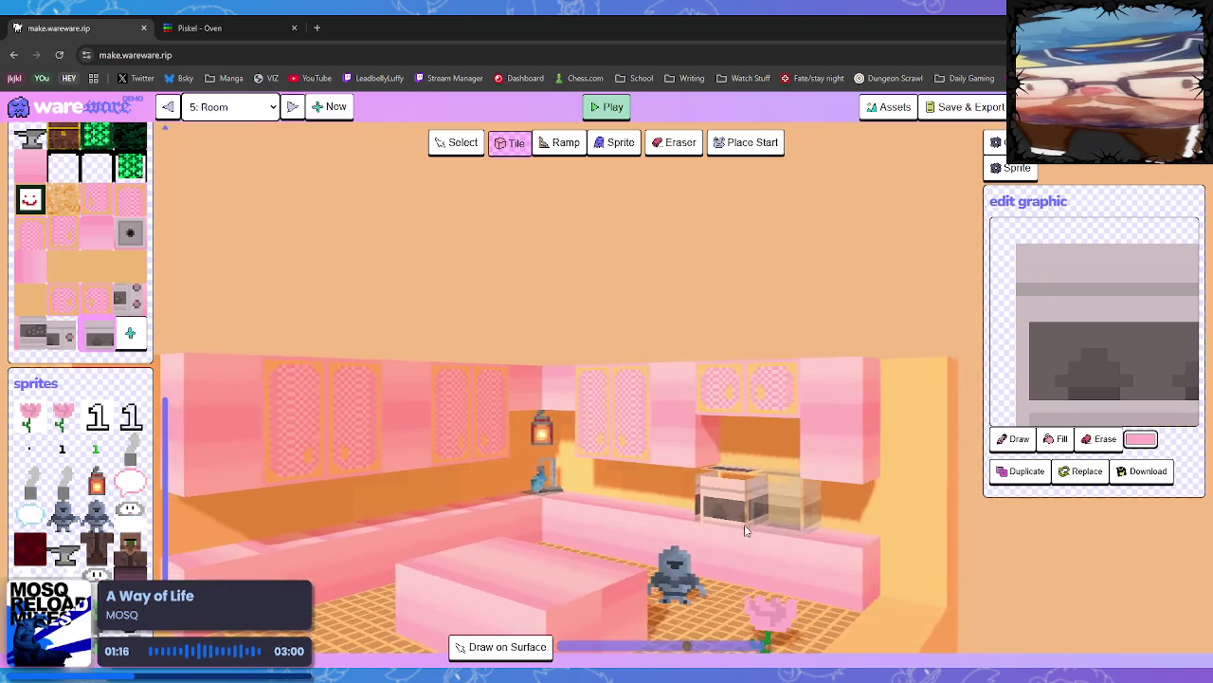
pyautogui.click(37, 334)
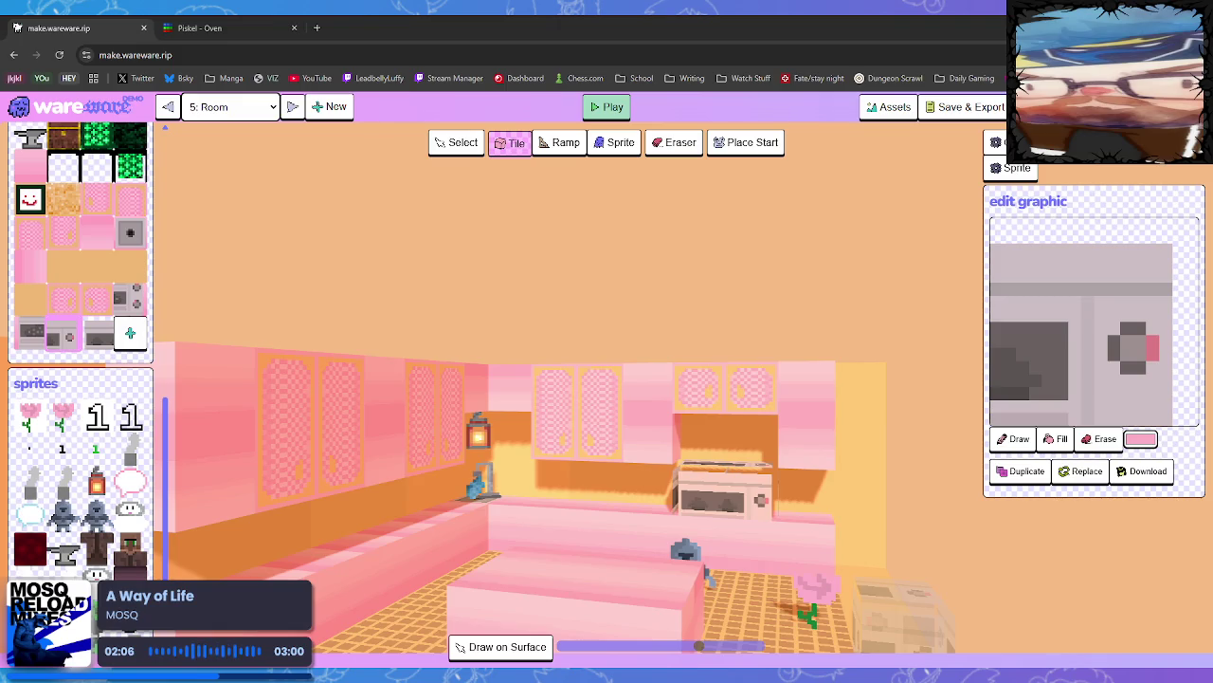
# Replace the oven tile's graphic, duplicate it, and load the oven-front image into the copy
pyautogui.click(1084, 470)
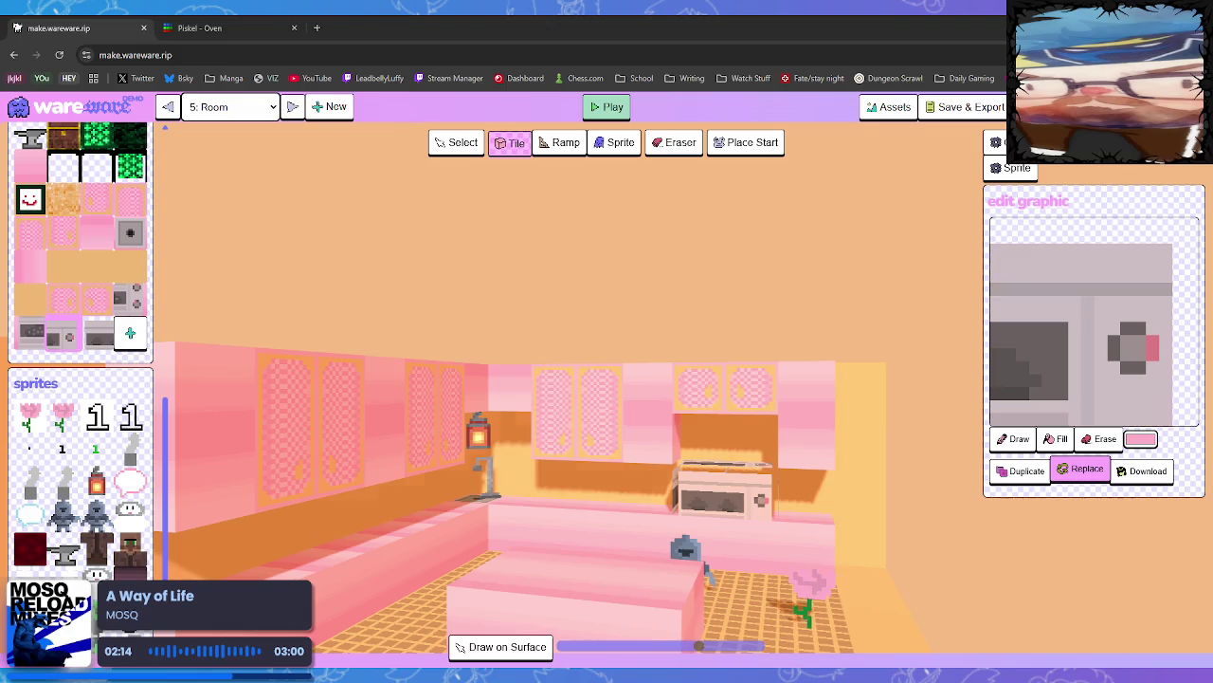
pyautogui.press('Return')
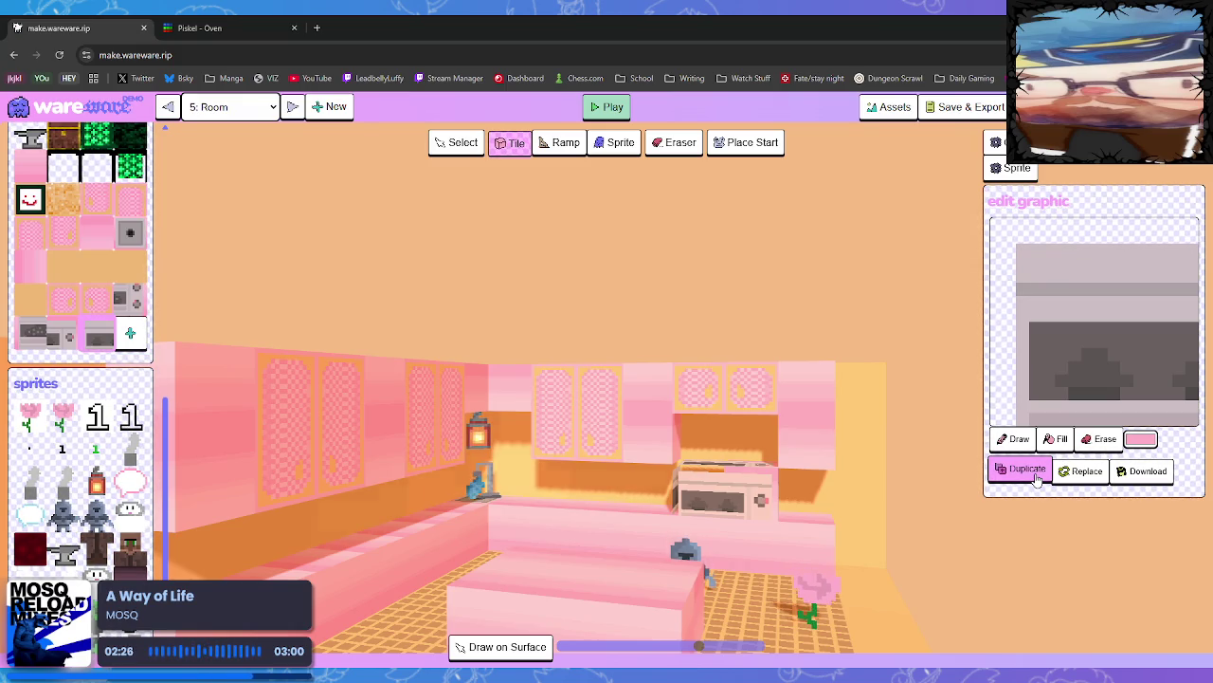
pyautogui.click(1027, 469)
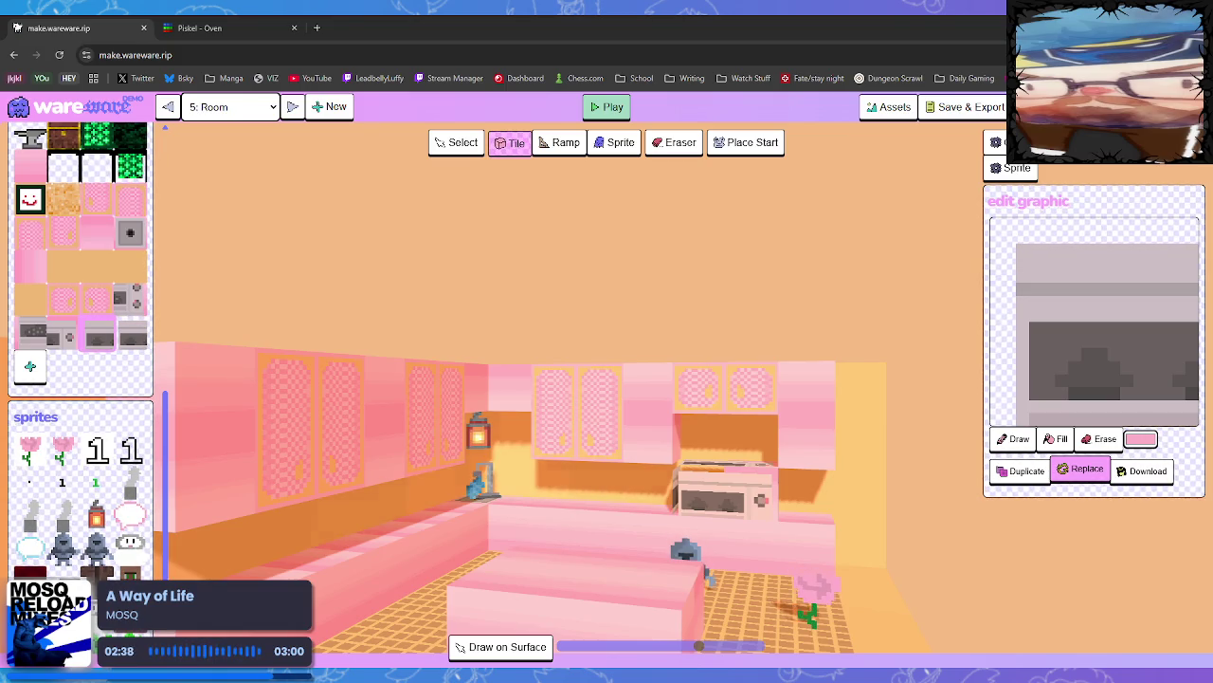
pyautogui.click(791, 601)
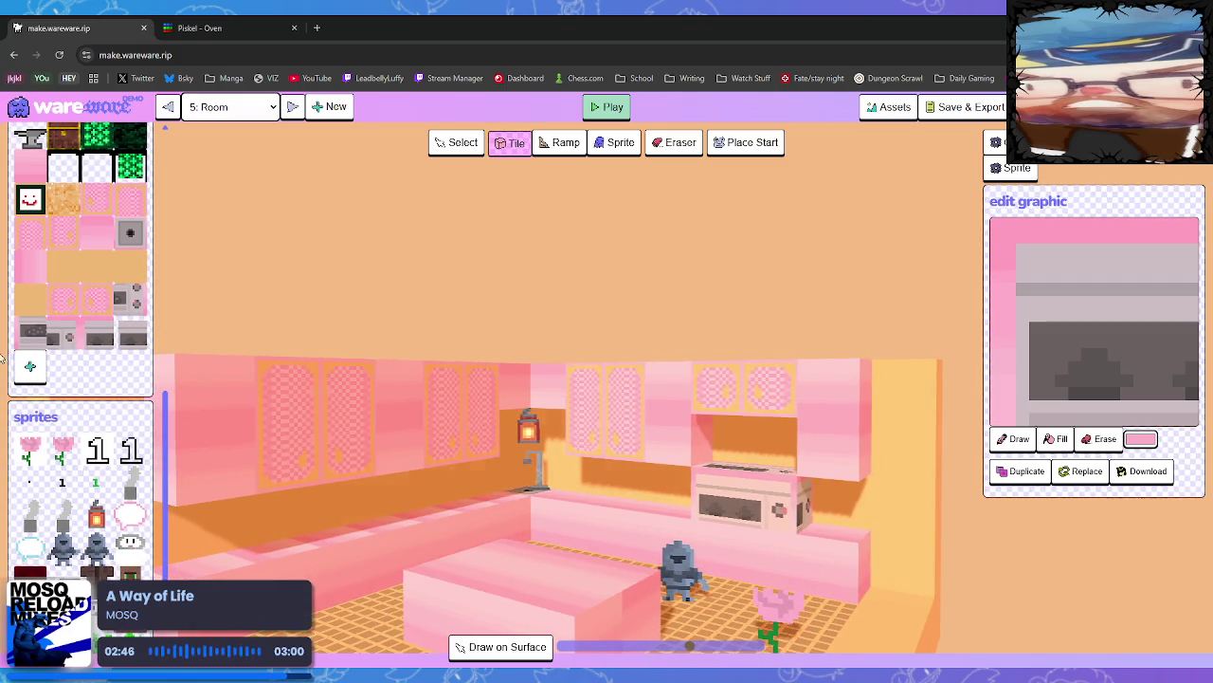
pyautogui.click(32, 334)
# Stack a second oven under the first and add pink checkered and arched-border cabinet tiles beside it
pyautogui.click(726, 546)
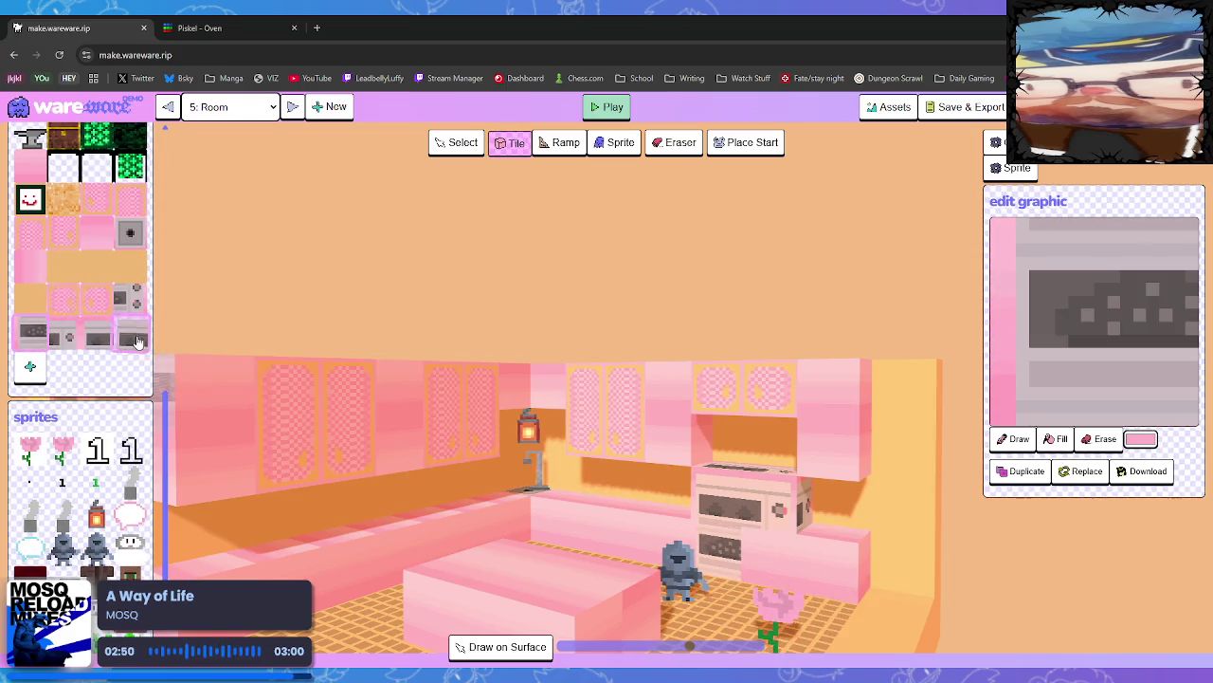
pyautogui.click(131, 300)
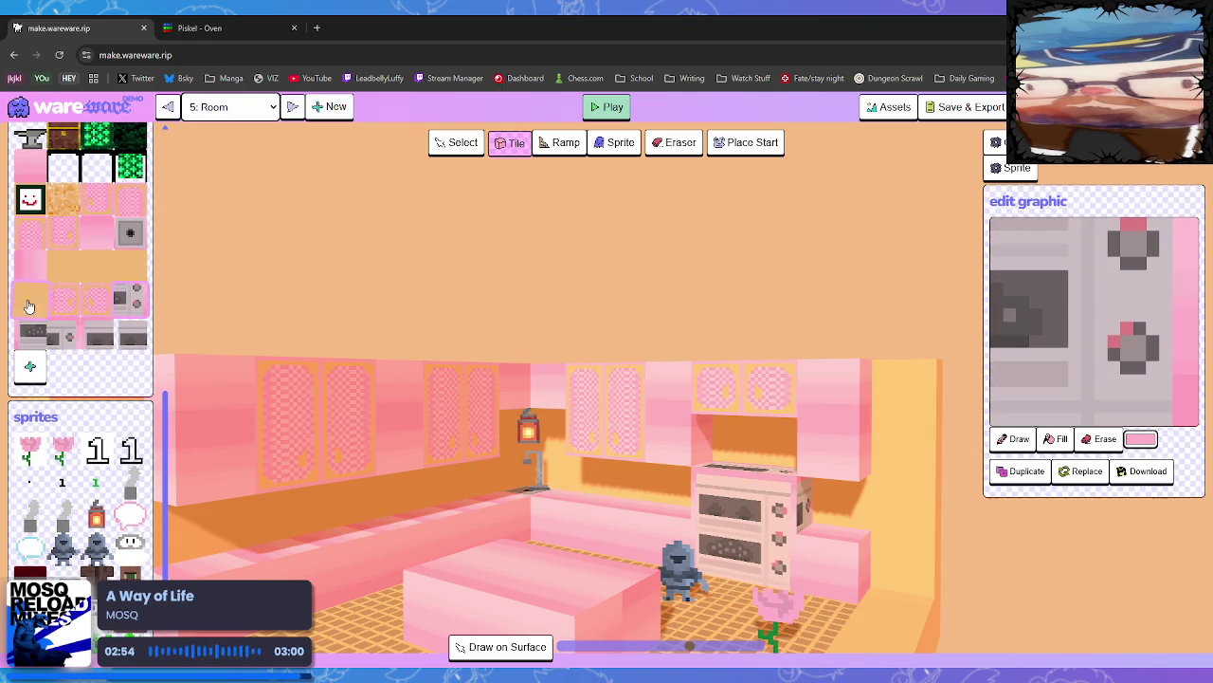
pyautogui.rightClick(606, 422)
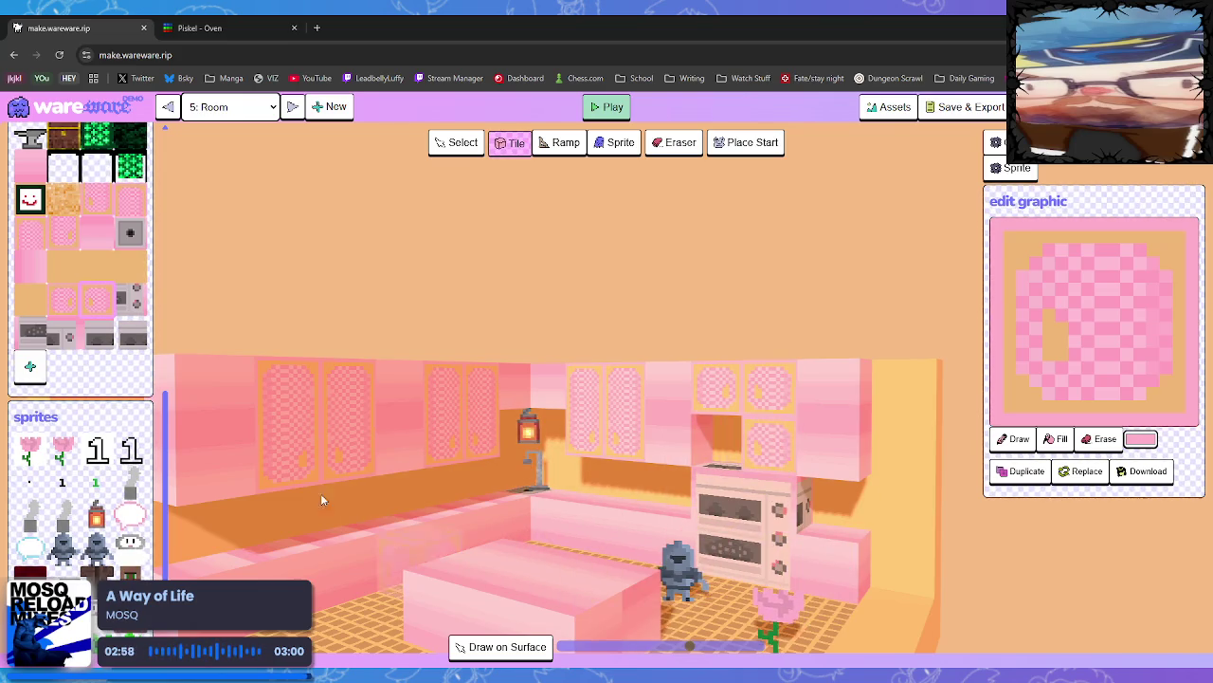
pyautogui.click(60, 300)
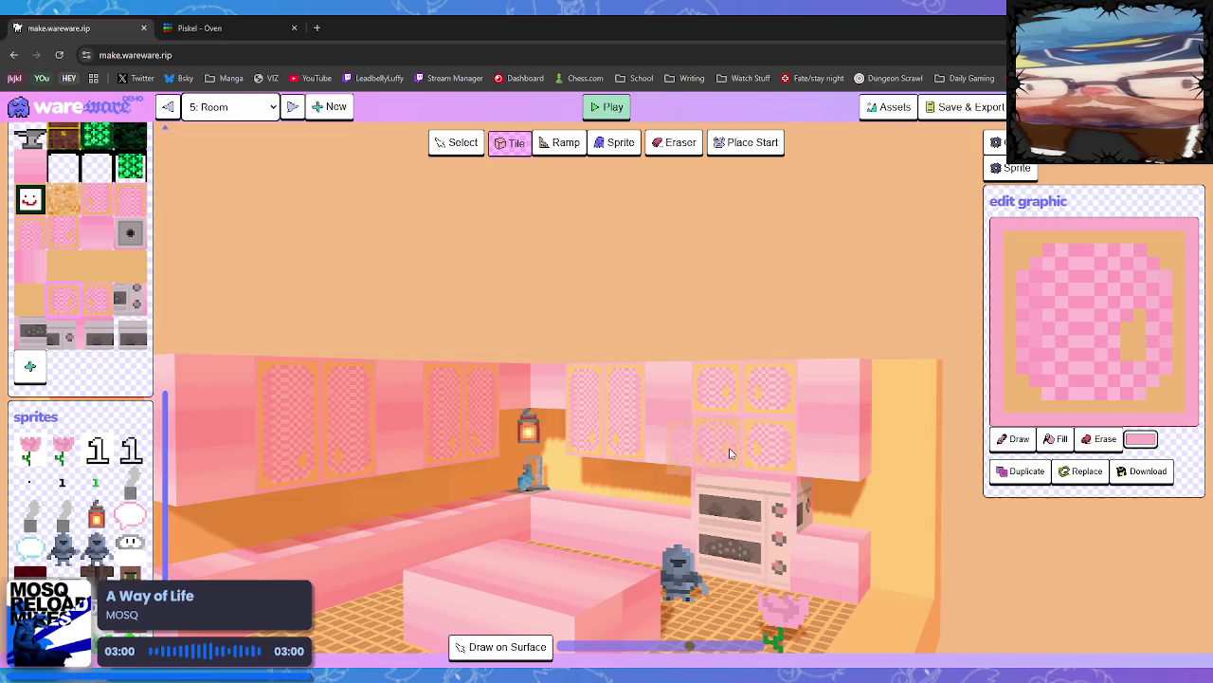
pyautogui.press('e')
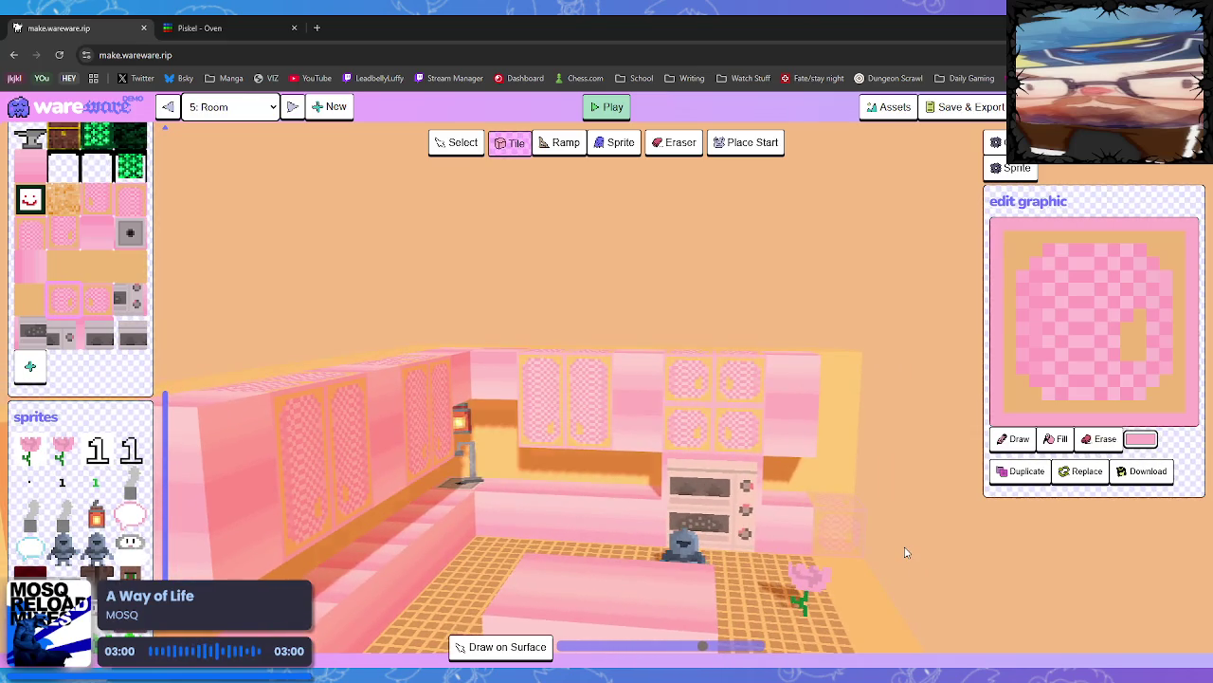
pyautogui.press('e')
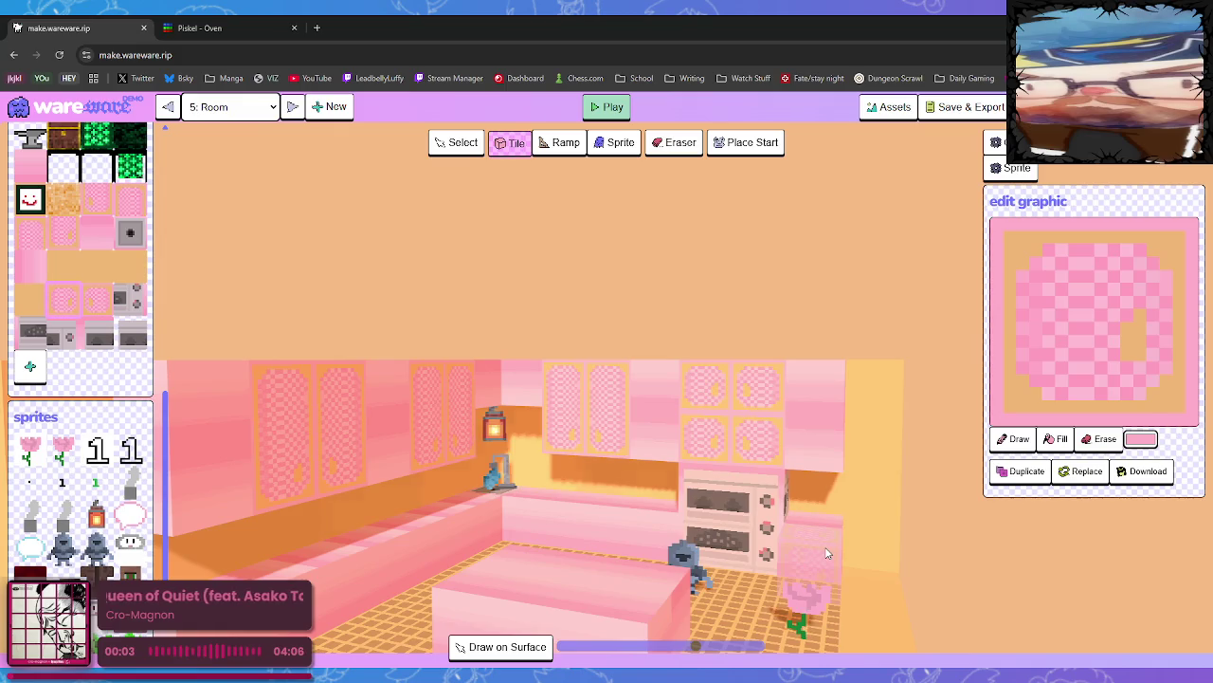
pyautogui.click(107, 205)
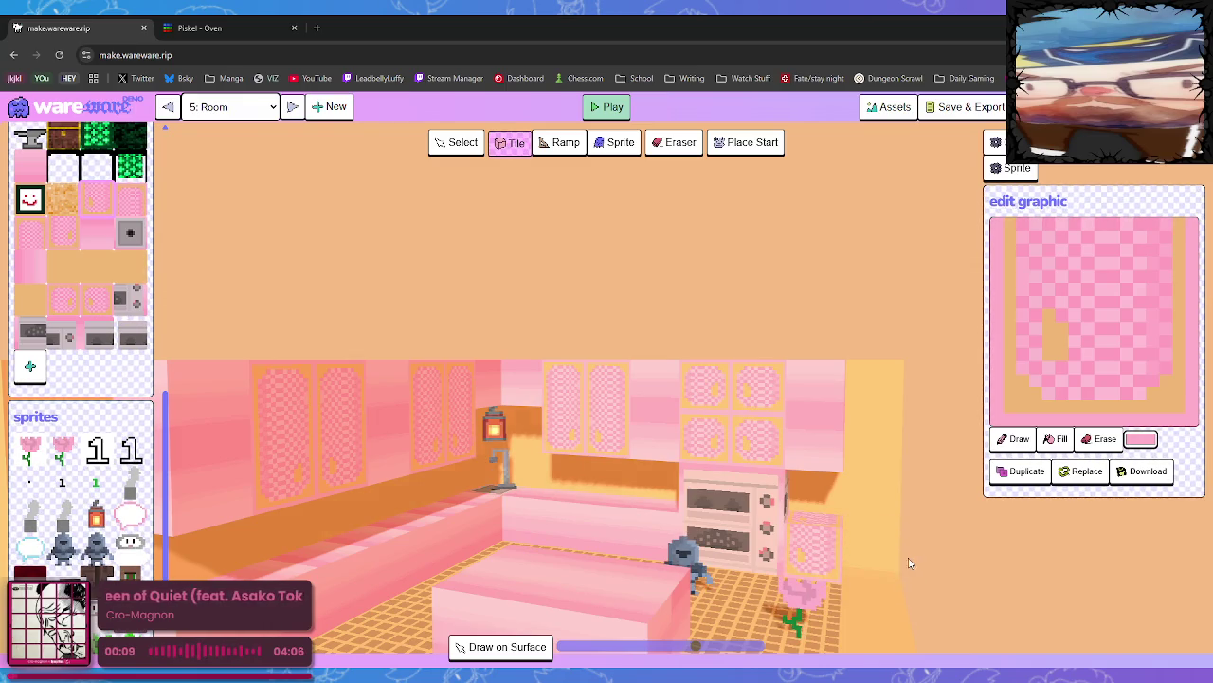
pyautogui.click(128, 218)
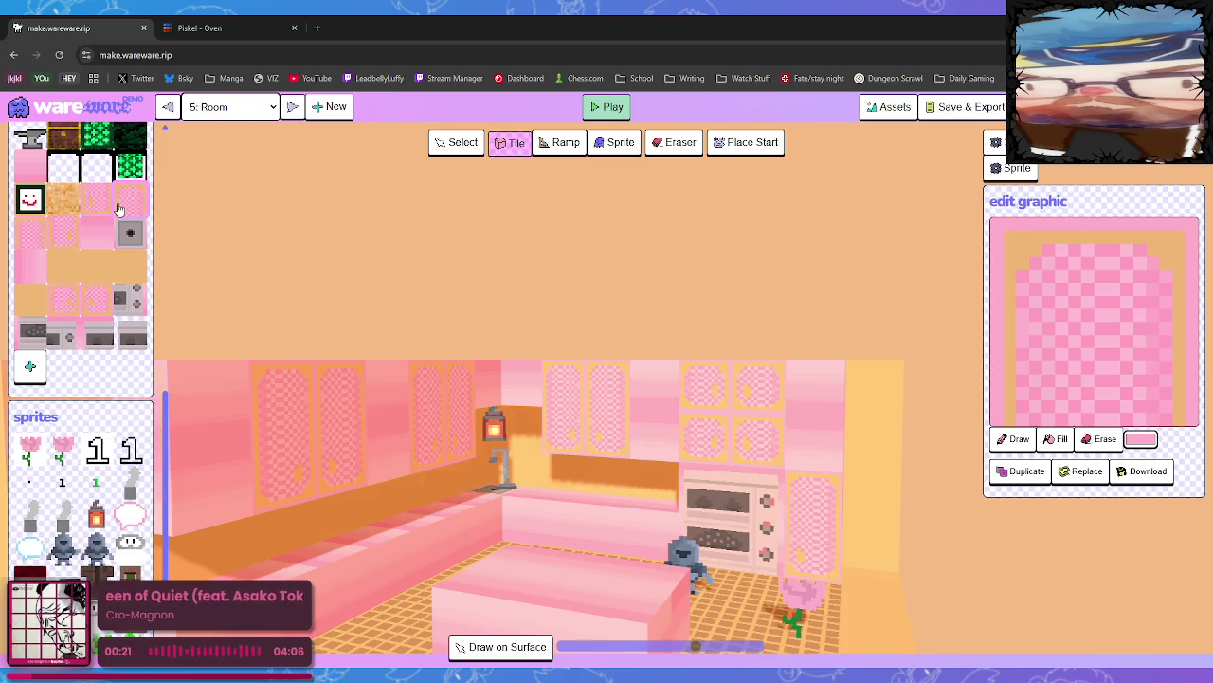
# Place two patterned cabinet tiles beside the oven
pyautogui.click(69, 236)
pyautogui.click(664, 524)
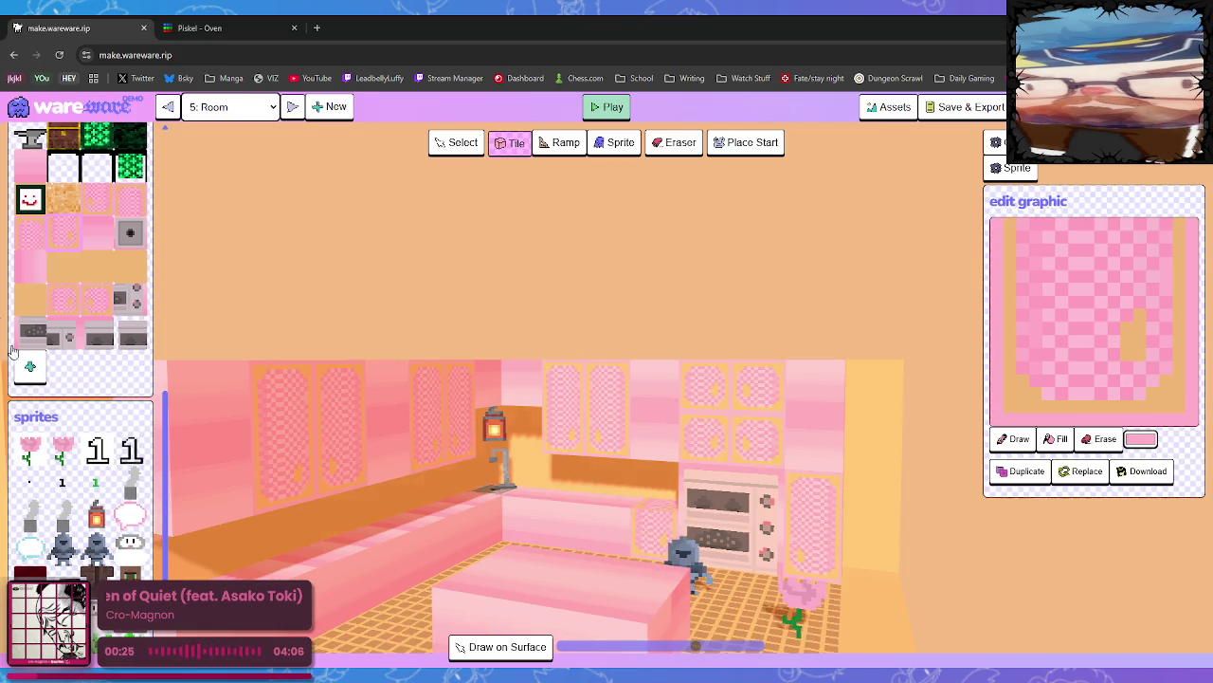
pyautogui.click(32, 239)
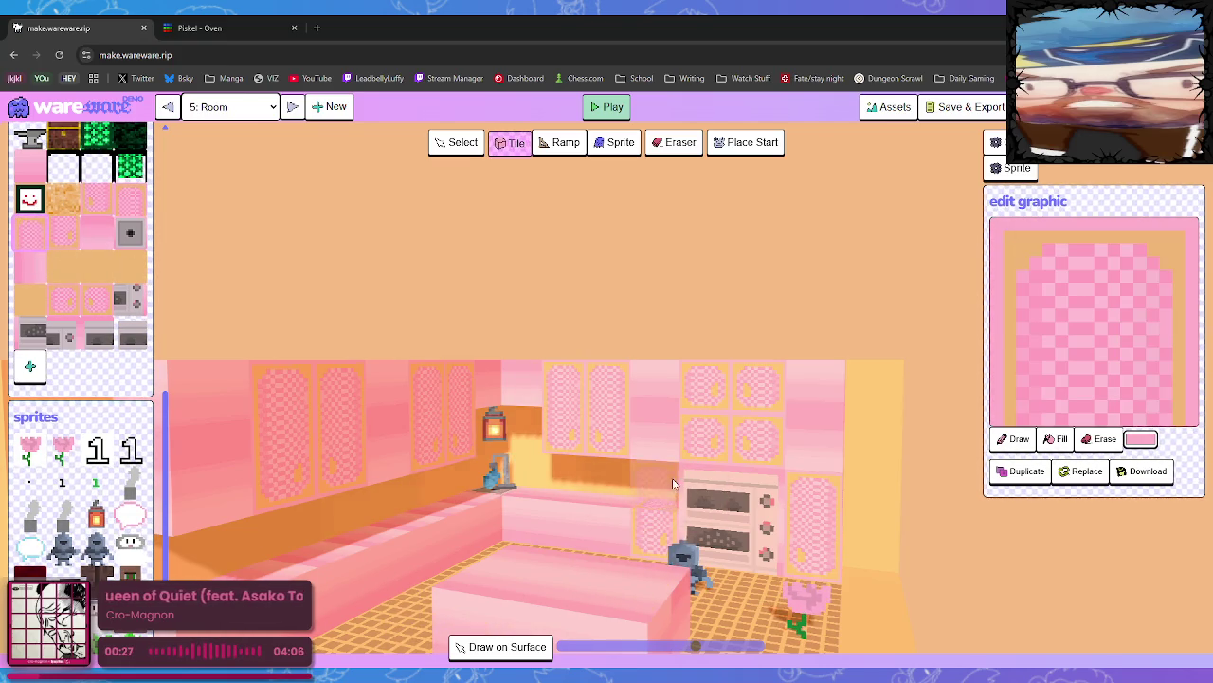
pyautogui.moveTo(924, 528)
pyautogui.mouseDown()
pyautogui.moveTo(966, 533)
pyautogui.moveTo(873, 542)
pyautogui.mouseUp()
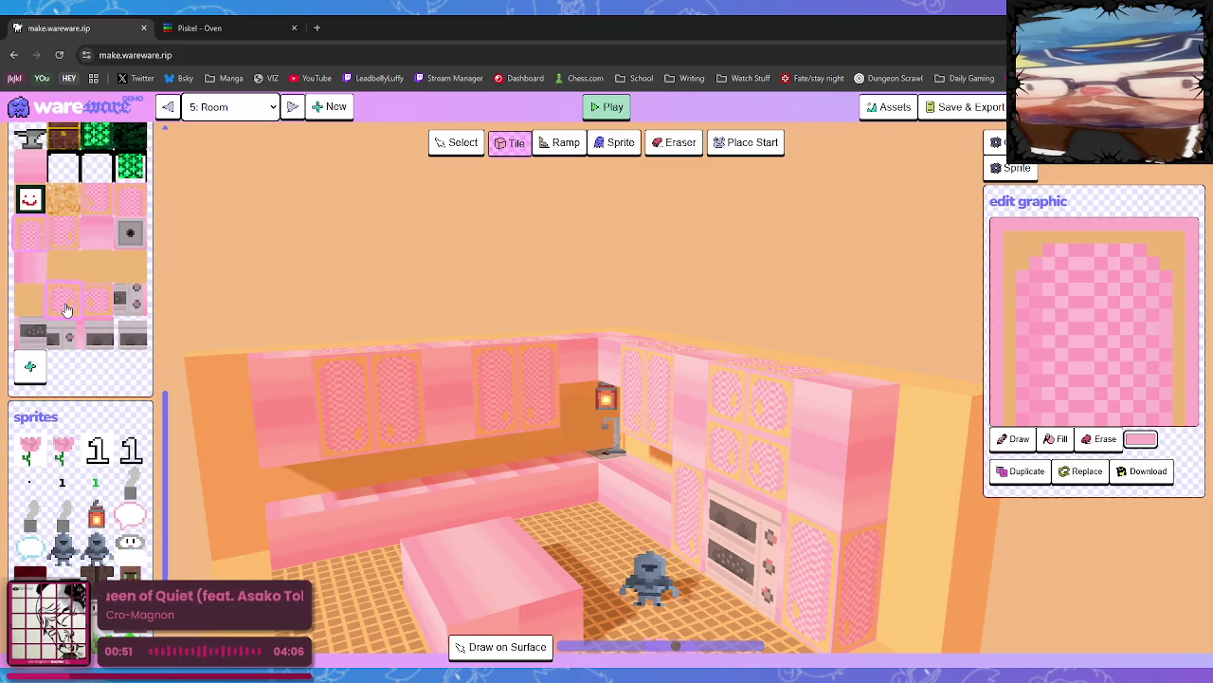
# Stack two pink ring cabinet doors on the counter front
pyautogui.click(66, 309)
pyautogui.click(440, 470)
pyautogui.click(455, 508)
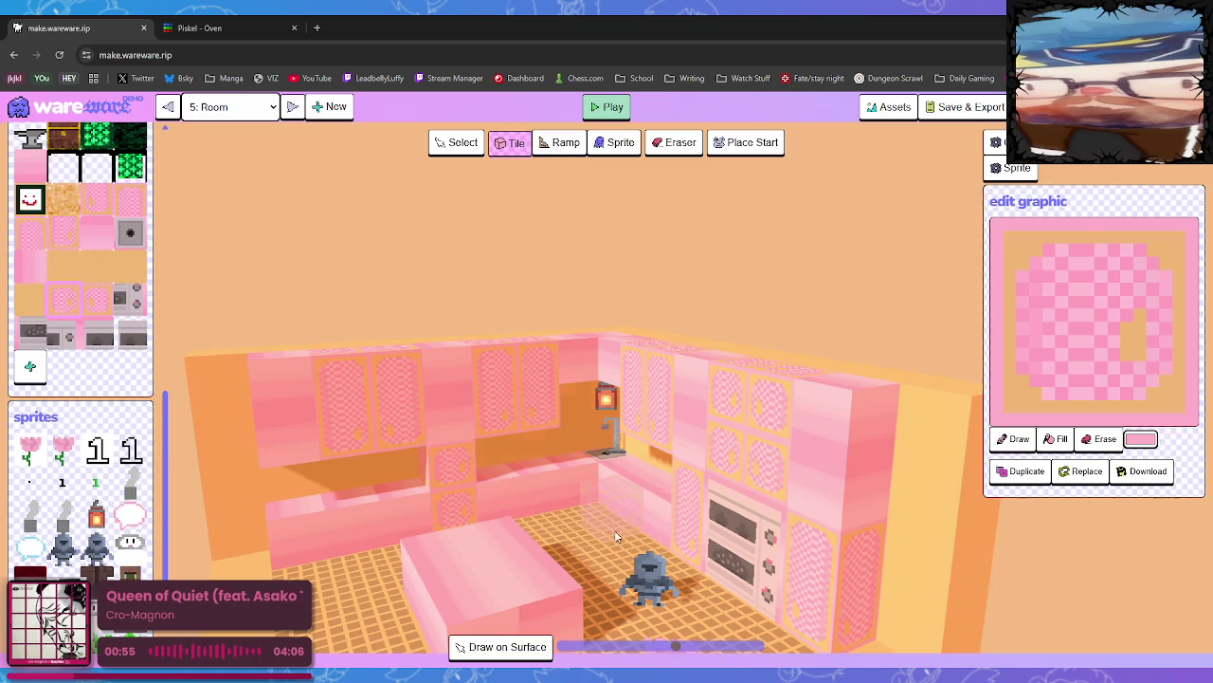
pyautogui.moveTo(614, 539)
pyautogui.mouseDown()
pyautogui.moveTo(621, 513)
pyautogui.moveTo(672, 506)
pyautogui.moveTo(637, 515)
pyautogui.mouseUp()
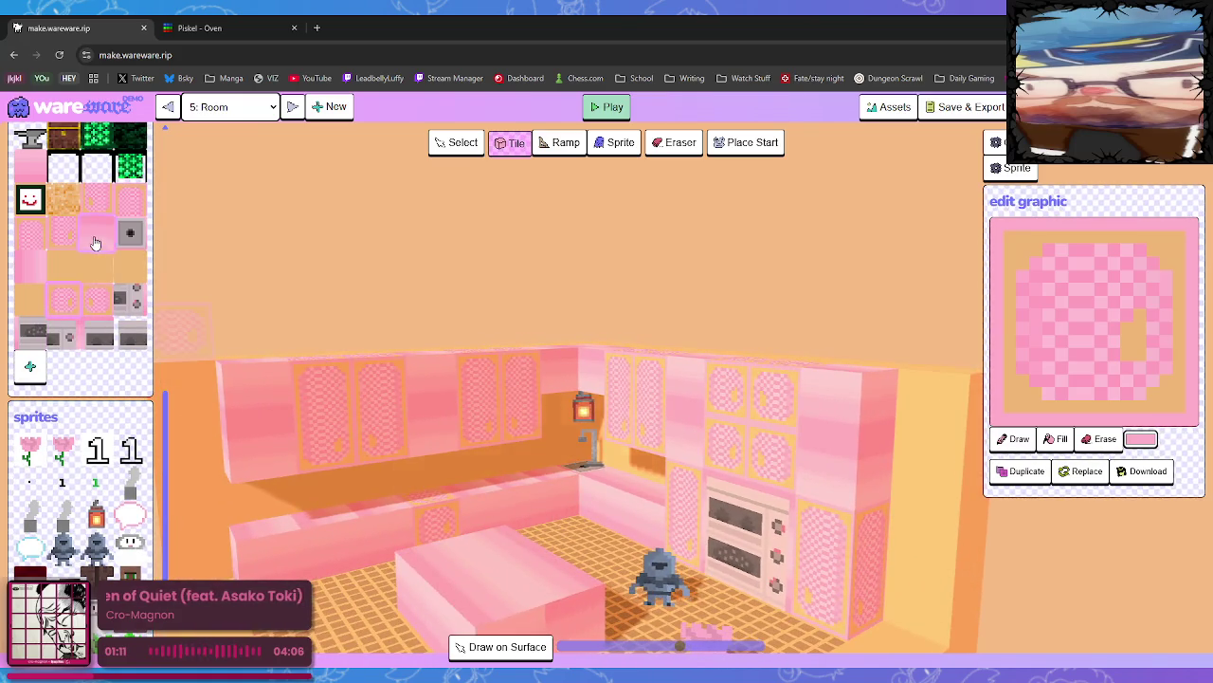
# Build a column from pink gradient tiles
pyautogui.click(95, 243)
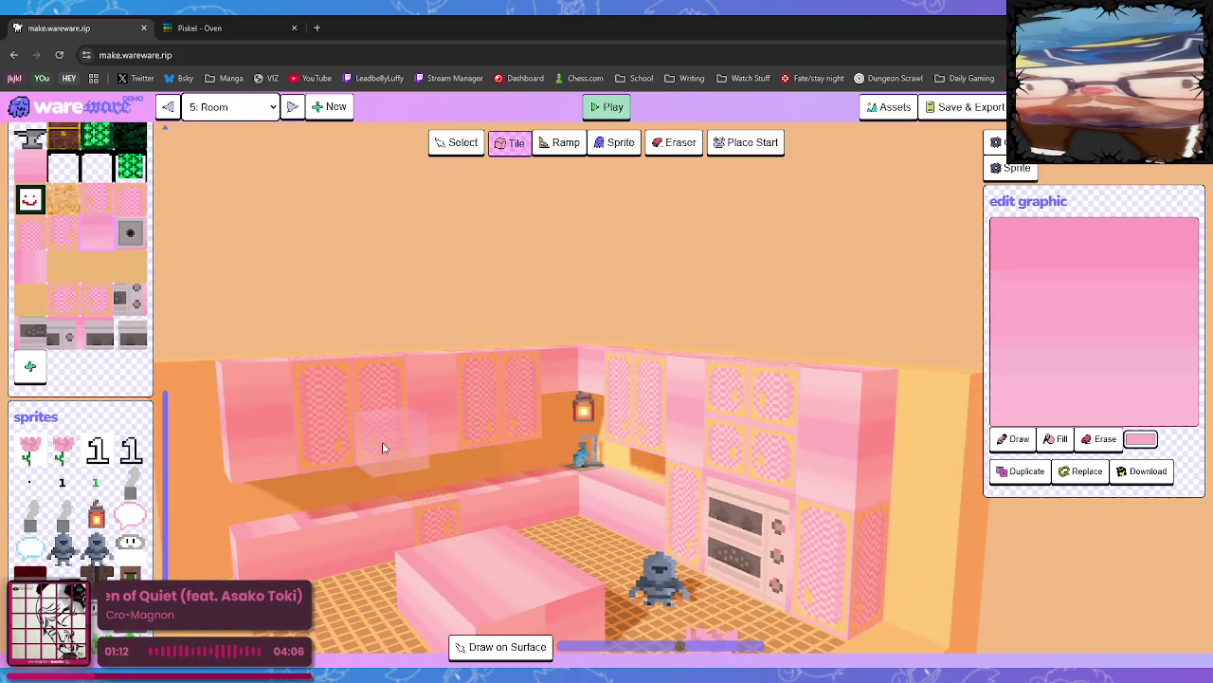
pyautogui.click(46, 234)
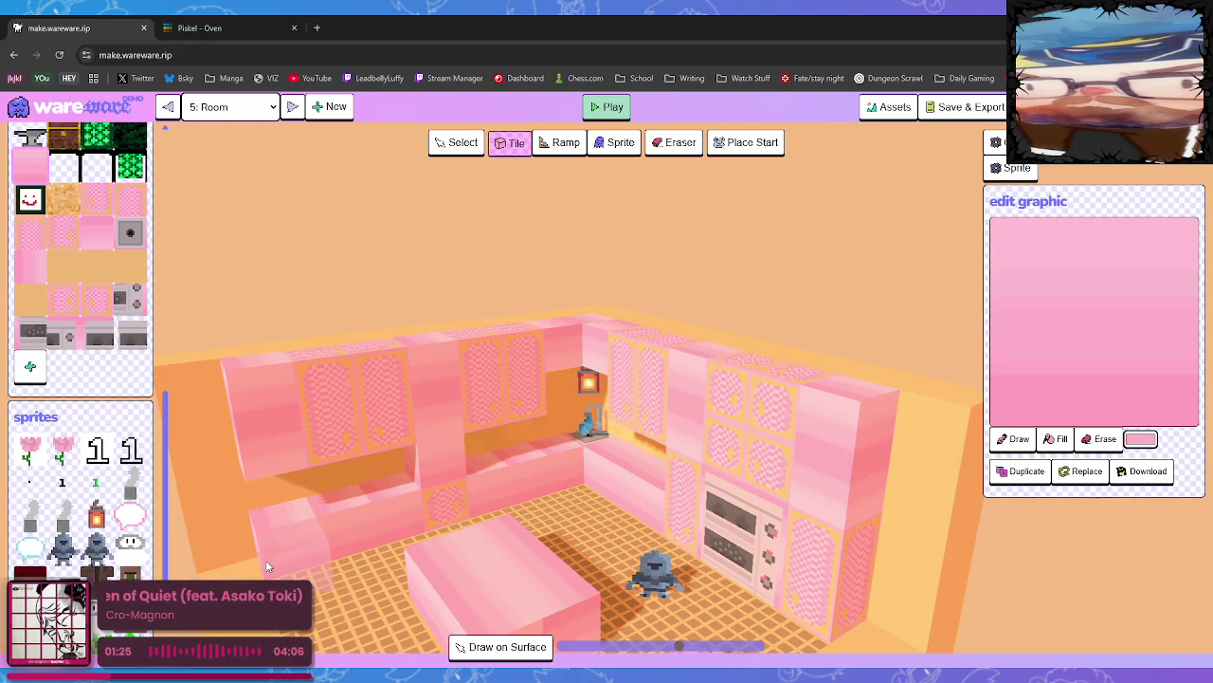
pyautogui.moveTo(270, 551)
pyautogui.mouseDown()
pyautogui.moveTo(353, 519)
pyautogui.moveTo(266, 539)
pyautogui.mouseUp()
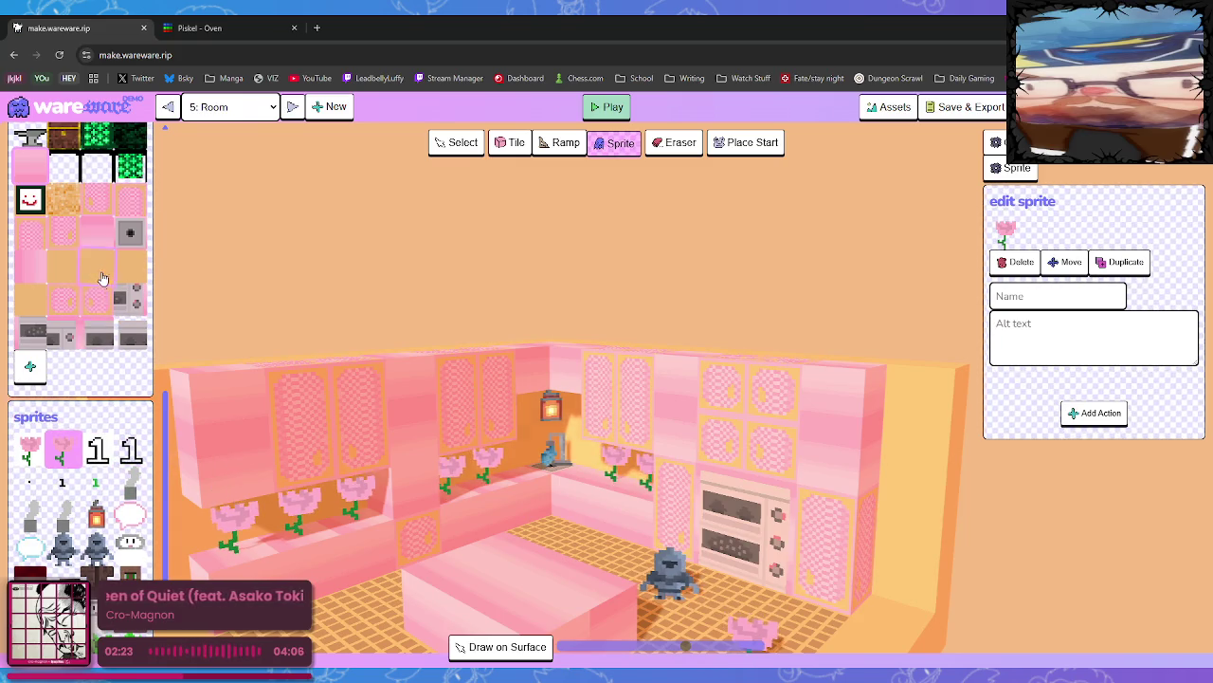
# Add a pink block above the lamp and move the floor flower onto the counter by the stove
pyautogui.click(95, 232)
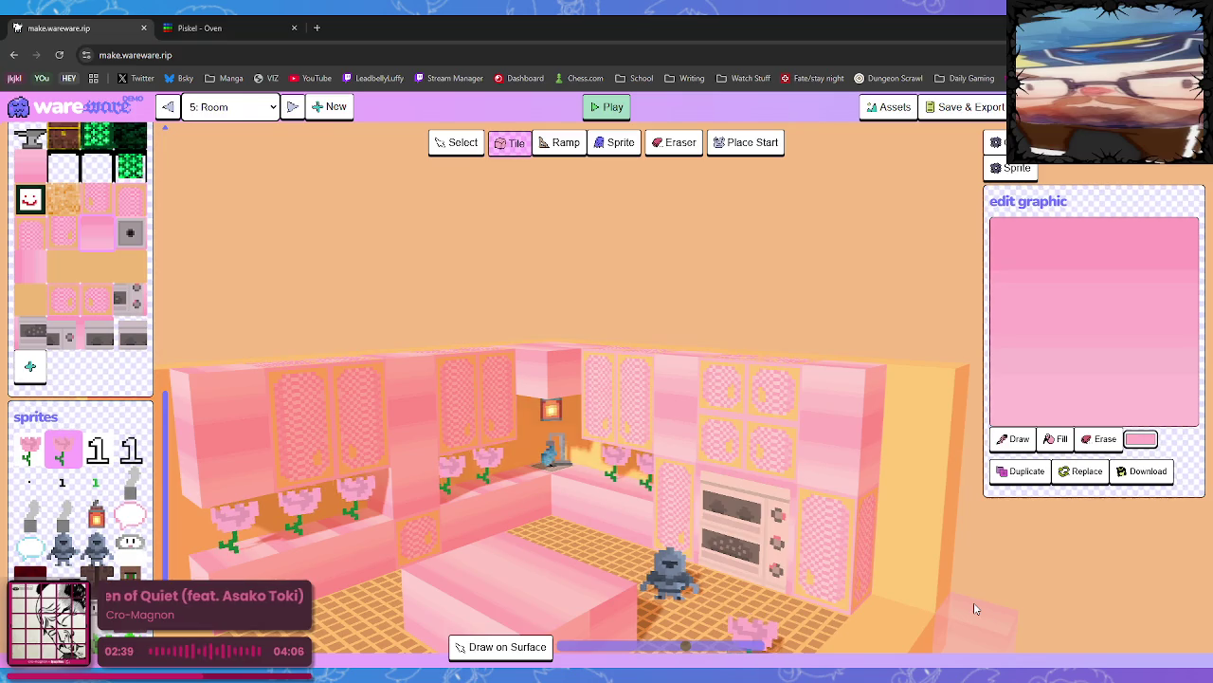
pyautogui.moveTo(973, 602); pyautogui.dragTo(687, 603)
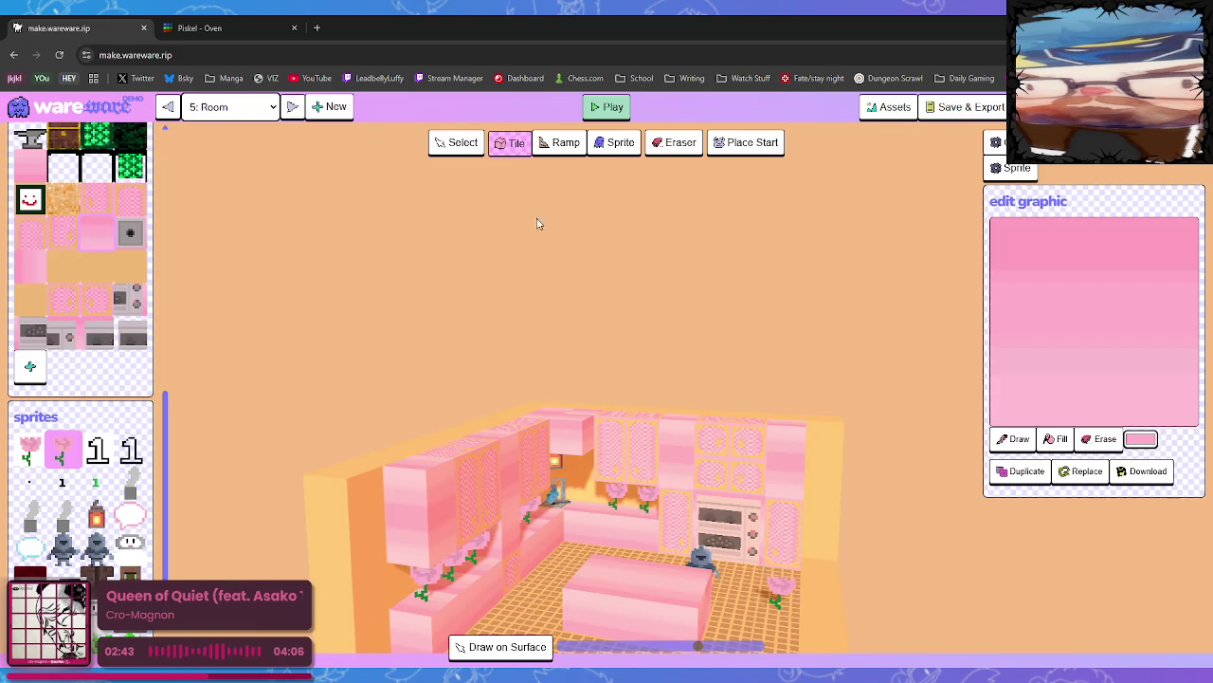
pyautogui.click(776, 607)
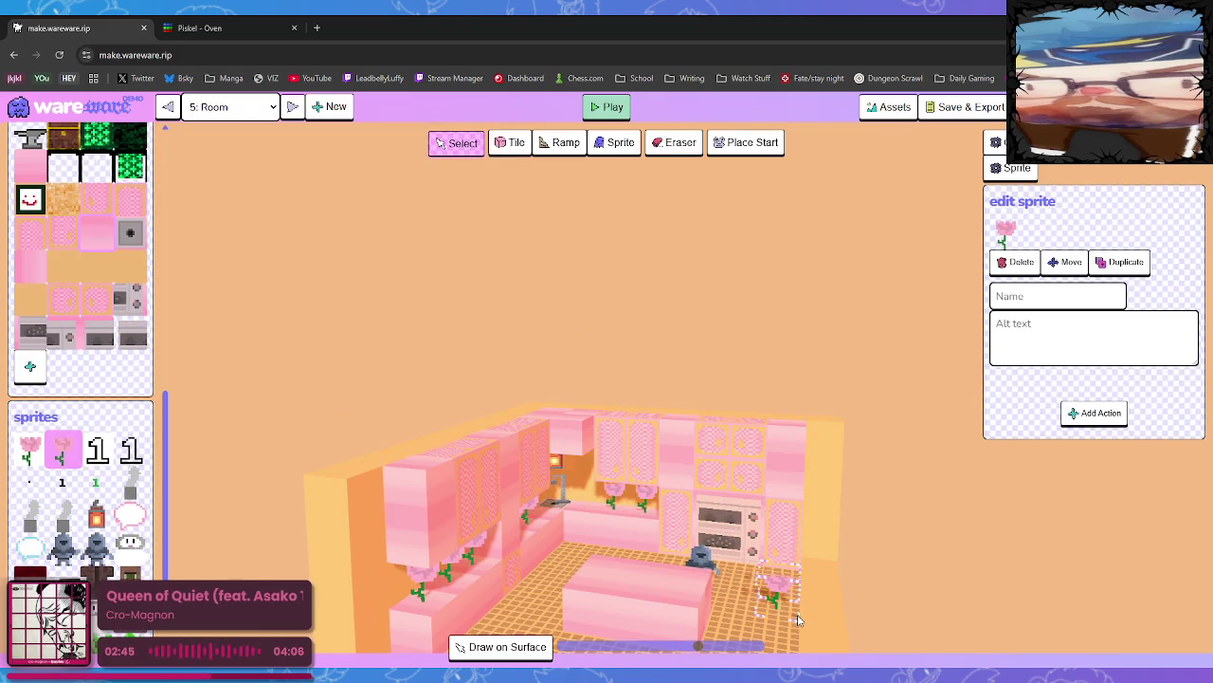
pyautogui.click(1069, 262)
pyautogui.moveTo(838, 607)
pyautogui.mouseDown()
pyautogui.moveTo(687, 616)
pyautogui.moveTo(769, 611)
pyautogui.moveTo(764, 599)
pyautogui.mouseUp()
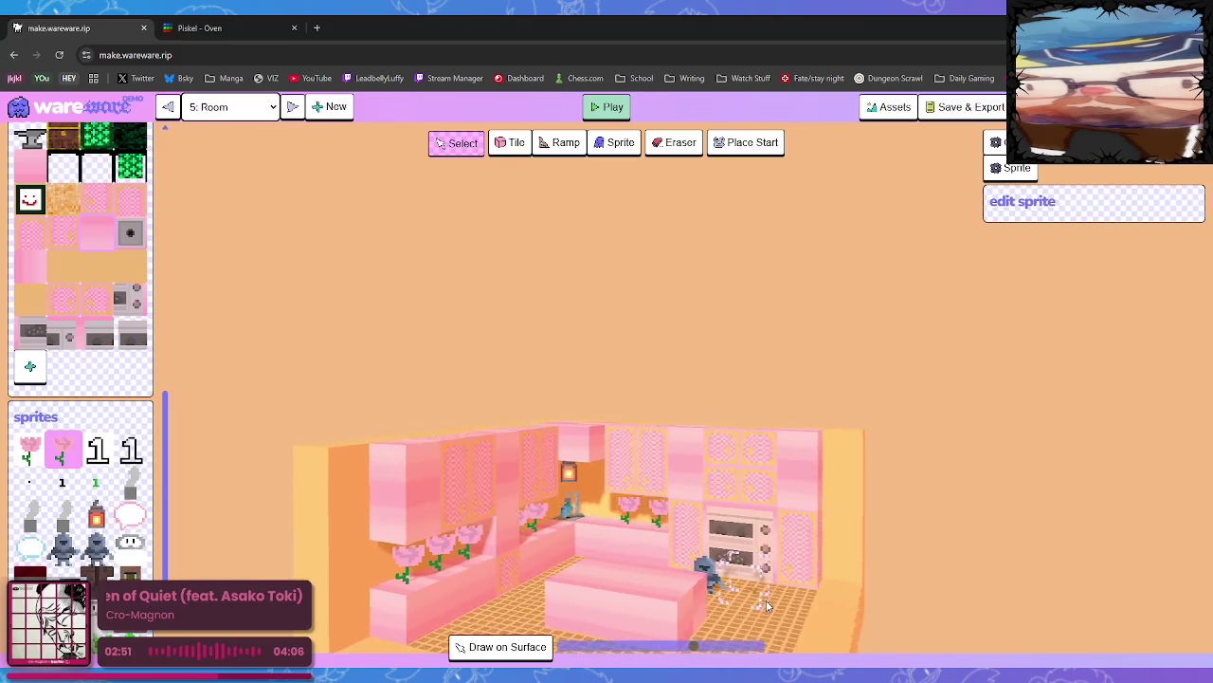
pyautogui.moveTo(765, 600); pyautogui.dragTo(671, 592)
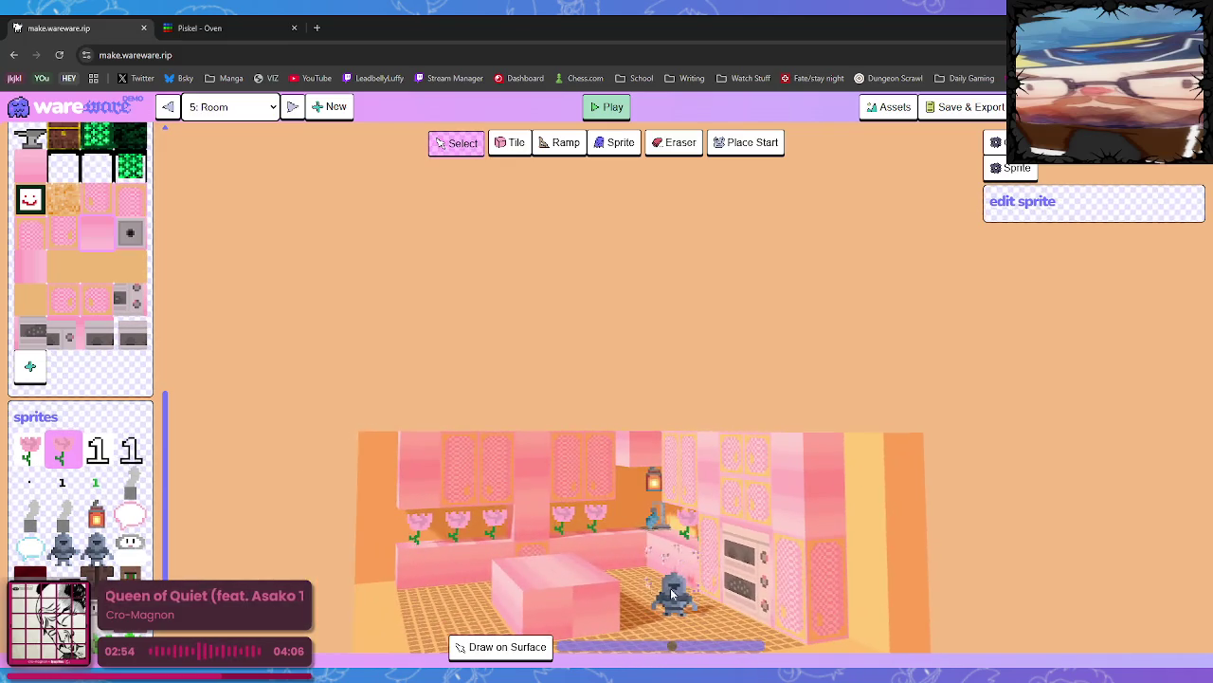
pyautogui.click(104, 237)
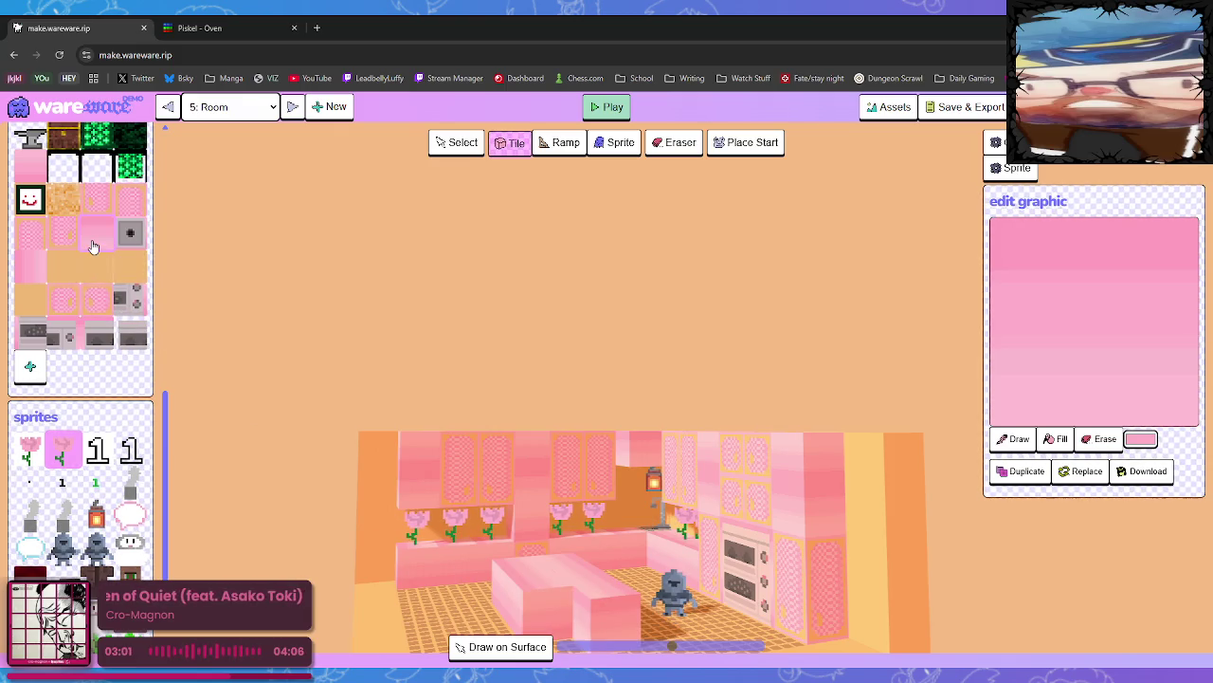
# Fill the notch in the pink island with a gradient tile so it becomes a rectangle
pyautogui.click(32, 199)
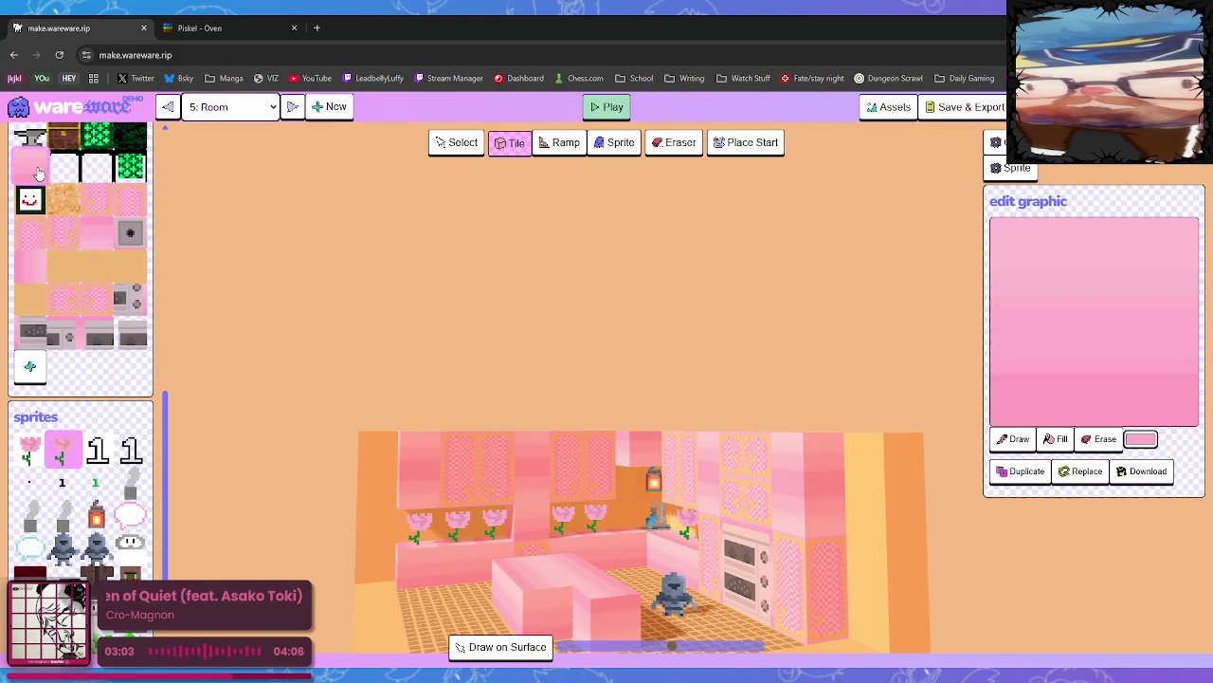
pyautogui.moveTo(549, 565)
pyautogui.mouseDown()
pyautogui.moveTo(617, 626)
pyautogui.moveTo(606, 526)
pyautogui.mouseUp()
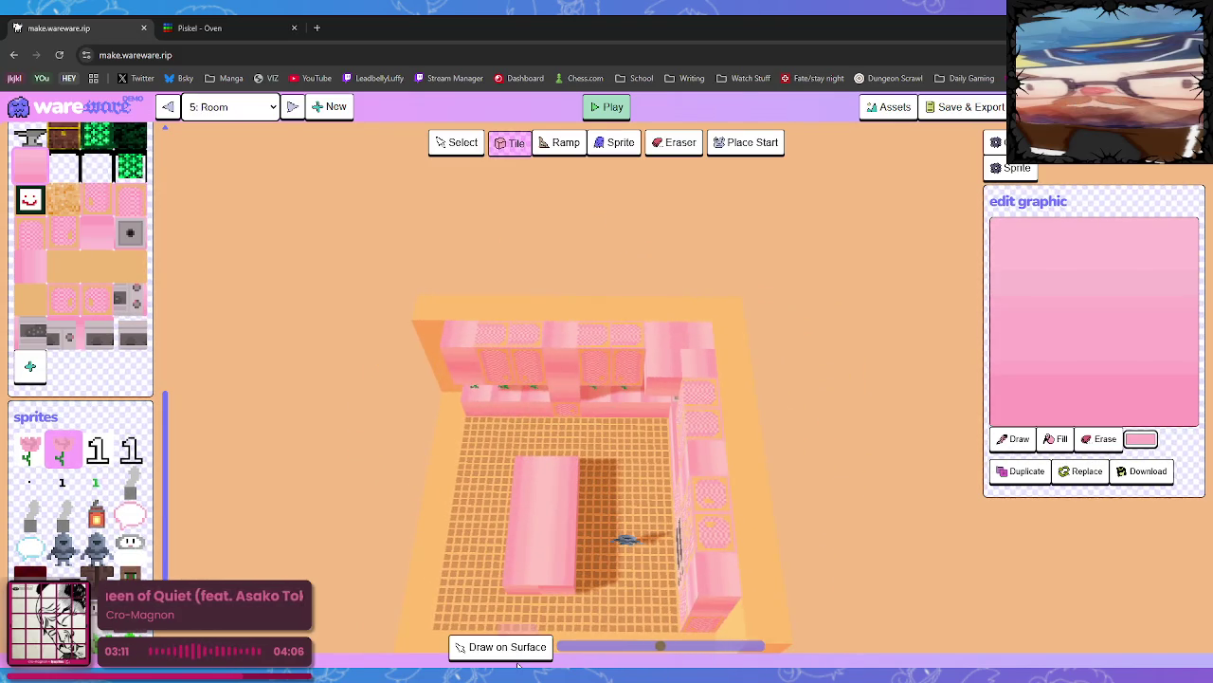
pyautogui.click(37, 273)
pyautogui.click(594, 469)
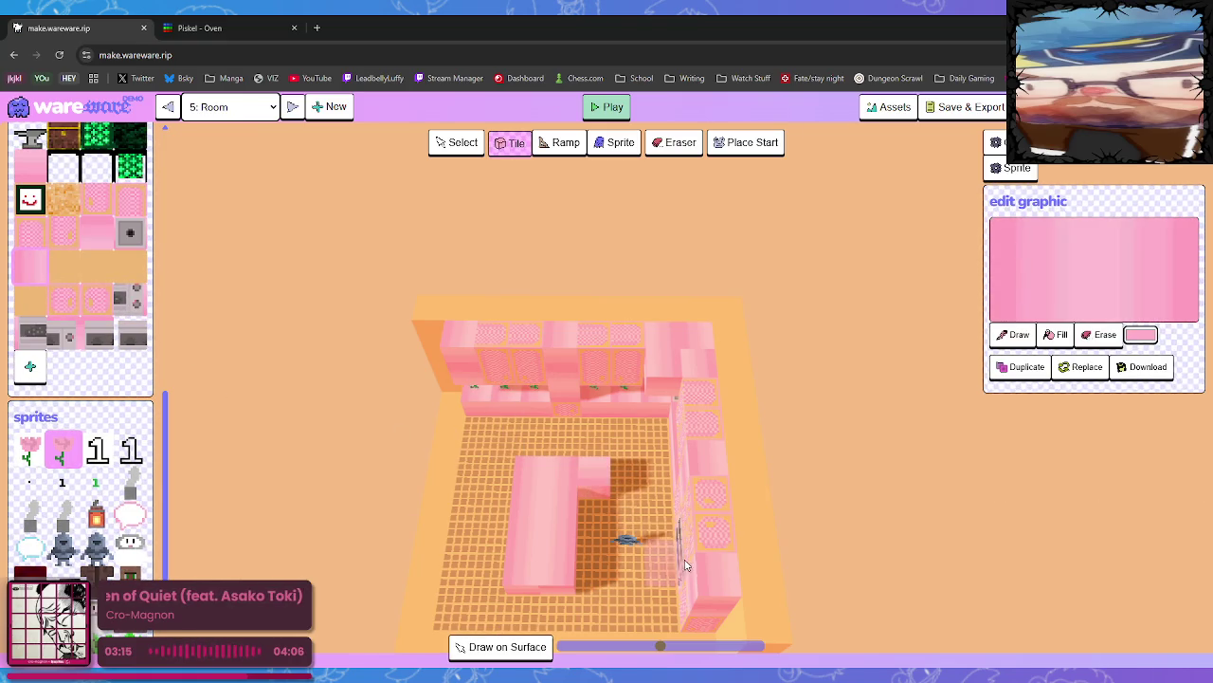
pyautogui.hotkey('ctrl', 'z')
pyautogui.click(120, 273)
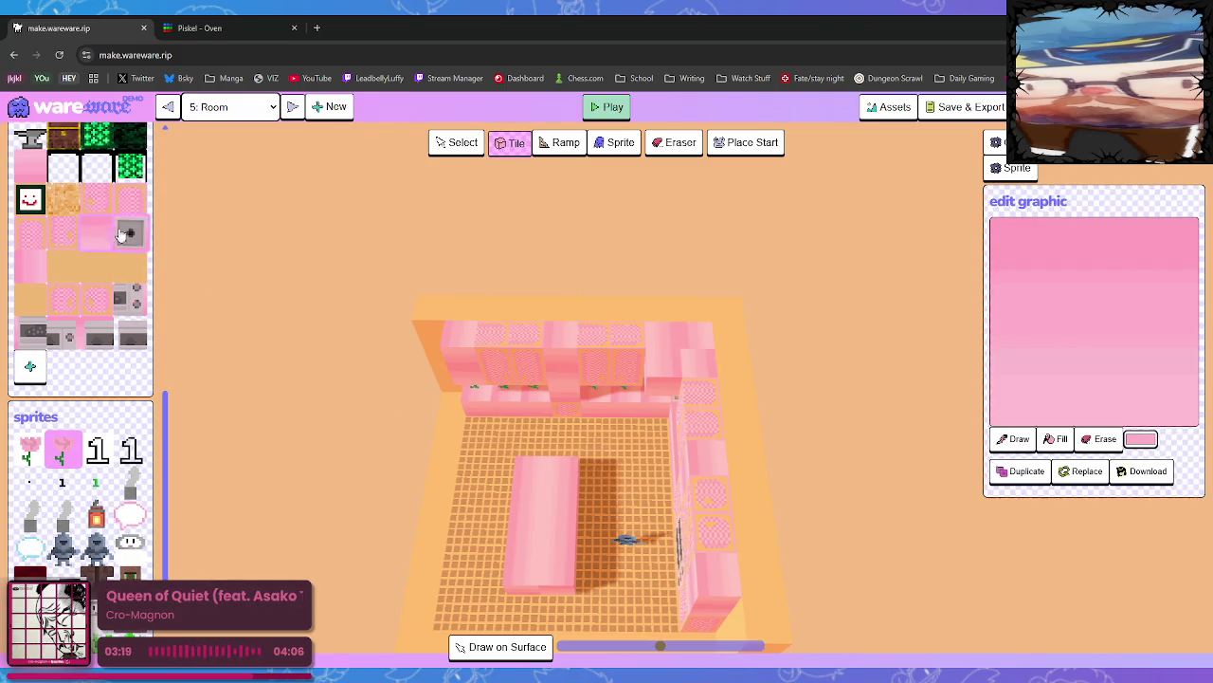
pyautogui.click(31, 171)
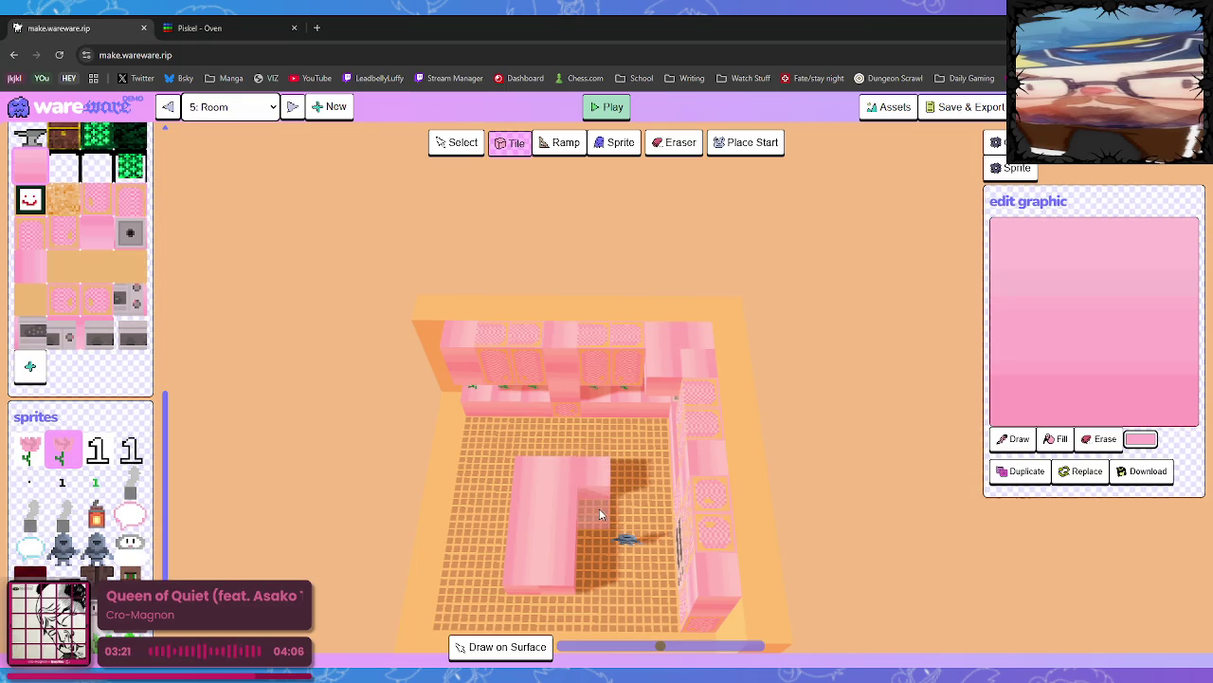
pyautogui.moveTo(603, 531); pyautogui.dragTo(607, 569)
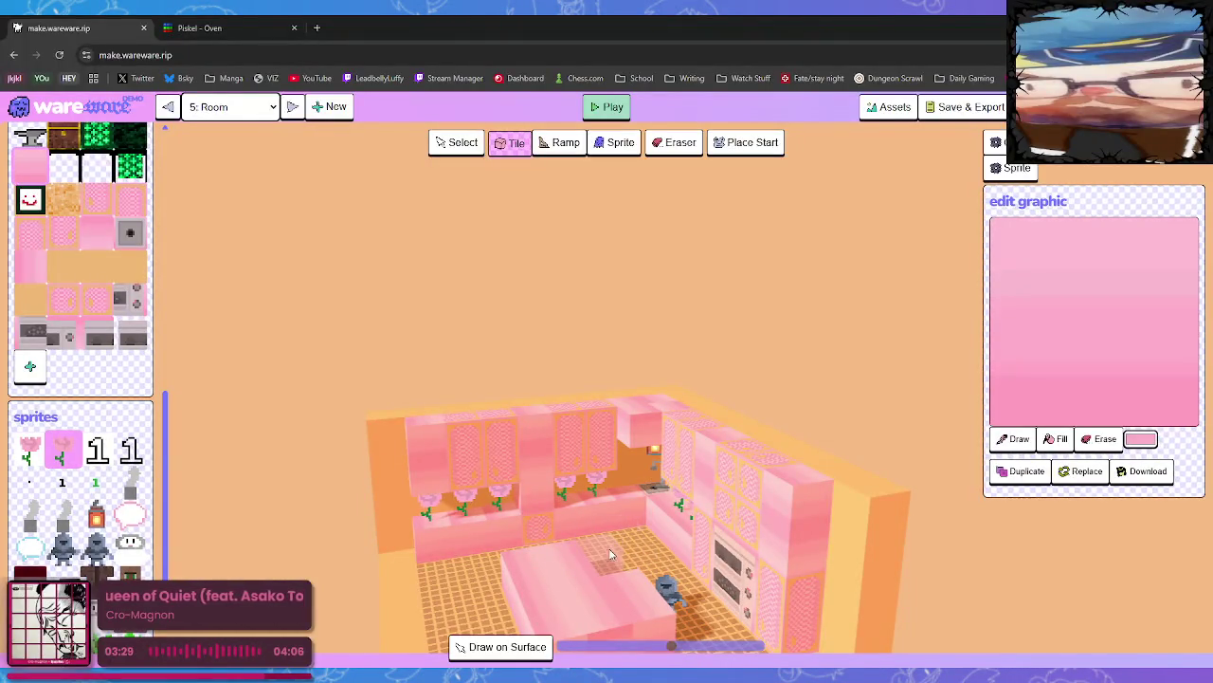
pyautogui.scroll(1, 669, 602)
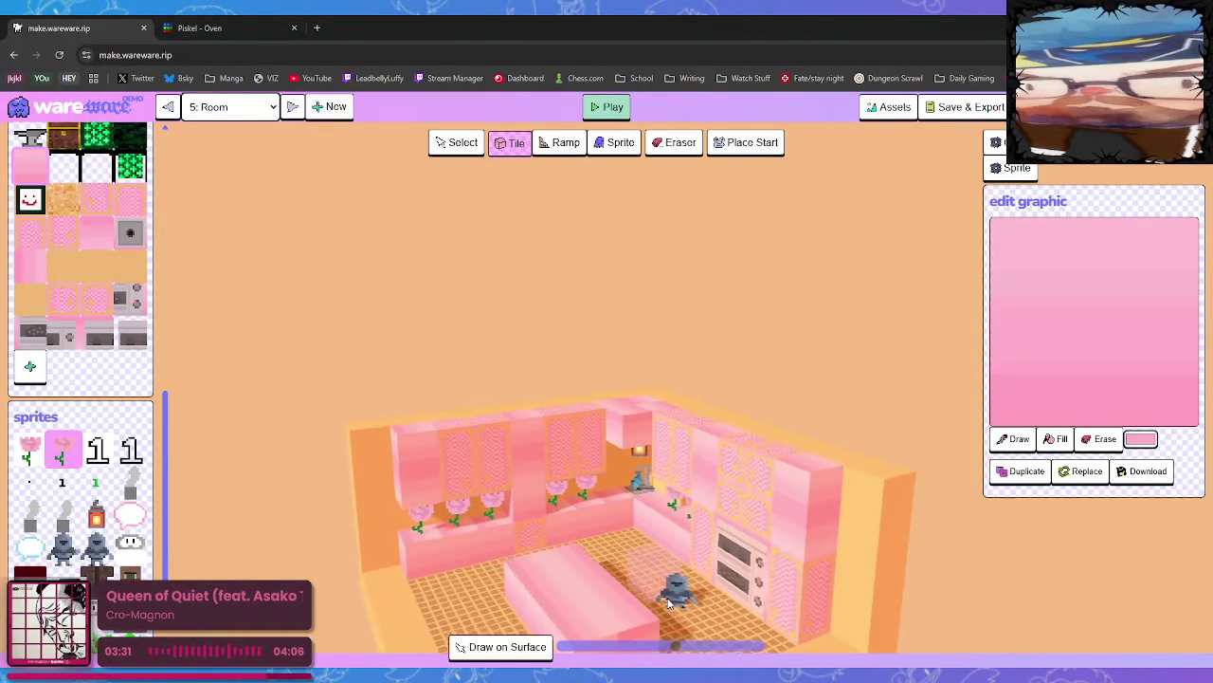
pyautogui.scroll(-1, 678, 602)
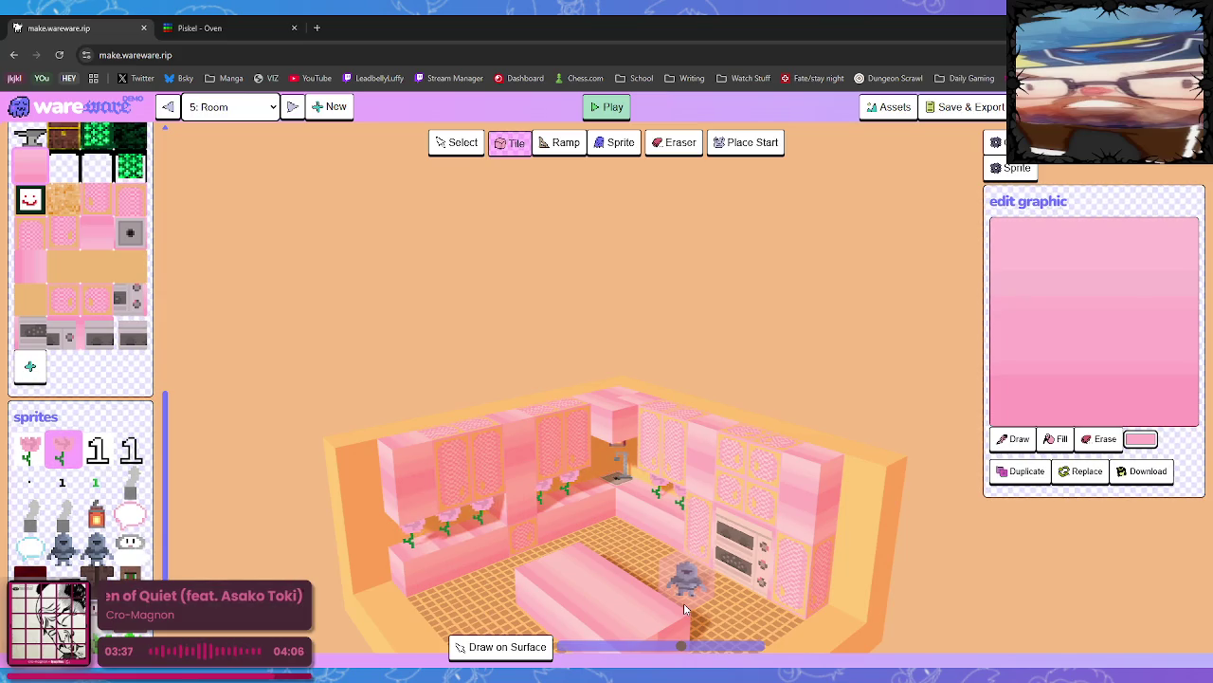
# Place two flipped pink gradient blocks on the left wall
pyautogui.moveTo(581, 523); pyautogui.dragTo(379, 545)
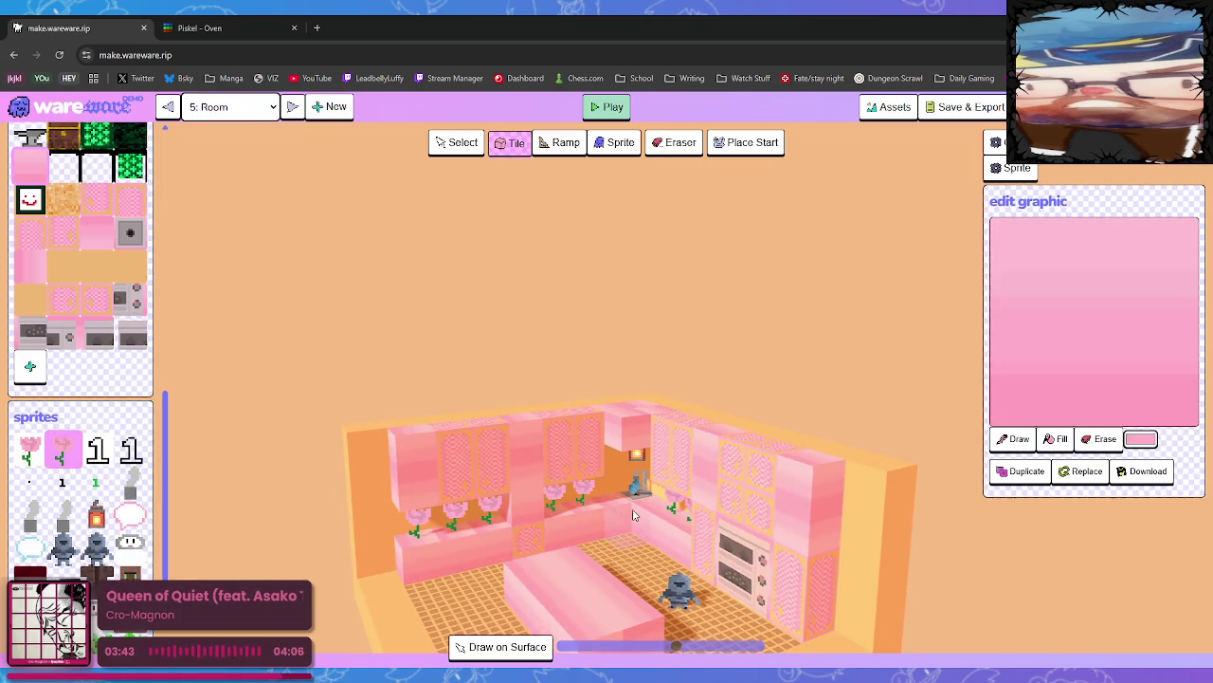
pyautogui.click(96, 237)
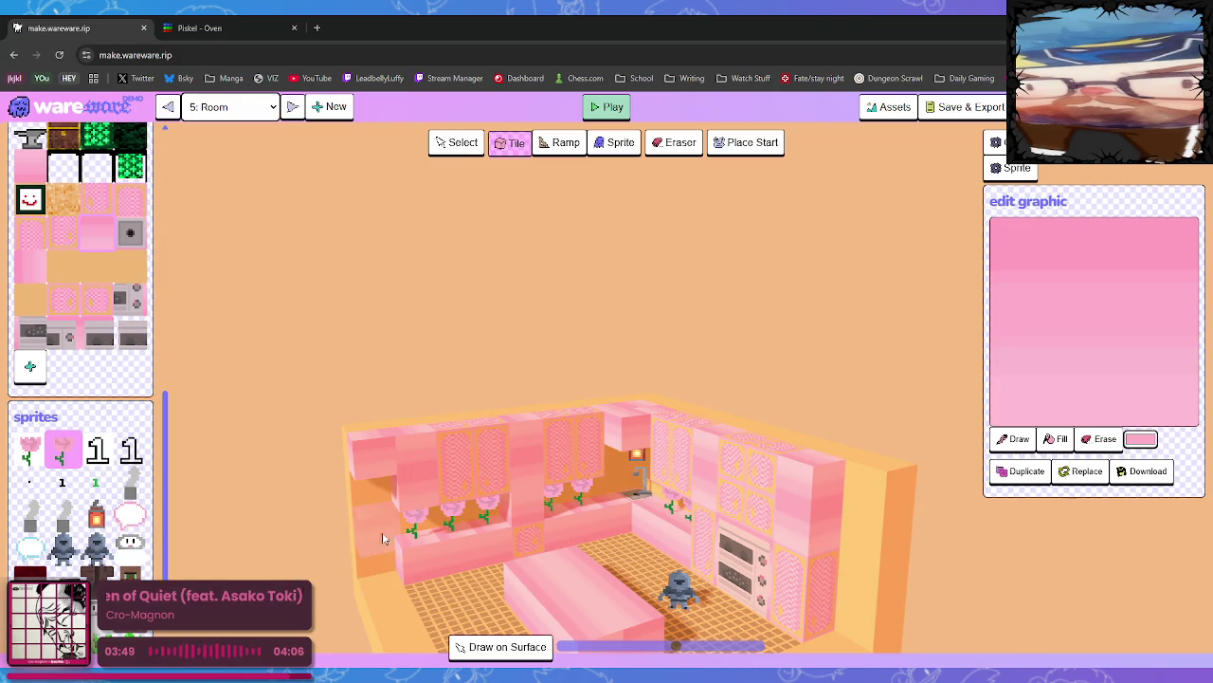
pyautogui.click(384, 542)
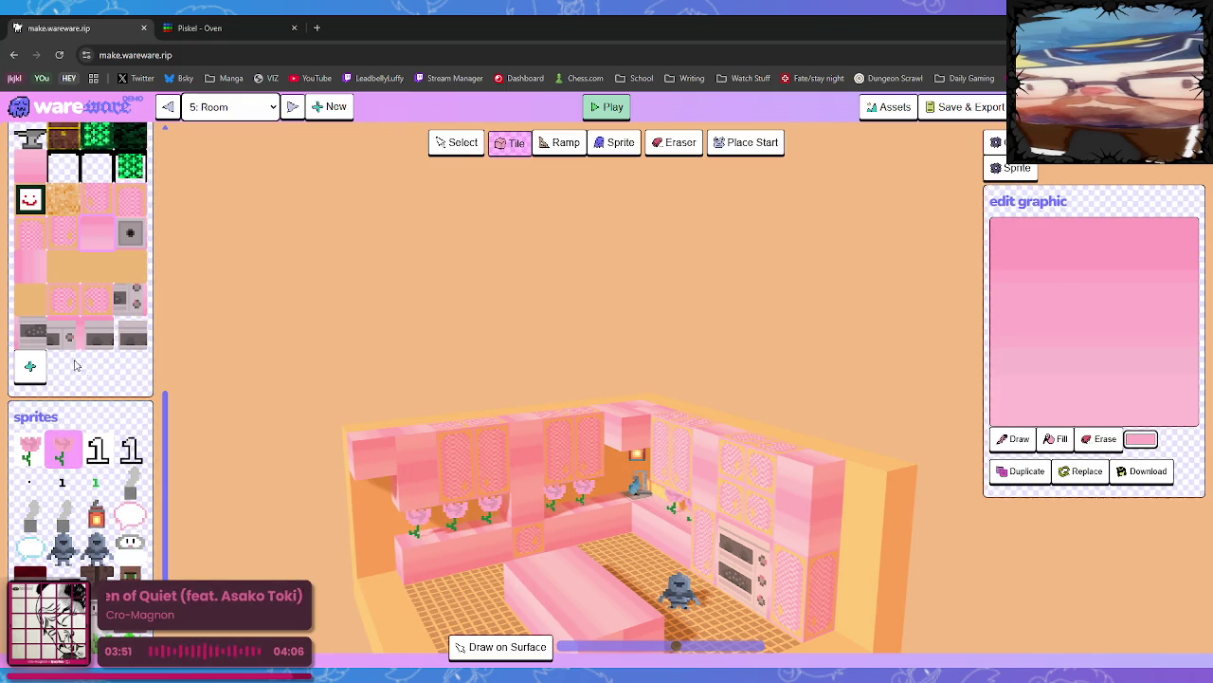
pyautogui.click(397, 567)
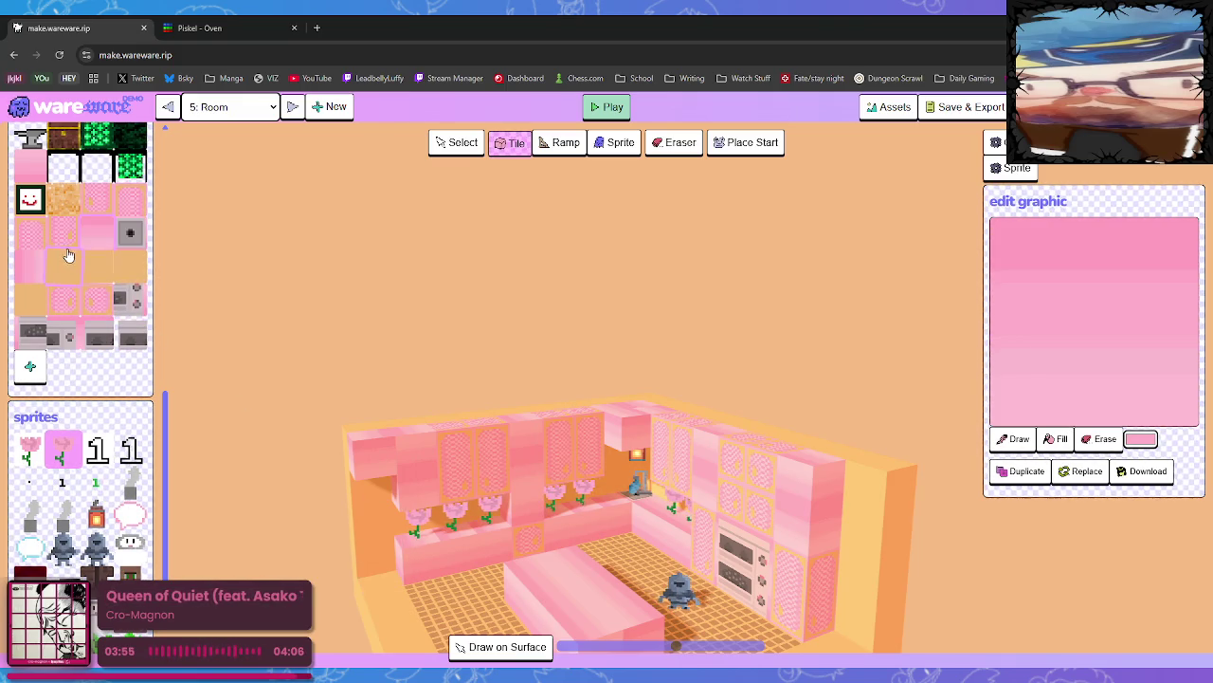
# Add a pink donut-patterned tile to the counter's back section and start play-testing
pyautogui.click(39, 177)
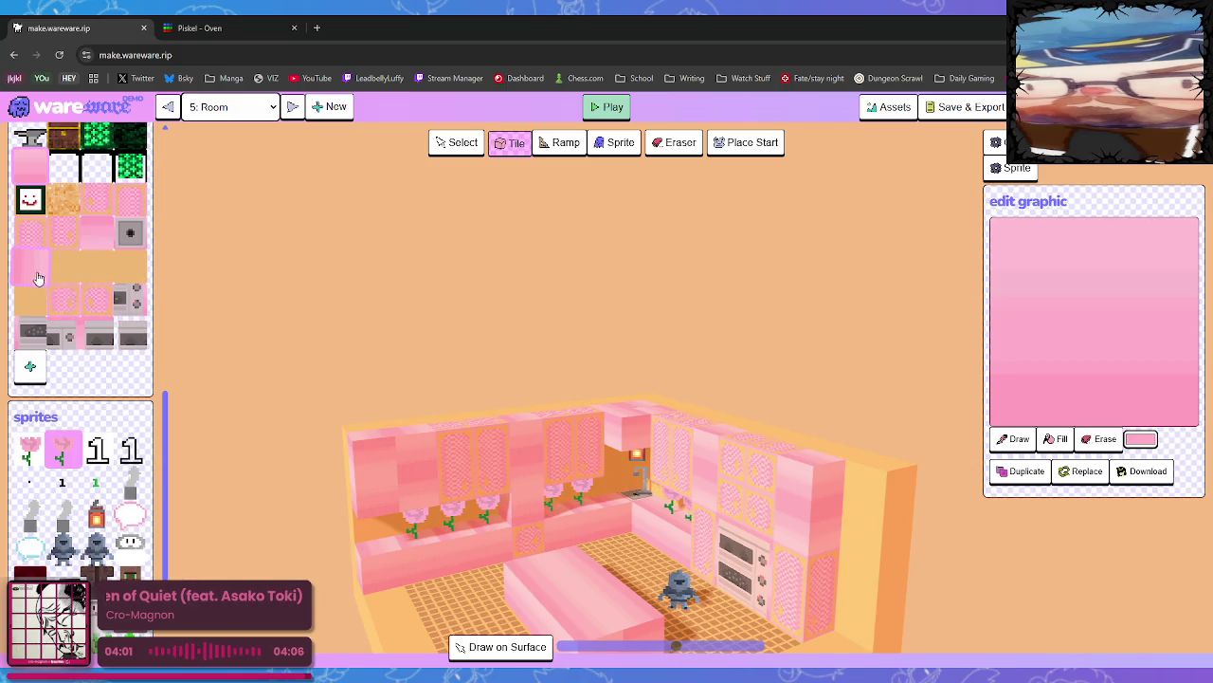
pyautogui.click(110, 254)
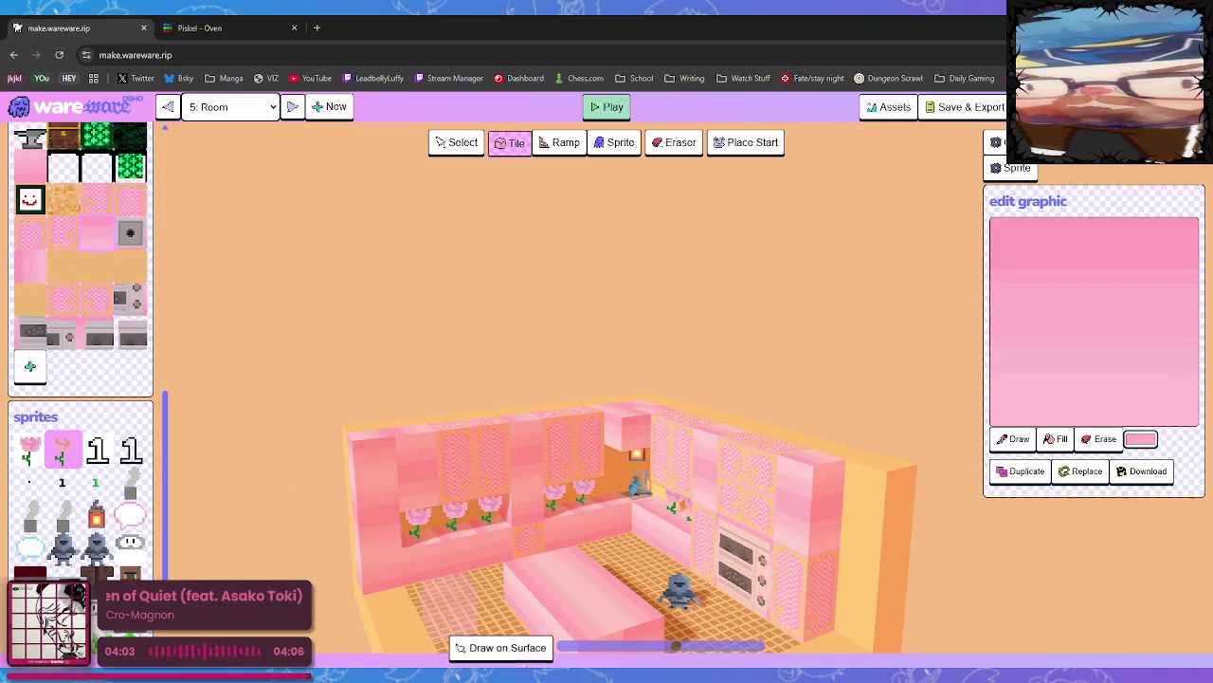
pyautogui.moveTo(469, 559)
pyautogui.mouseDown()
pyautogui.moveTo(437, 541)
pyautogui.moveTo(382, 585)
pyautogui.moveTo(391, 554)
pyautogui.mouseUp()
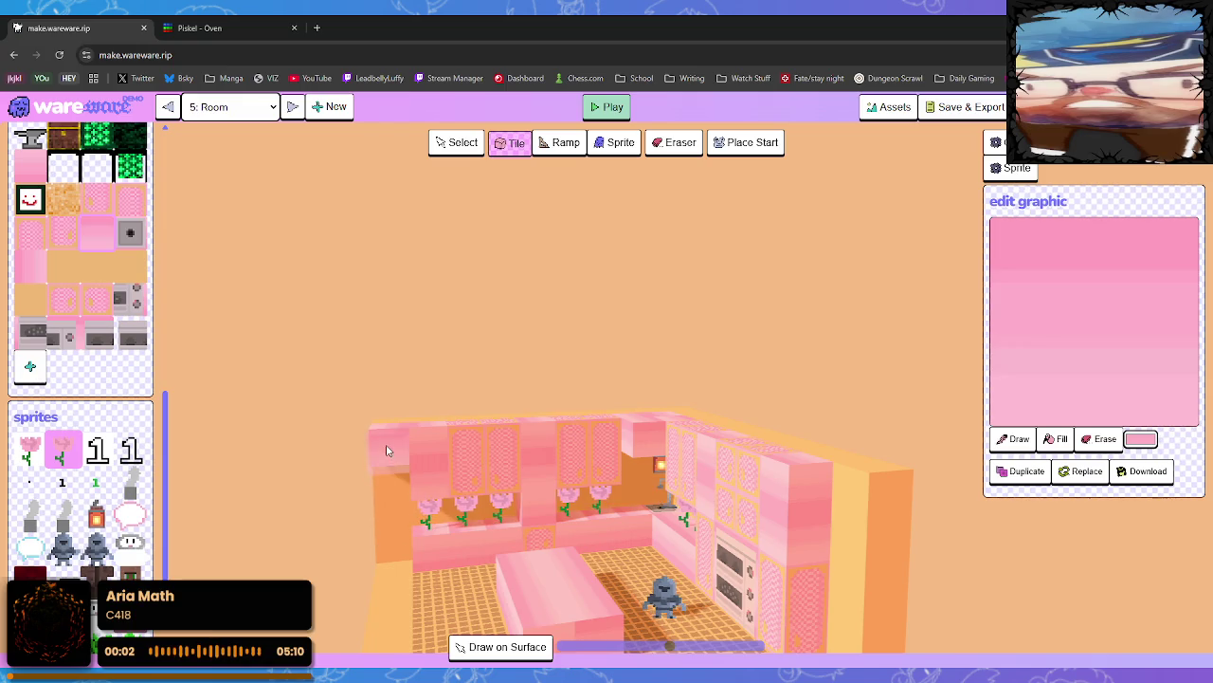
pyautogui.moveTo(470, 575)
pyautogui.mouseDown()
pyautogui.moveTo(538, 589)
pyautogui.moveTo(491, 579)
pyautogui.mouseUp()
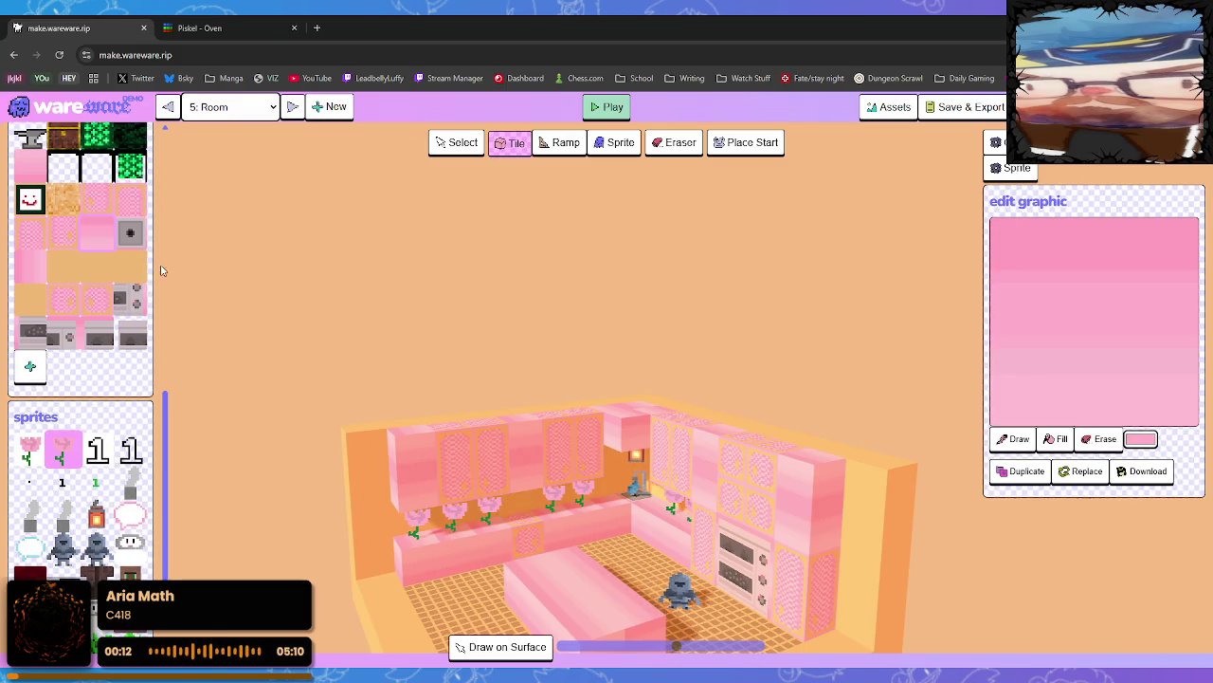
pyautogui.click(92, 300)
pyautogui.click(520, 517)
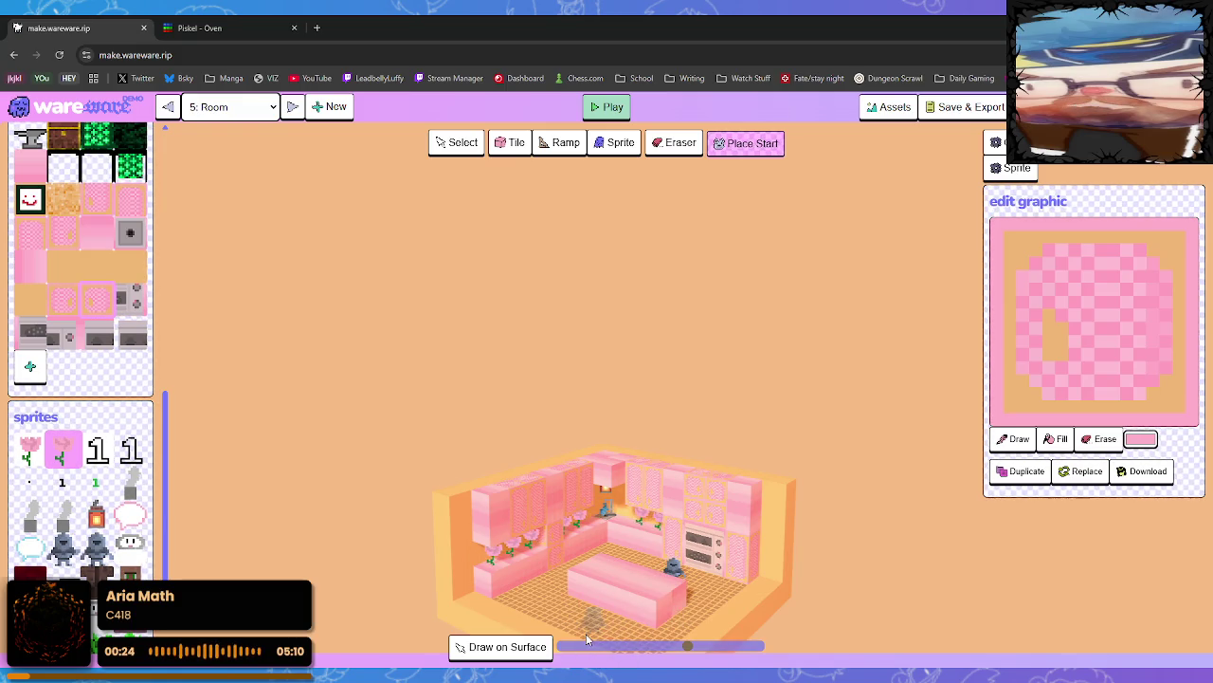
pyautogui.moveTo(650, 626)
pyautogui.mouseDown()
pyautogui.moveTo(747, 611)
pyautogui.moveTo(690, 606)
pyautogui.mouseUp()
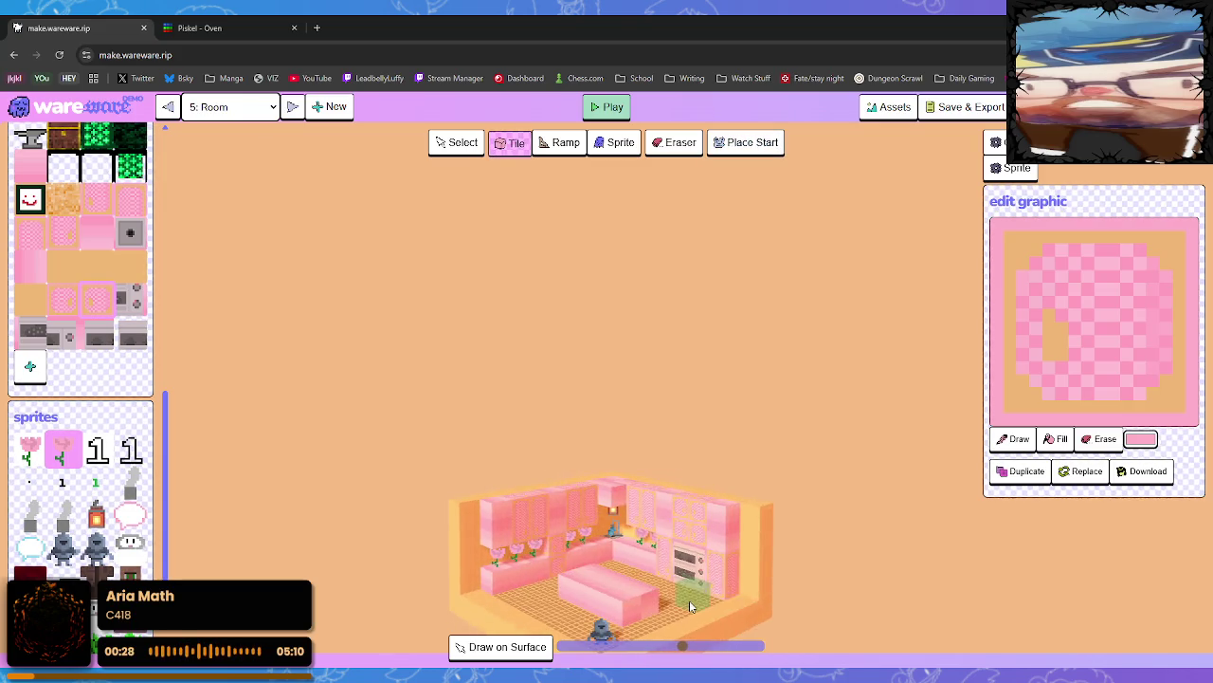
pyautogui.click(606, 106)
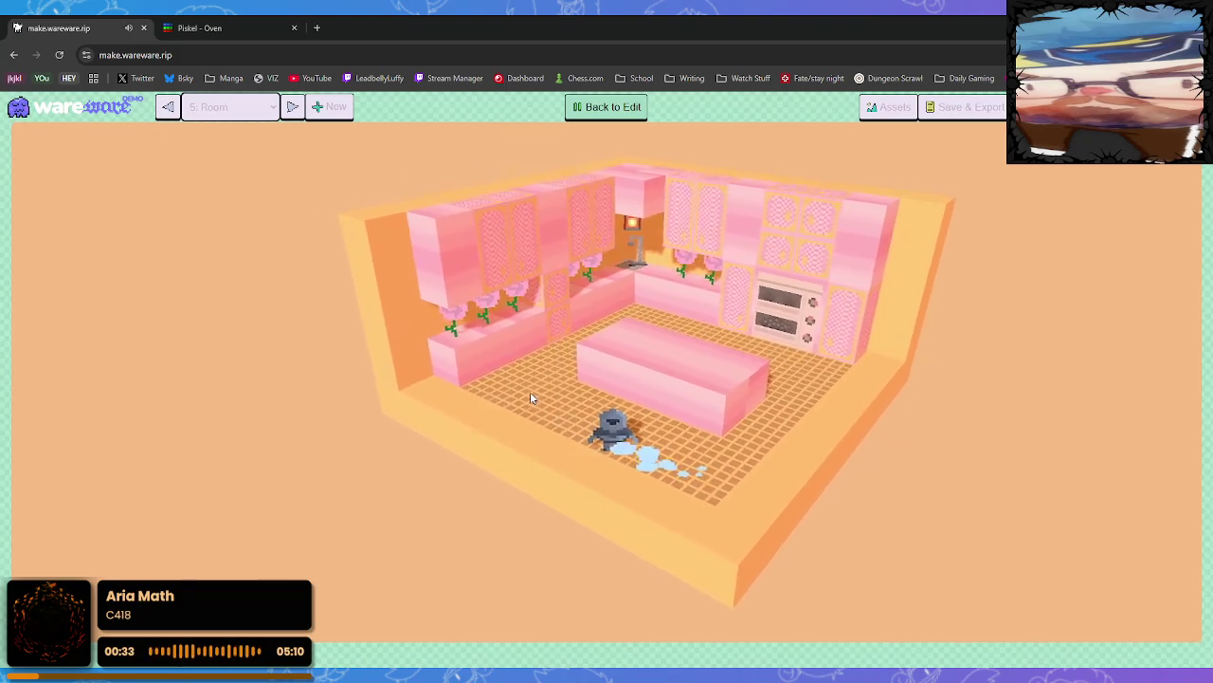
# Walk the character to a floor spot, then go back to edit mode
pyautogui.click(531, 396)
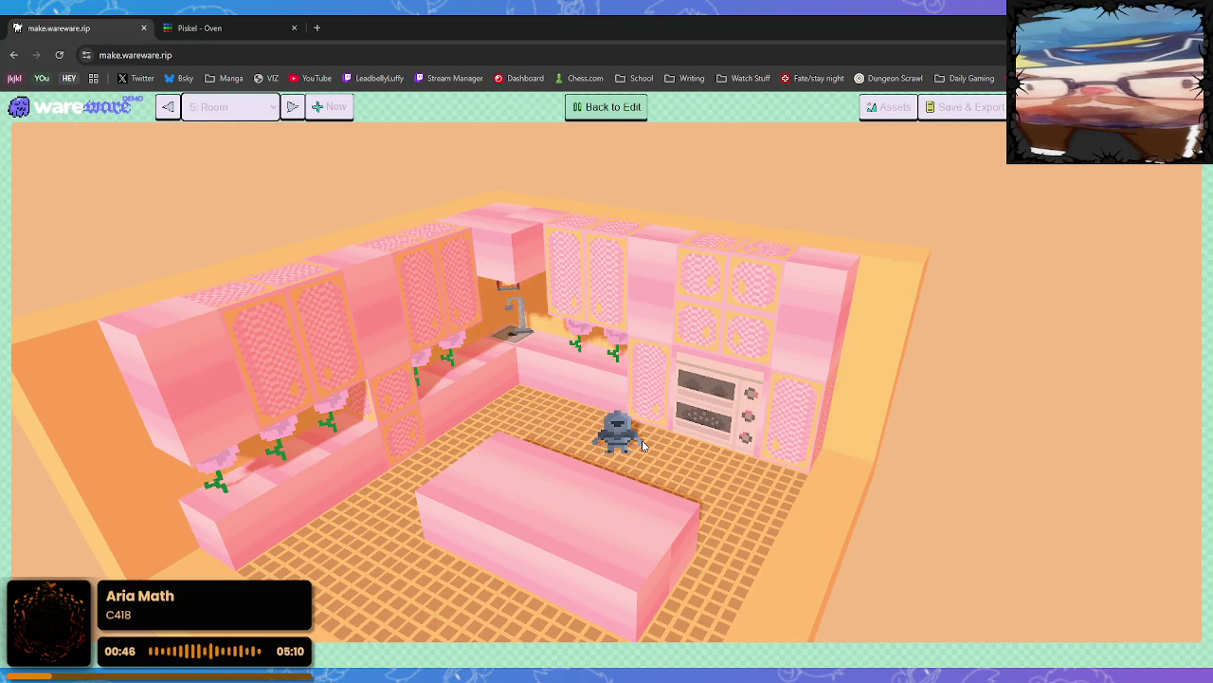
pyautogui.click(607, 107)
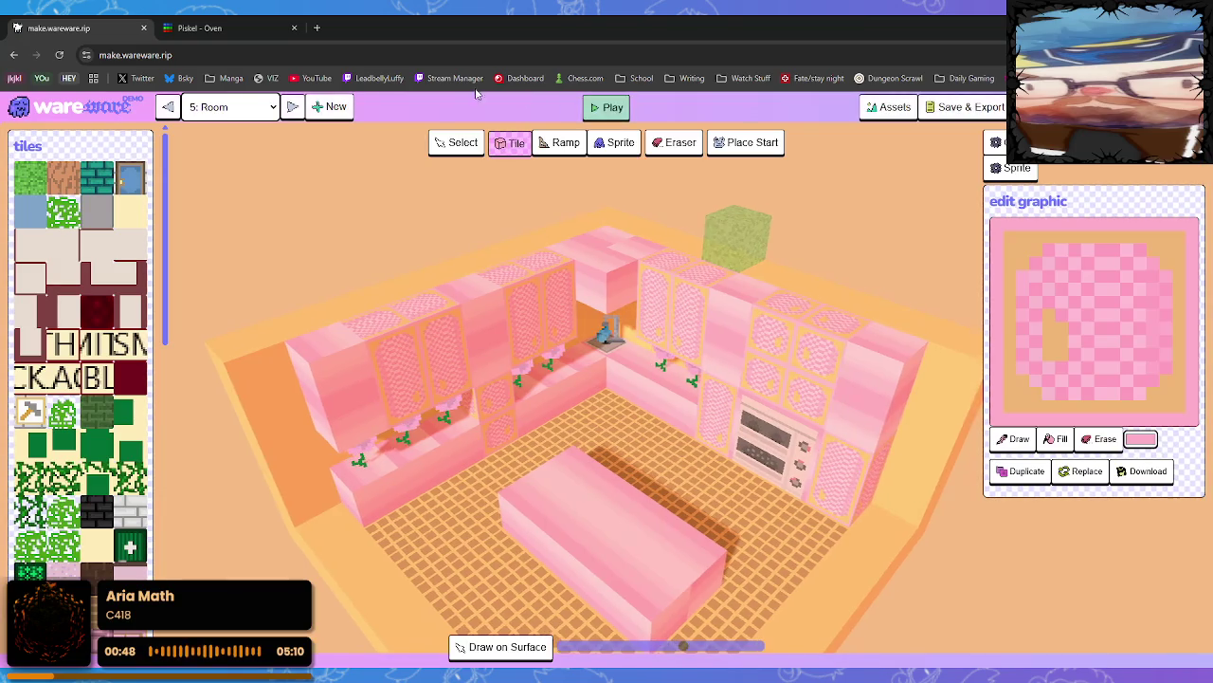
# Browse the Room 0 town and the dark-brick room, orbiting and zooming each
pyautogui.click(294, 106)
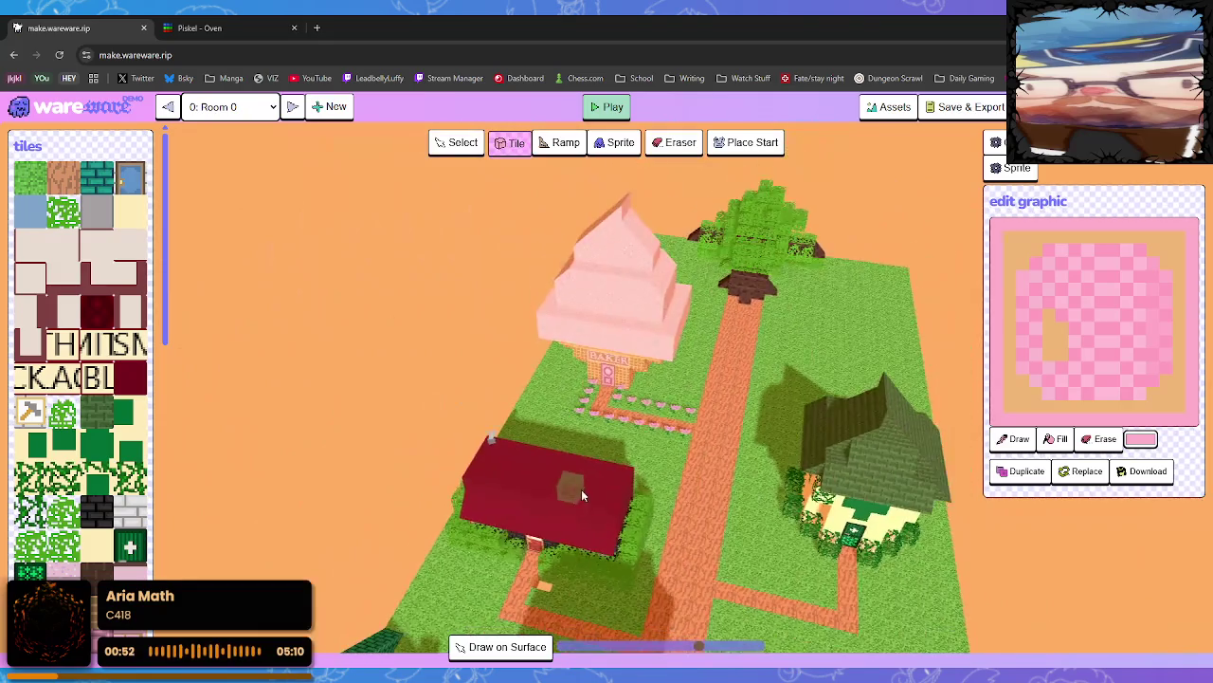
pyautogui.moveTo(599, 540)
pyautogui.mouseDown()
pyautogui.moveTo(597, 471)
pyautogui.moveTo(584, 553)
pyautogui.moveTo(585, 518)
pyautogui.mouseUp()
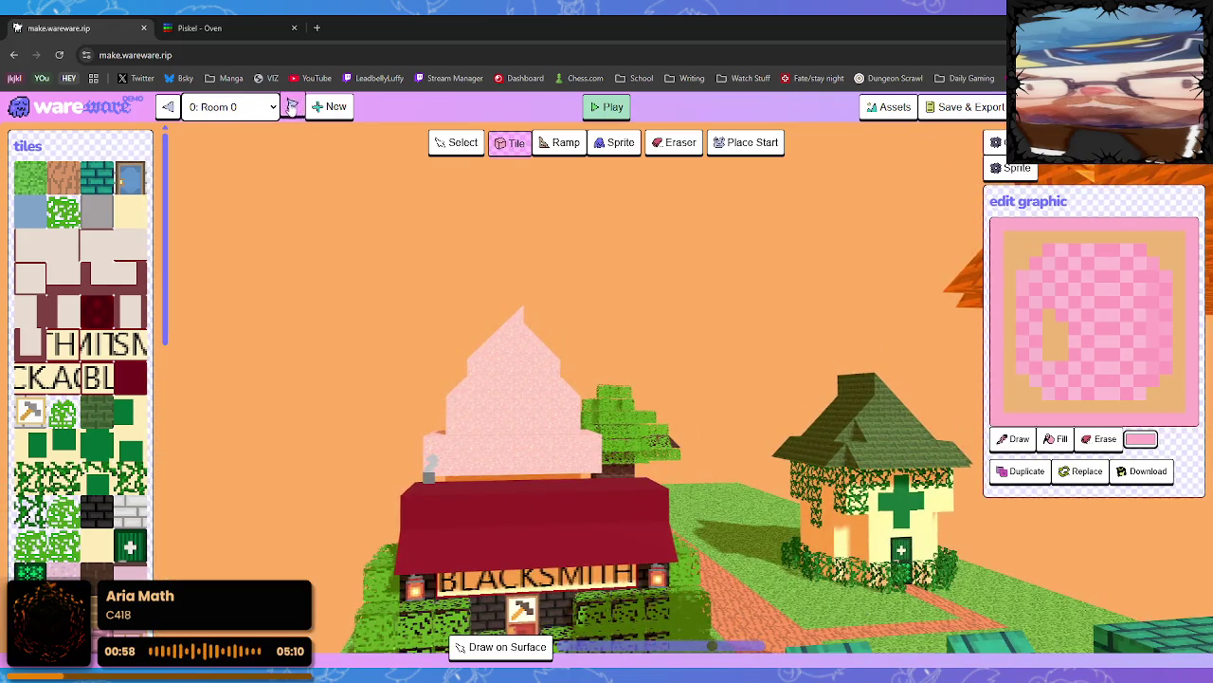
pyautogui.click(292, 106)
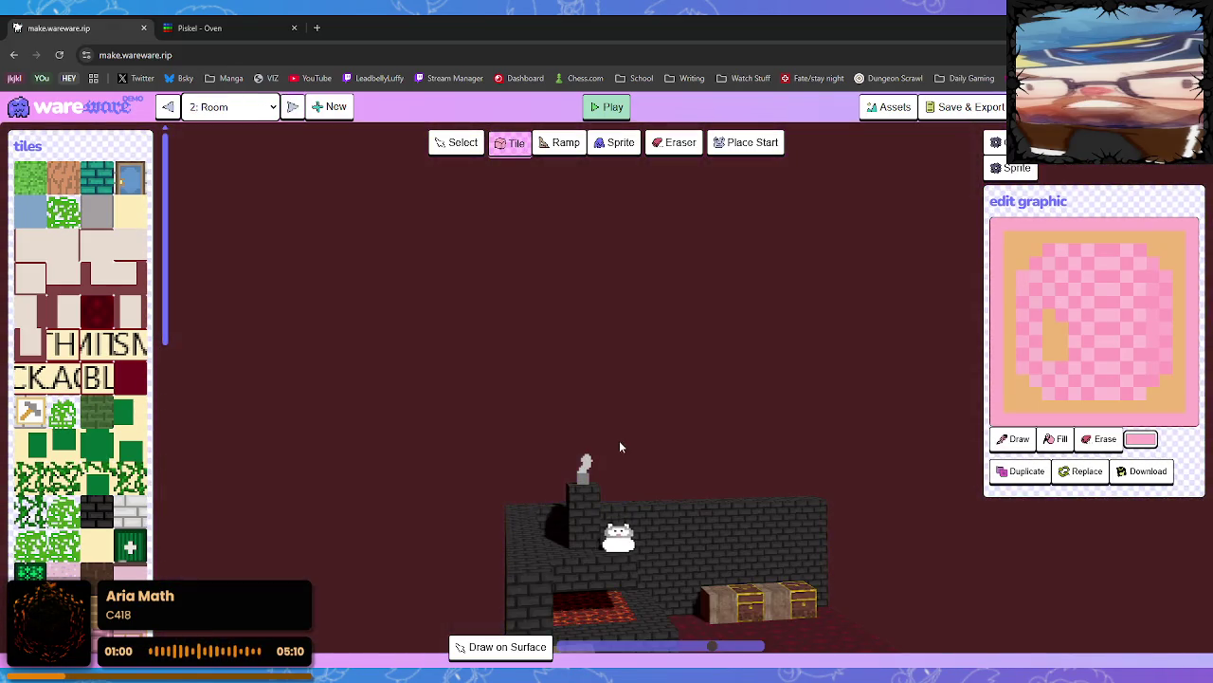
pyautogui.moveTo(619, 440)
pyautogui.mouseDown()
pyautogui.moveTo(575, 510)
pyautogui.moveTo(605, 563)
pyautogui.mouseUp()
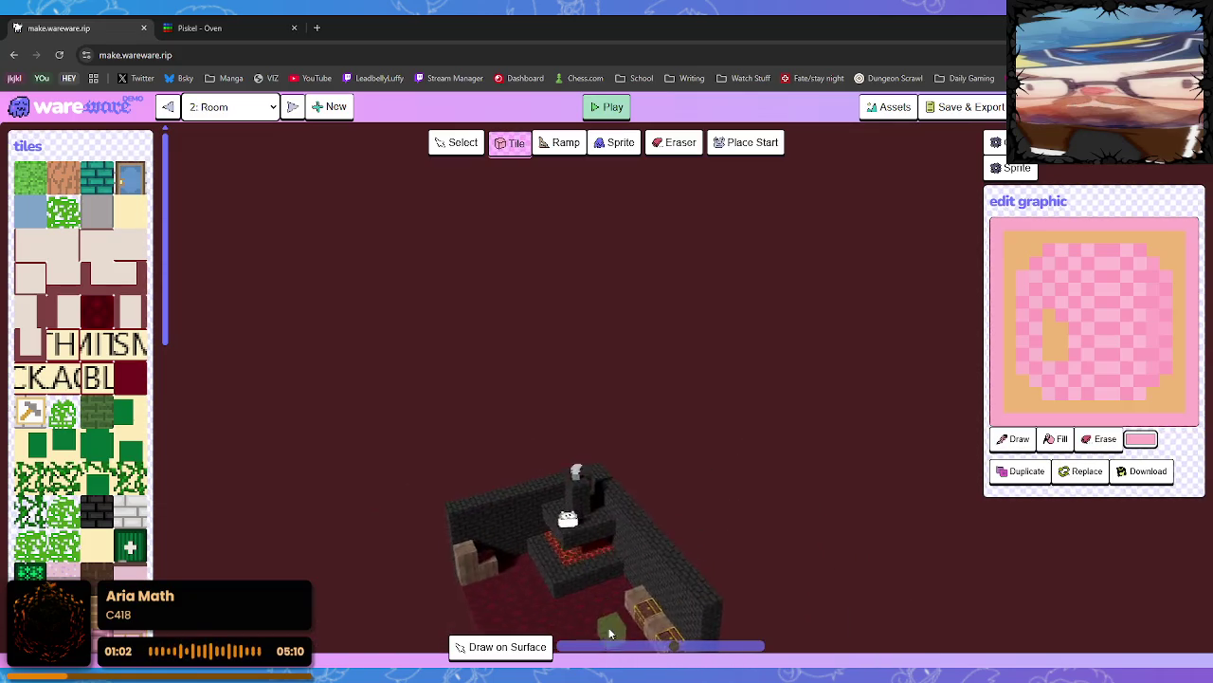
pyautogui.scroll(5, 604, 550)
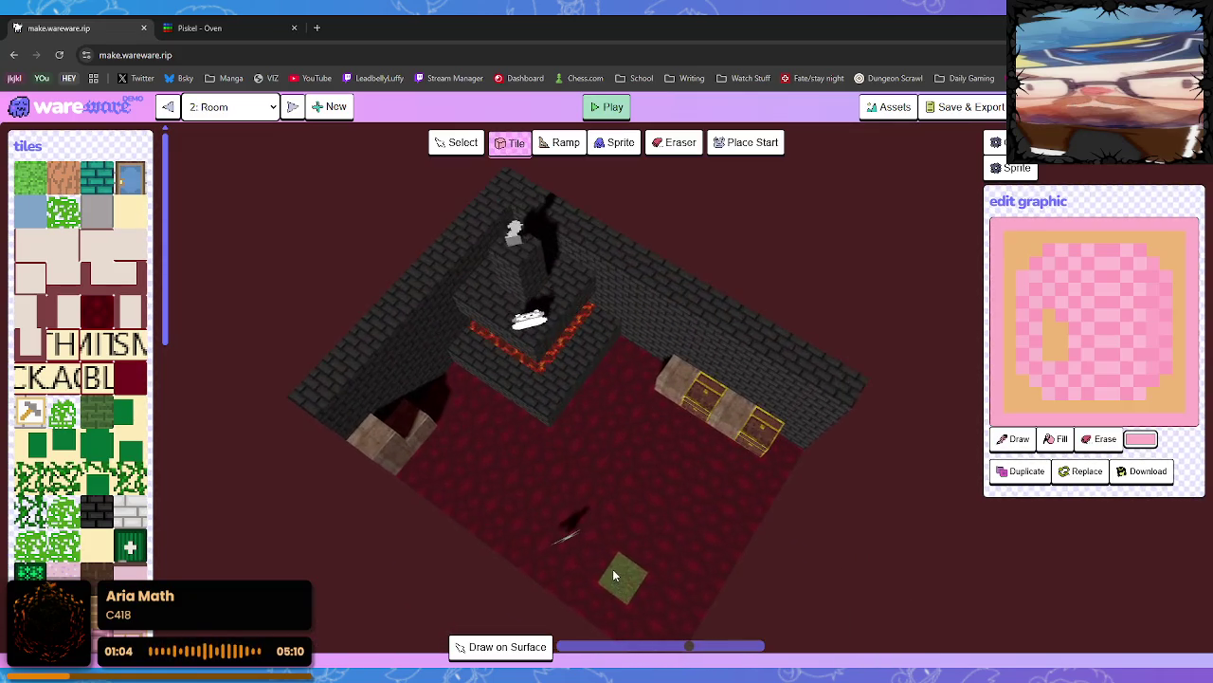
pyautogui.moveTo(603, 535); pyautogui.dragTo(636, 622)
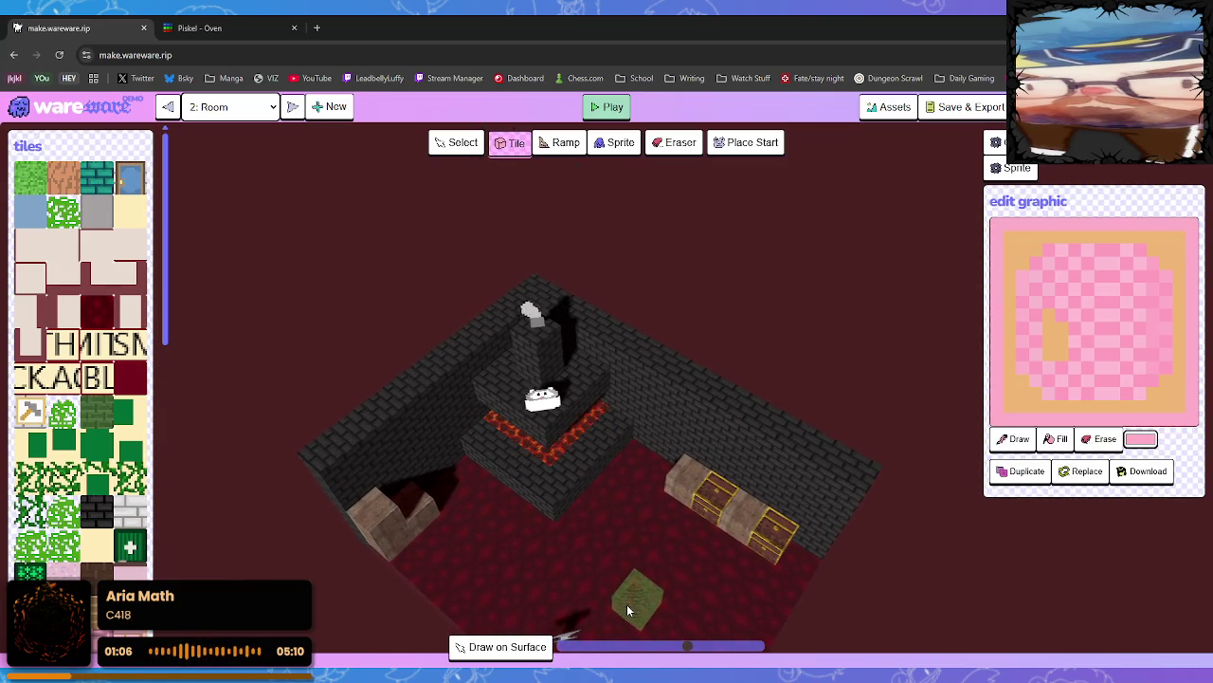
pyautogui.scroll(5, 666, 602)
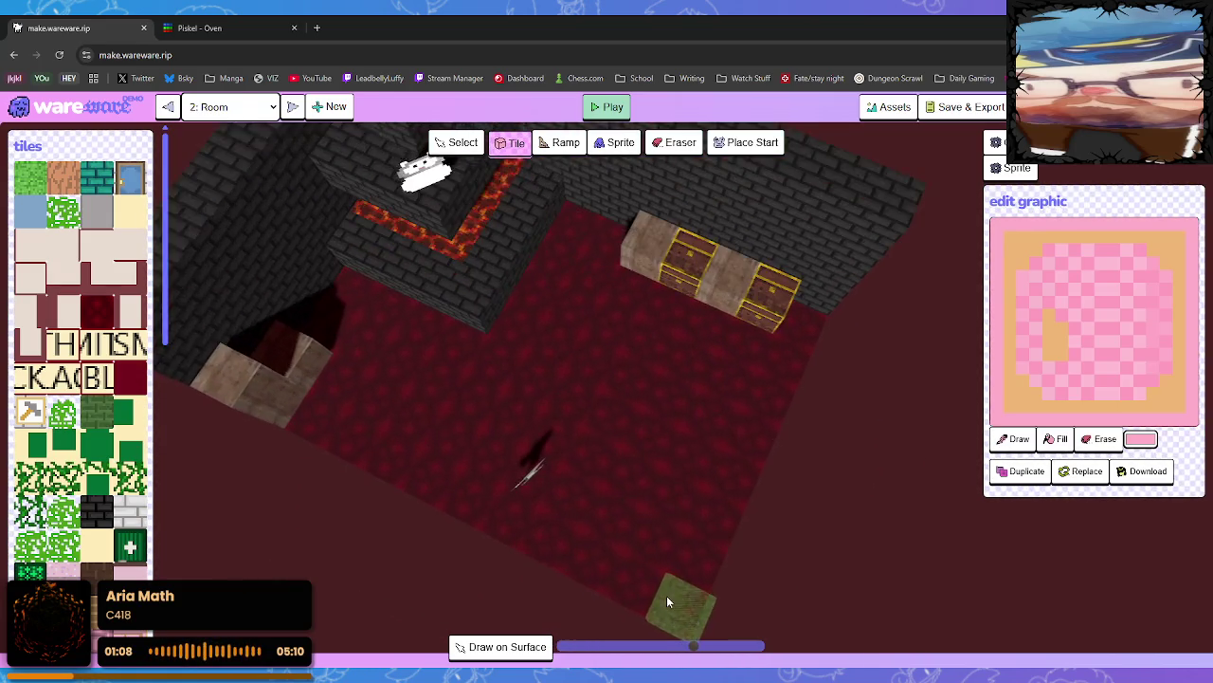
pyautogui.scroll(1, 665, 593)
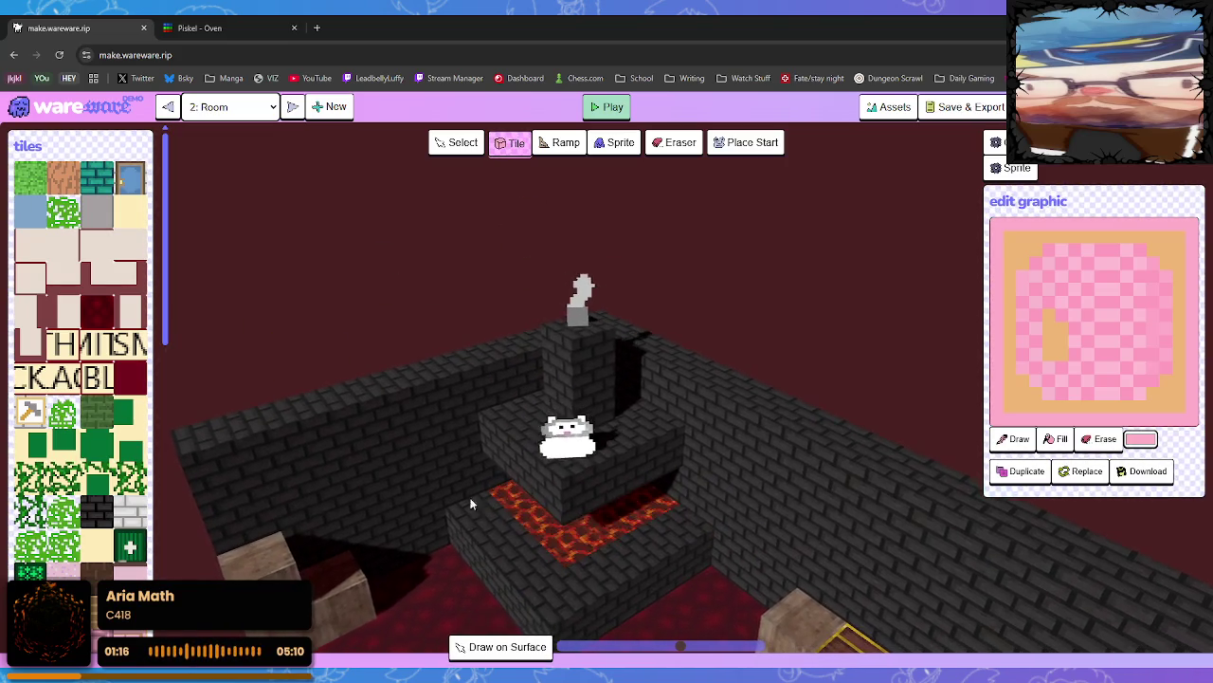
# Briefly toggle play mode, then view the green Floor 1 and Floor 2 levels up close
pyautogui.click(293, 106)
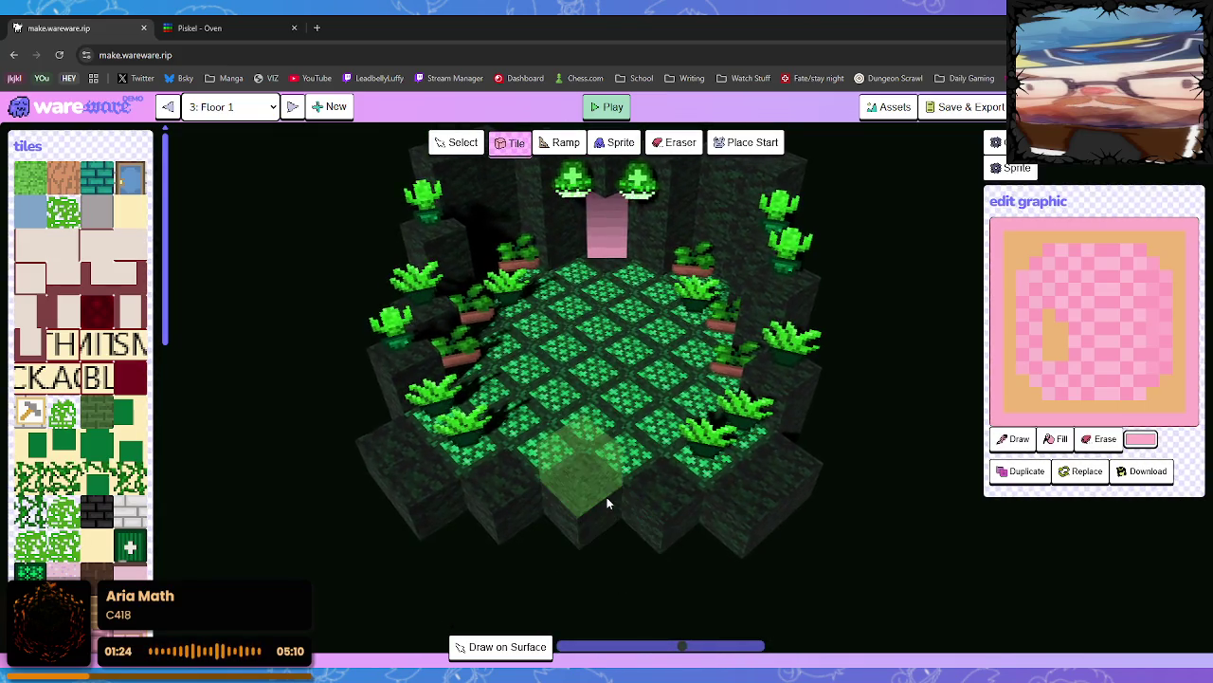
pyautogui.click(606, 107)
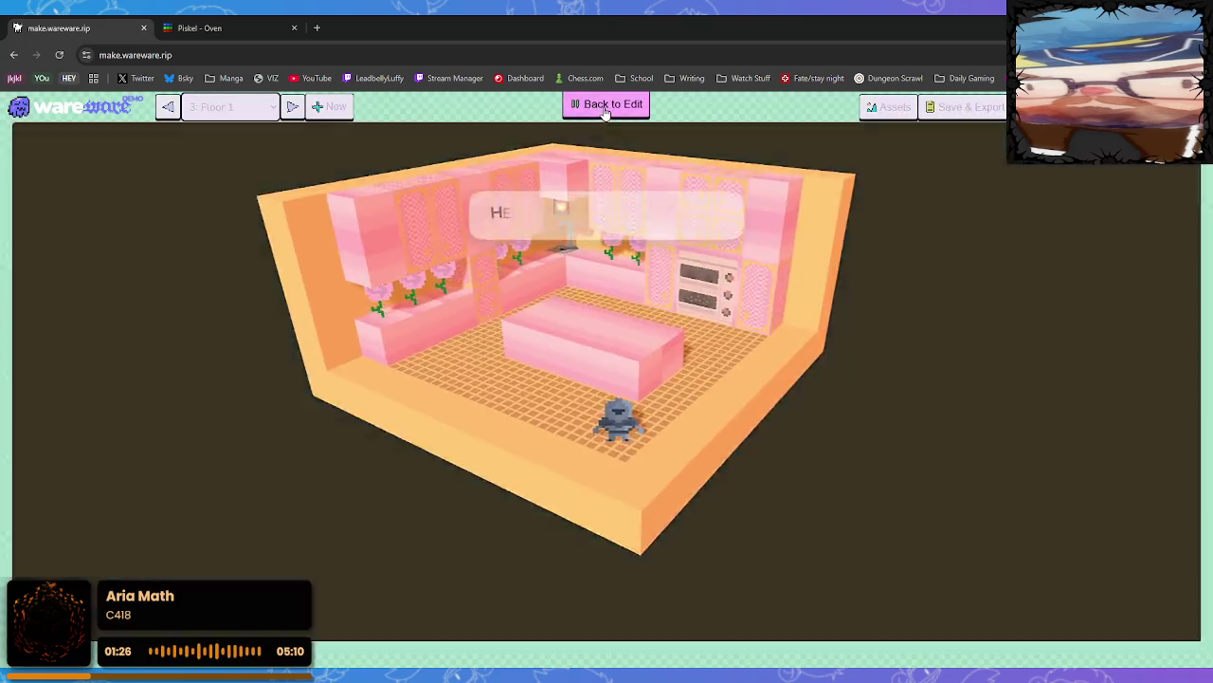
pyautogui.click(607, 108)
pyautogui.click(166, 107)
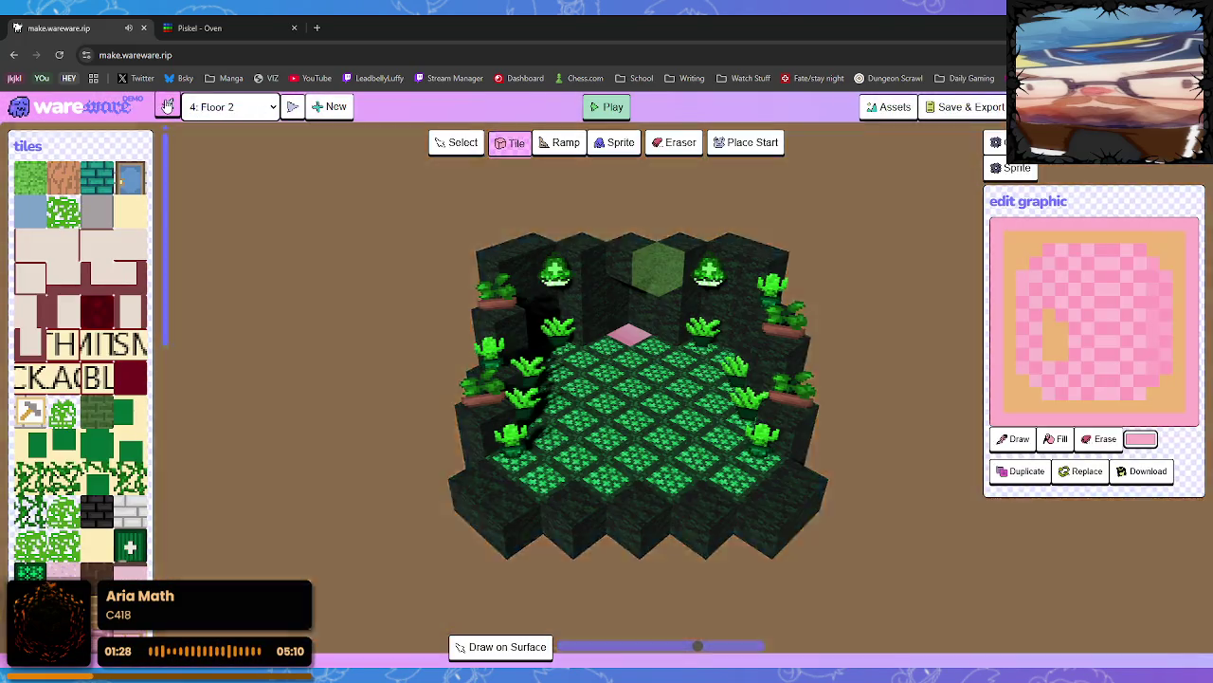
pyautogui.click(167, 106)
pyautogui.moveTo(626, 474)
pyautogui.mouseDown()
pyautogui.moveTo(392, 583)
pyautogui.moveTo(637, 559)
pyautogui.mouseUp()
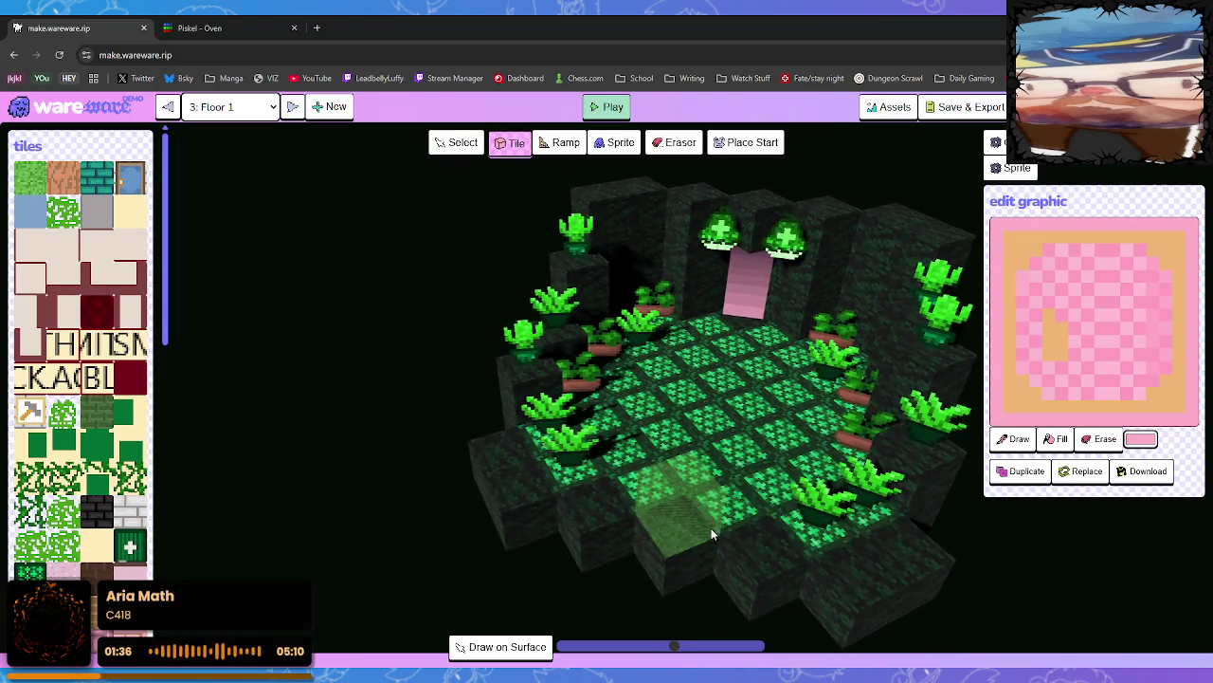
pyautogui.moveTo(728, 545); pyautogui.dragTo(728, 528)
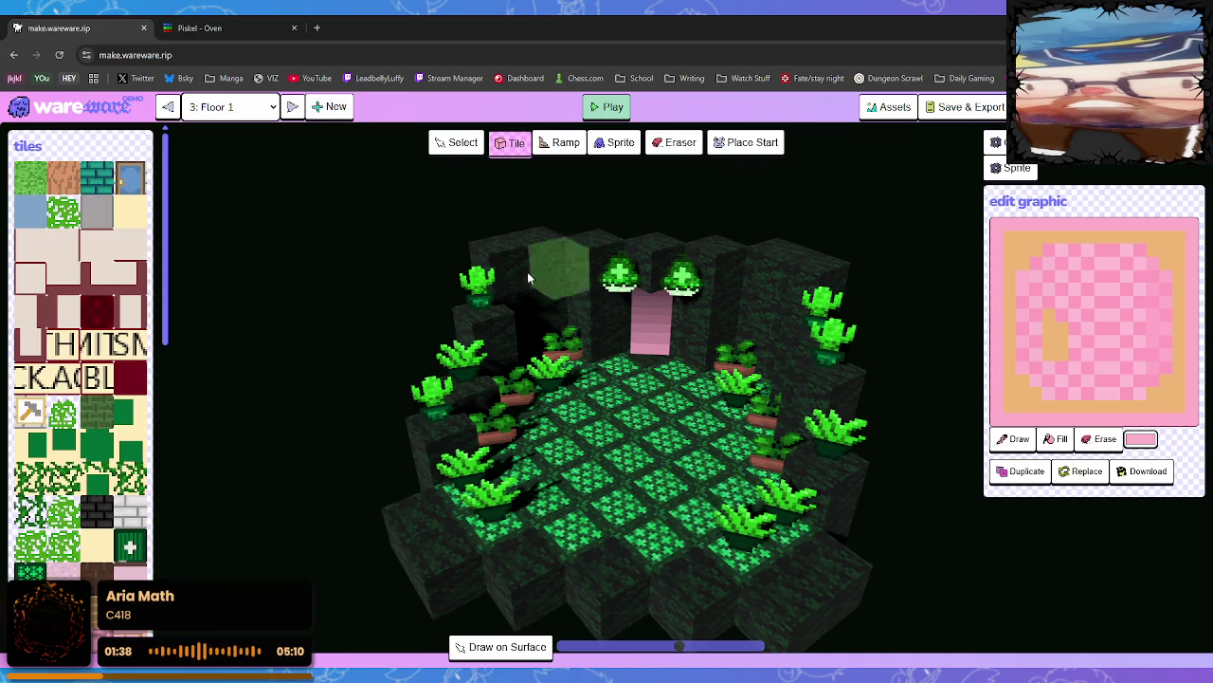
# Step back through the levels to the town and dark room, then choose the pink kitchen room
pyautogui.click(292, 106)
pyautogui.click(169, 106)
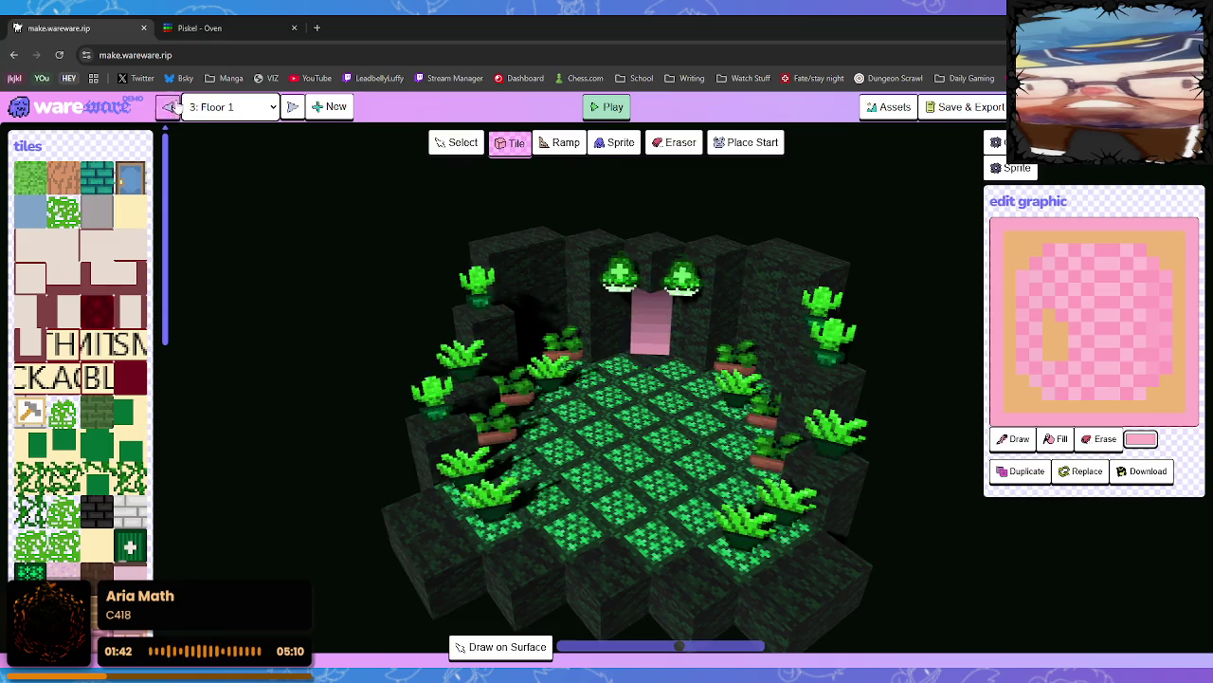
pyautogui.click(169, 106)
pyautogui.click(169, 106)
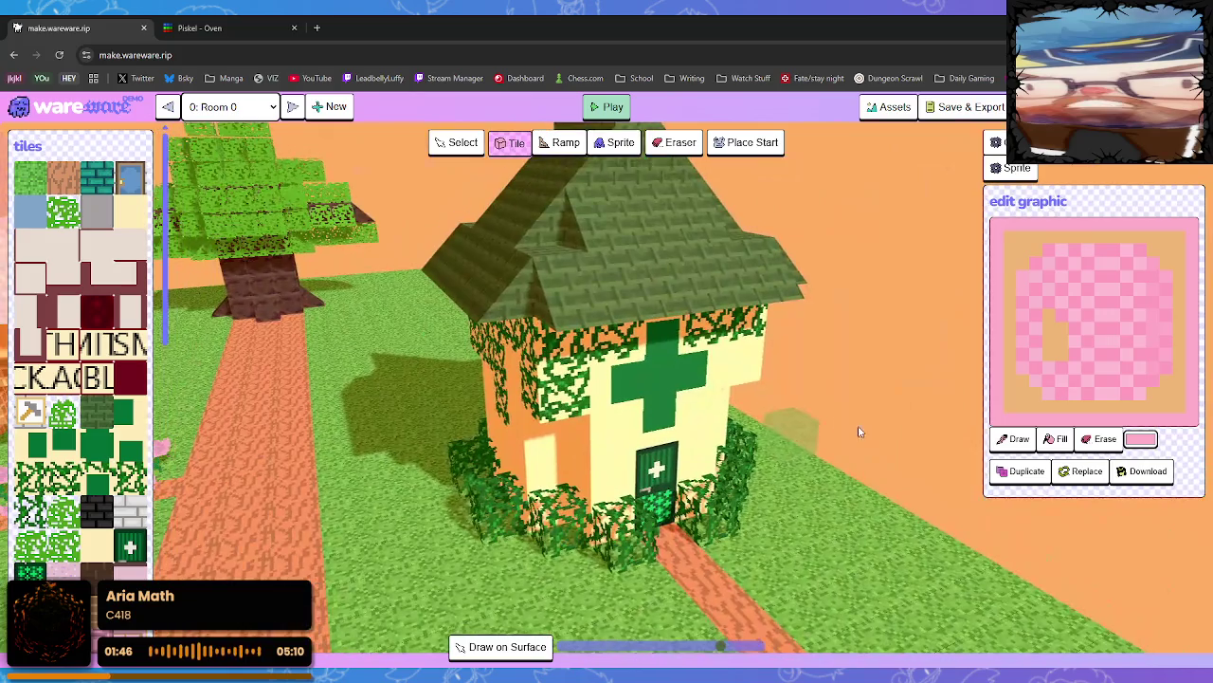
pyautogui.click(293, 106)
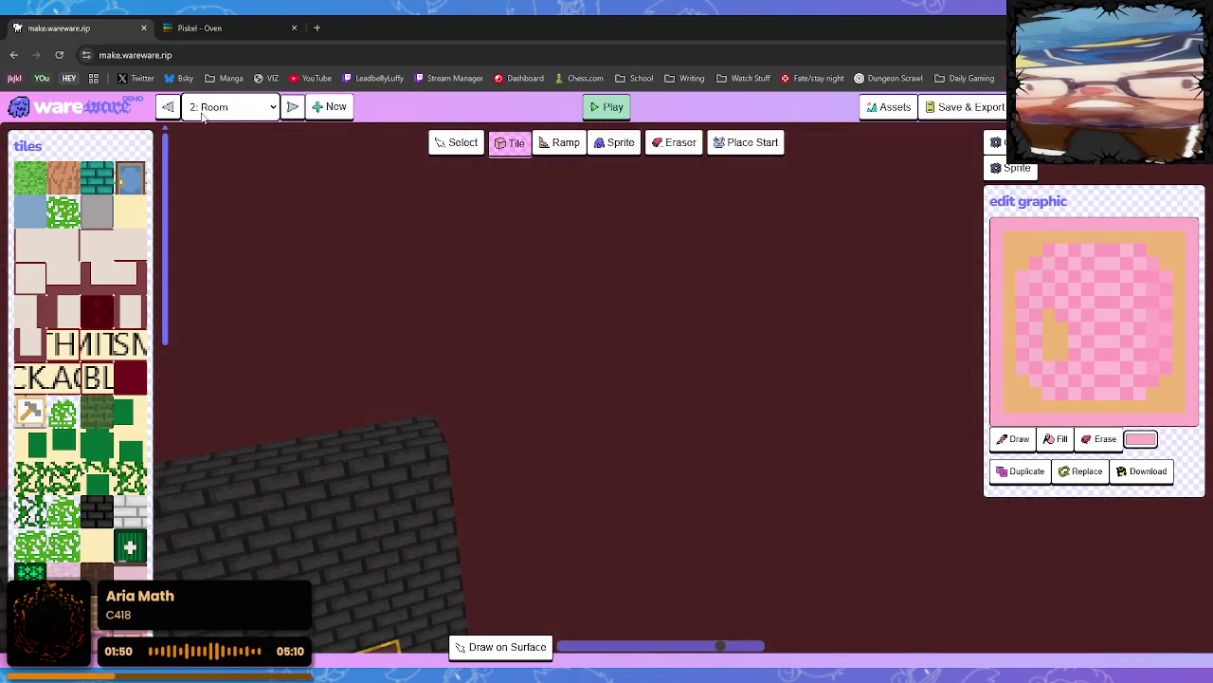
pyautogui.click(169, 106)
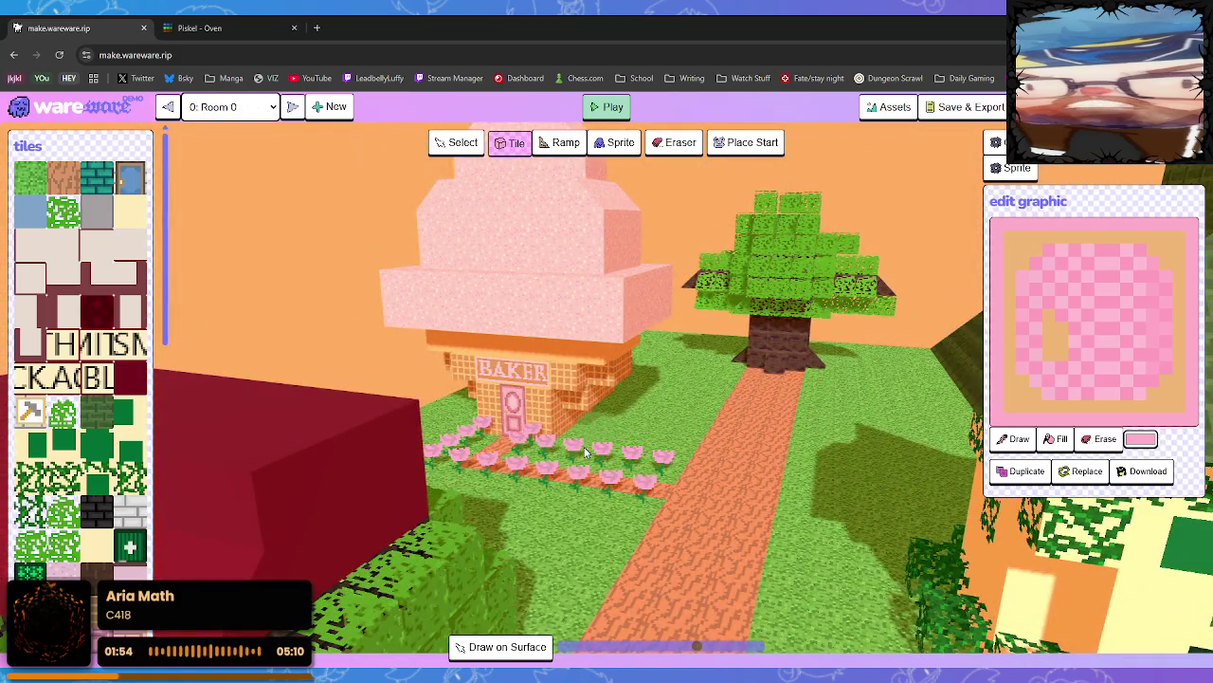
pyautogui.click(237, 107)
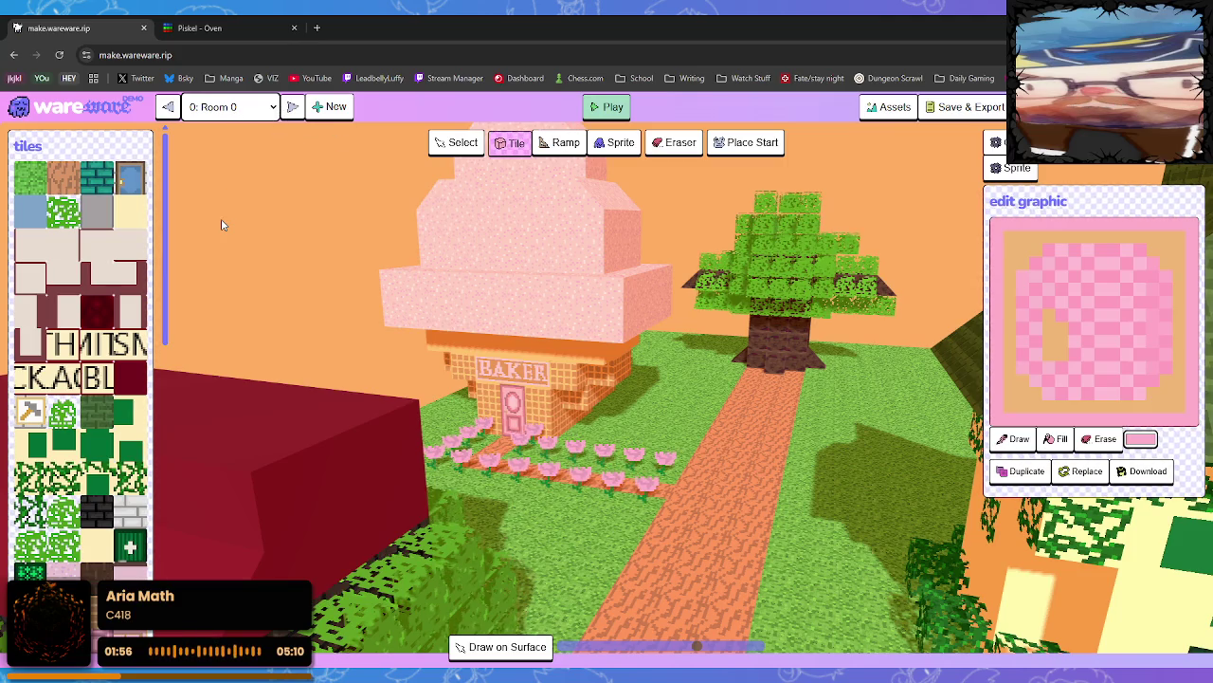
pyautogui.click(222, 222)
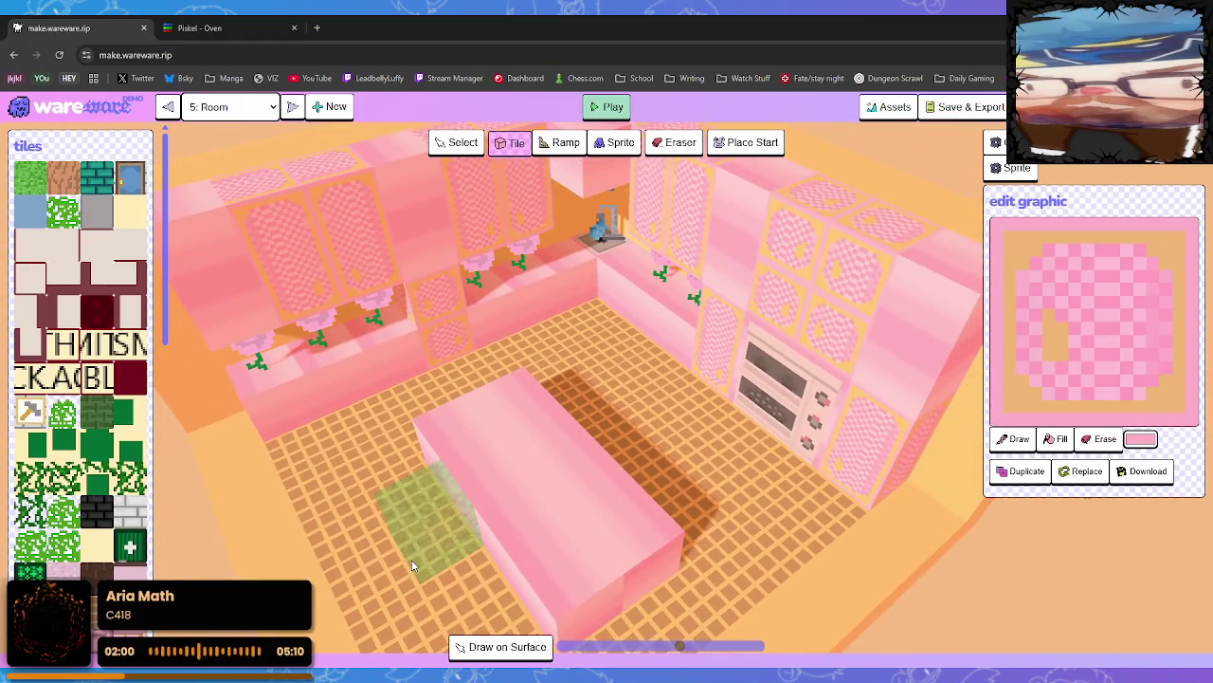
pyautogui.click(607, 106)
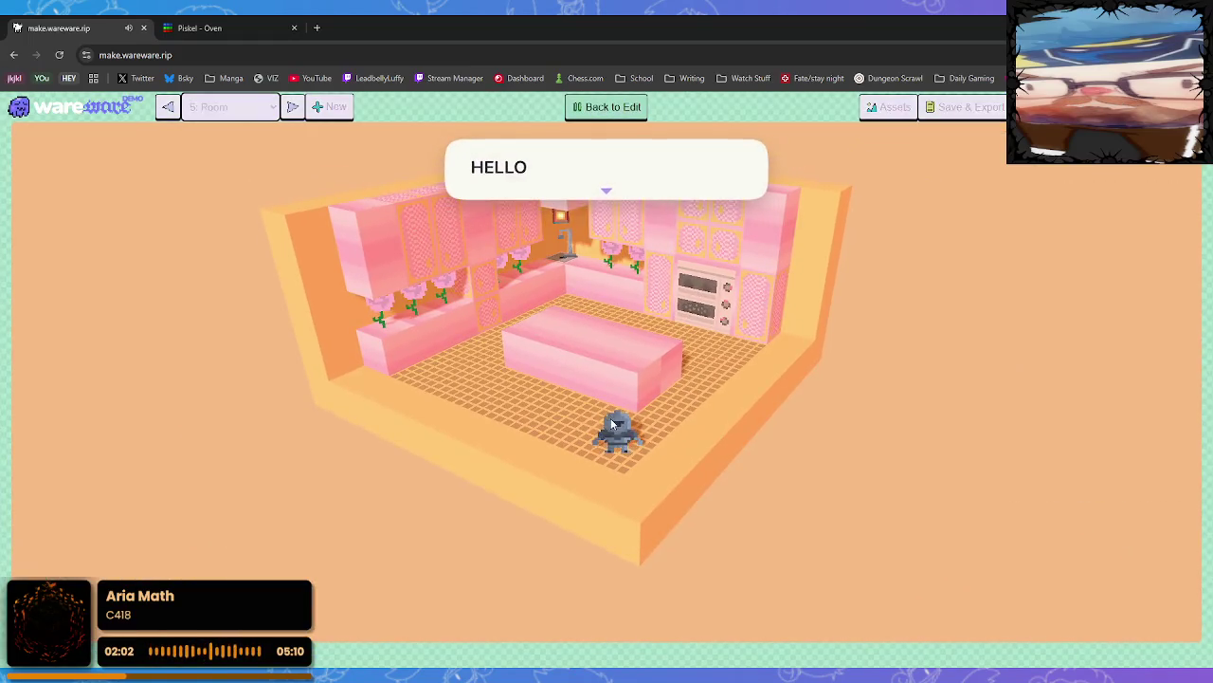
pyautogui.click(607, 193)
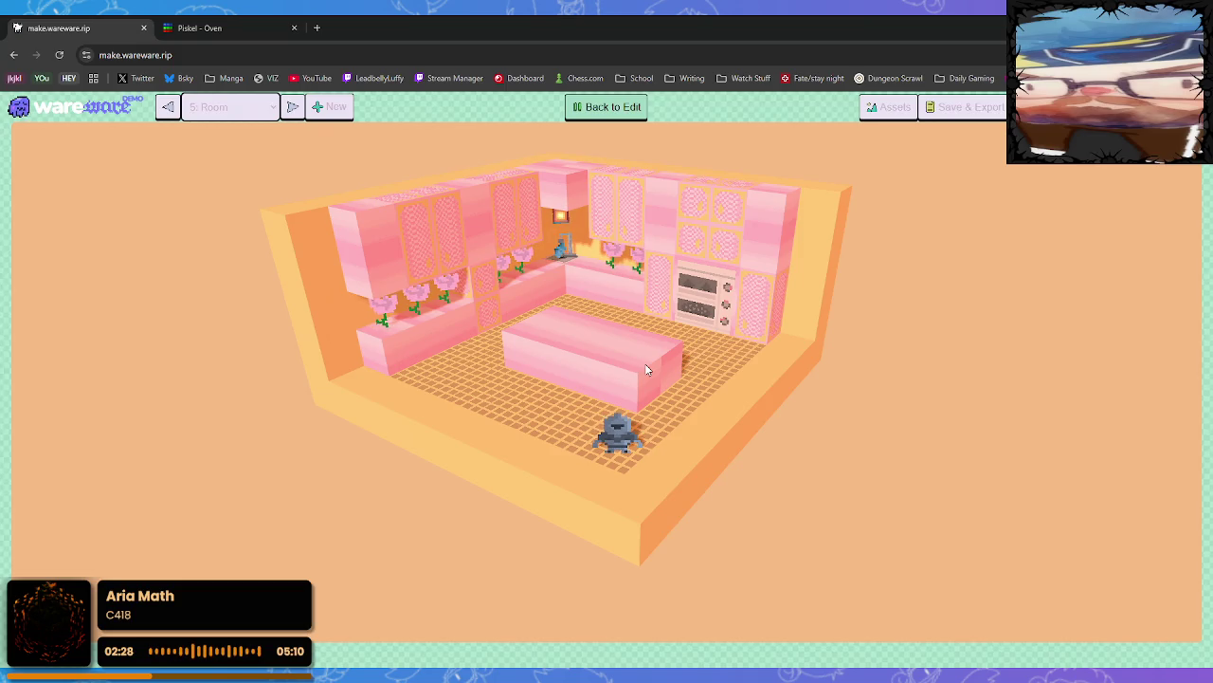
pyautogui.click(610, 106)
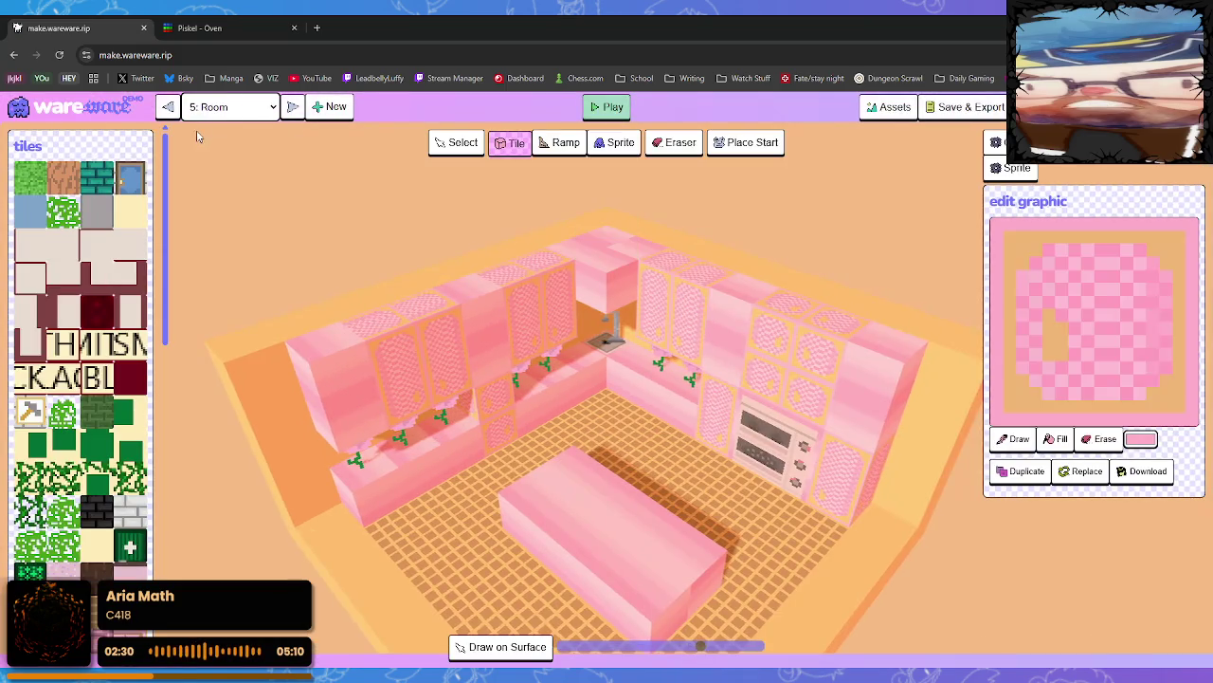
# Switch to '0: Room 0' and orbit the view toward the bakery
pyautogui.click(292, 106)
pyautogui.moveTo(457, 436)
pyautogui.mouseDown()
pyautogui.moveTo(621, 489)
pyautogui.moveTo(603, 345)
pyautogui.mouseUp()
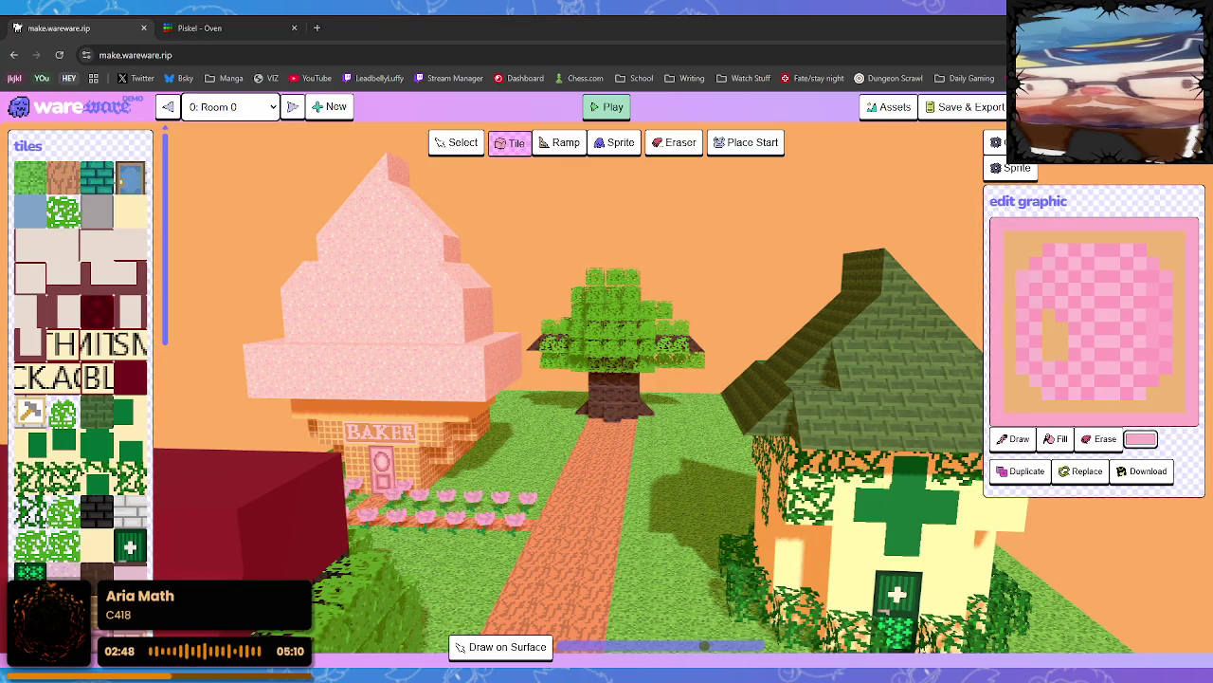
# Save the game data (3.41 MB of 5 MB) via Save & Export and close the dialog
pyautogui.click(965, 106)
pyautogui.click(493, 349)
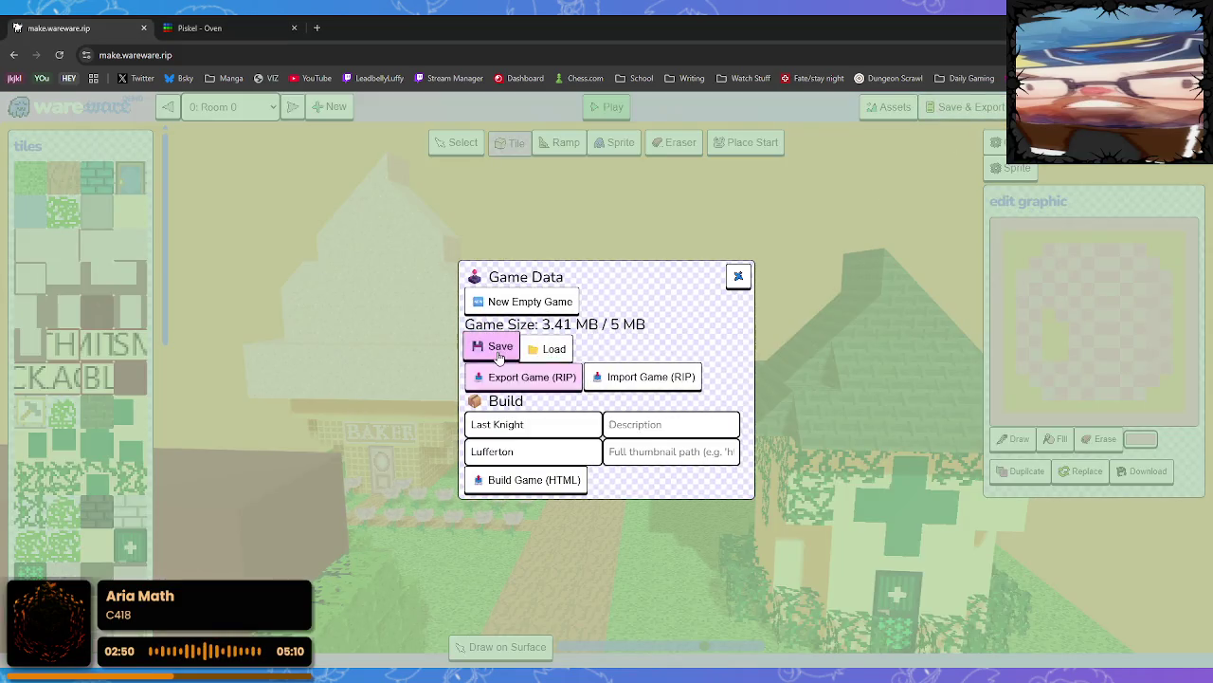
pyautogui.click(951, 108)
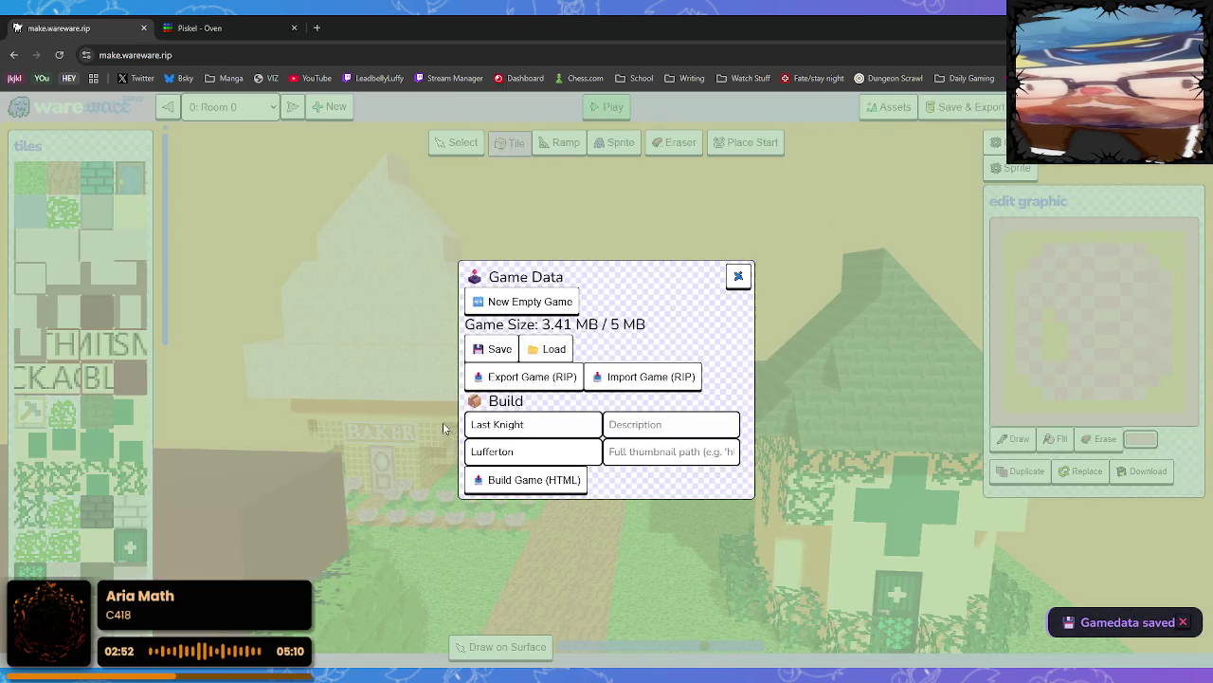
pyautogui.click(524, 377)
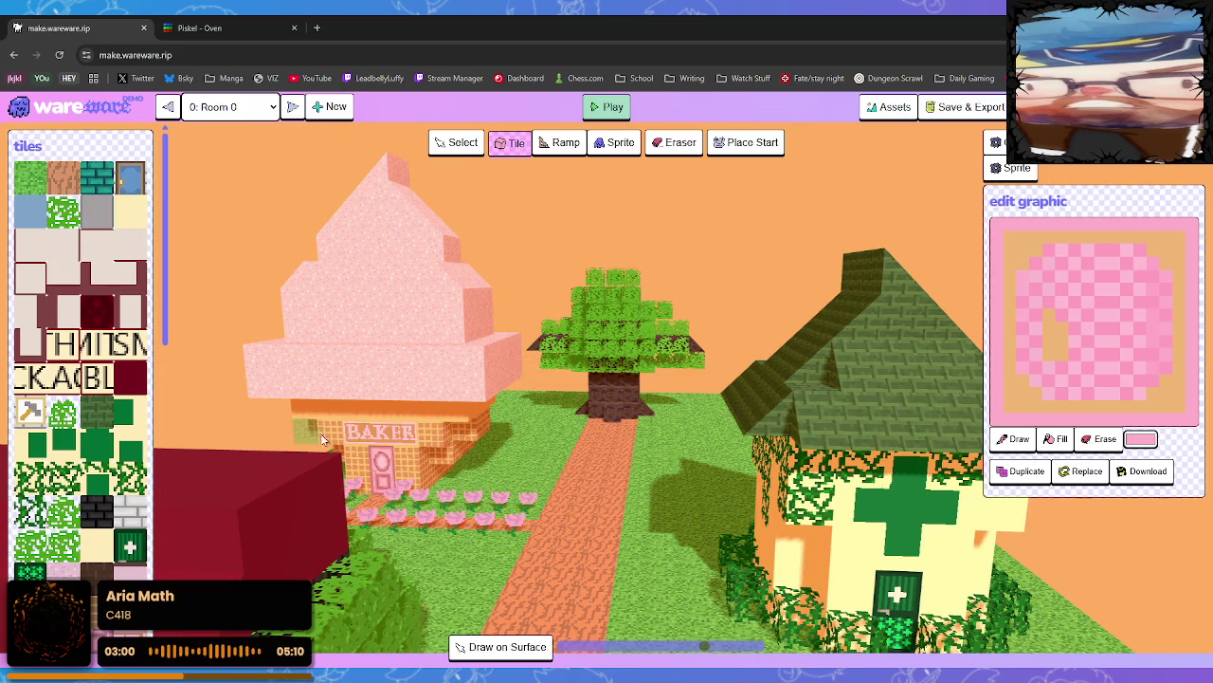
pyautogui.press('a')
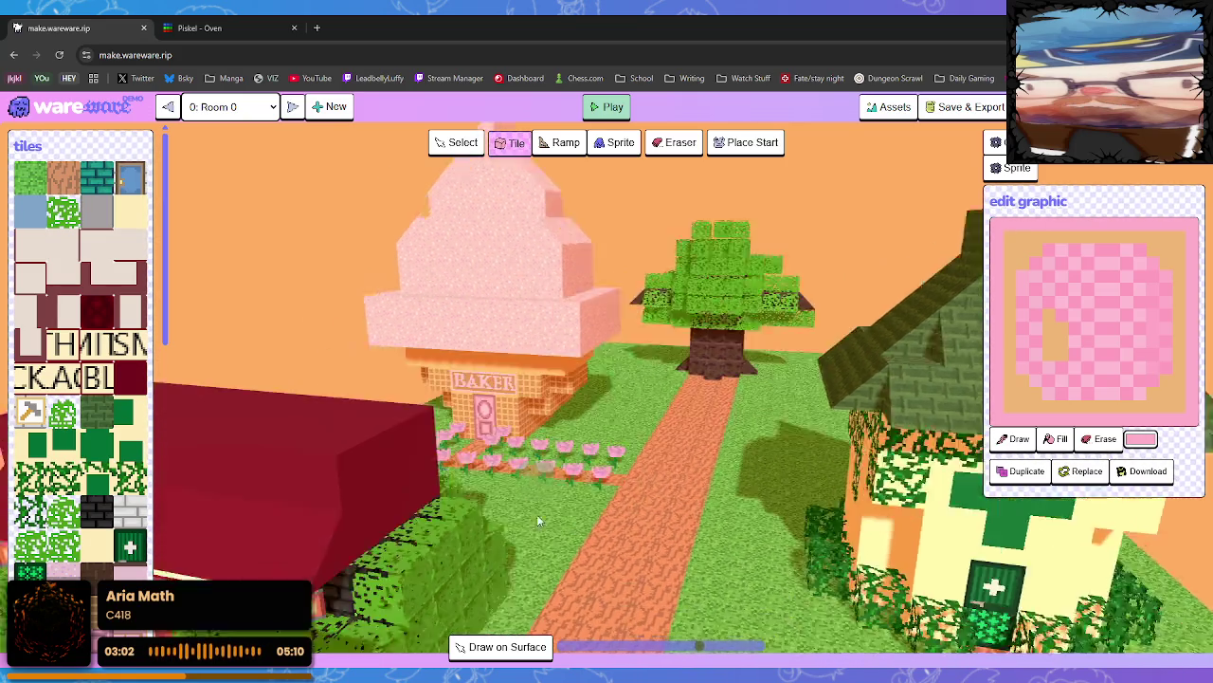
pyautogui.press('w')
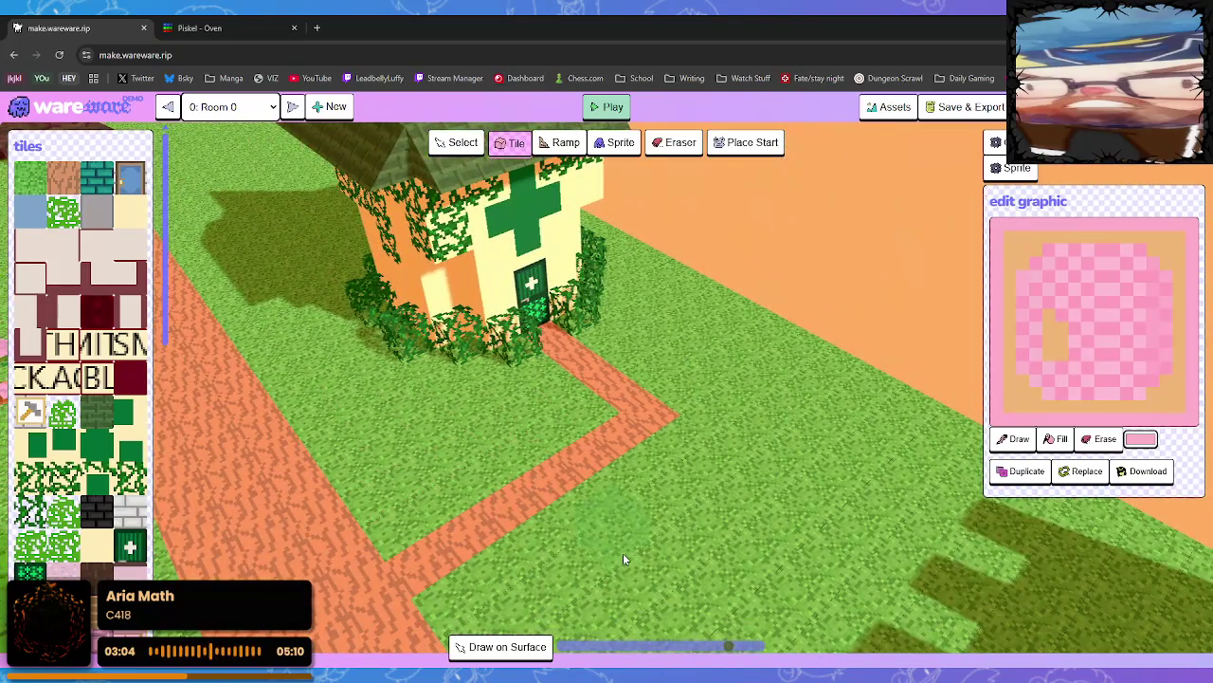
pyautogui.press('s')
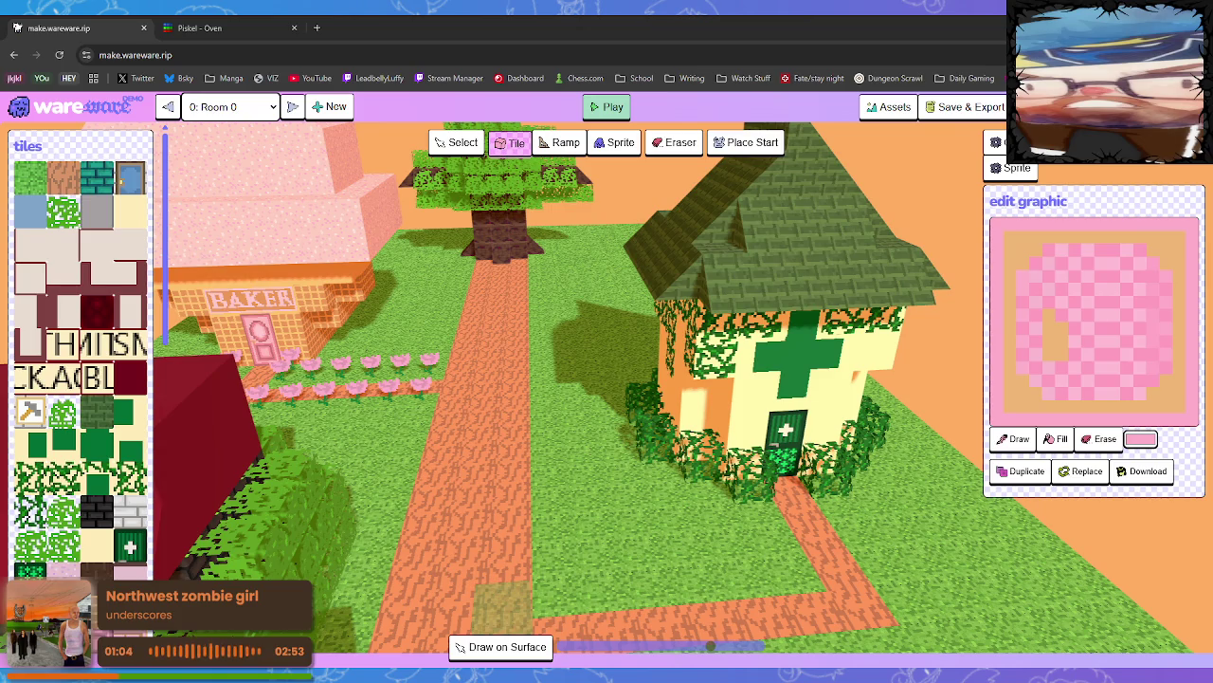
# Step through the town, copied room, Floor 1 and Floor 2 to the pink kitchen
pyautogui.press('q')
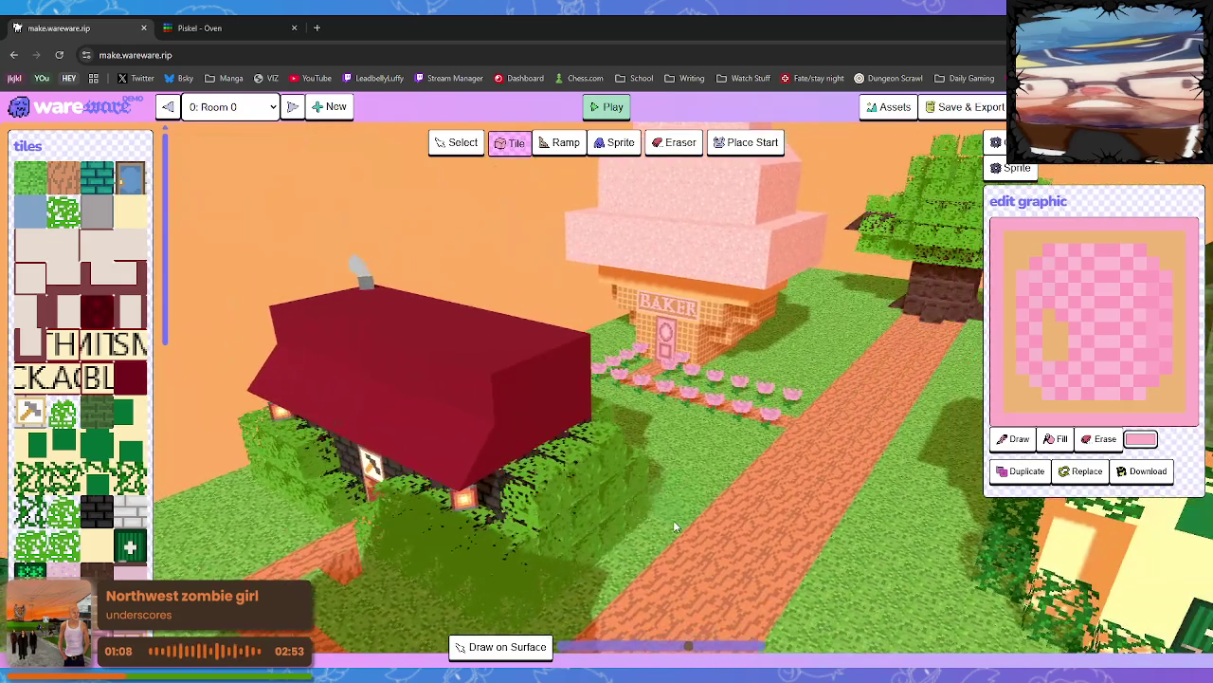
pyautogui.click(293, 106)
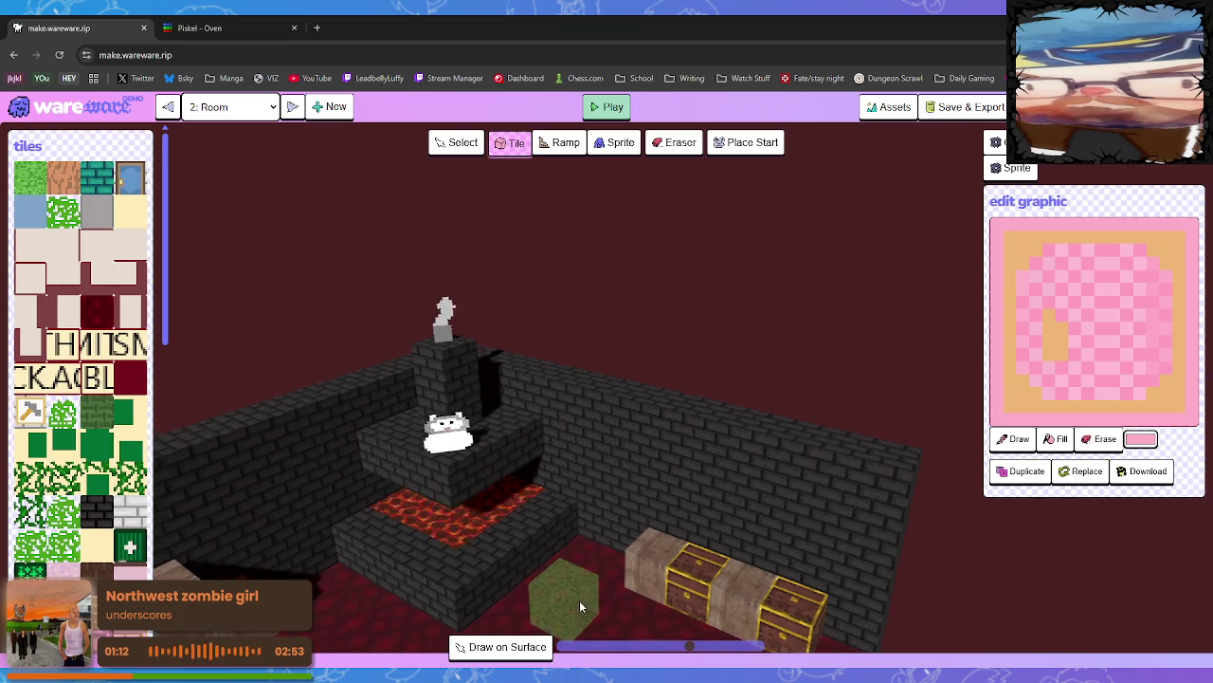
pyautogui.press('q')
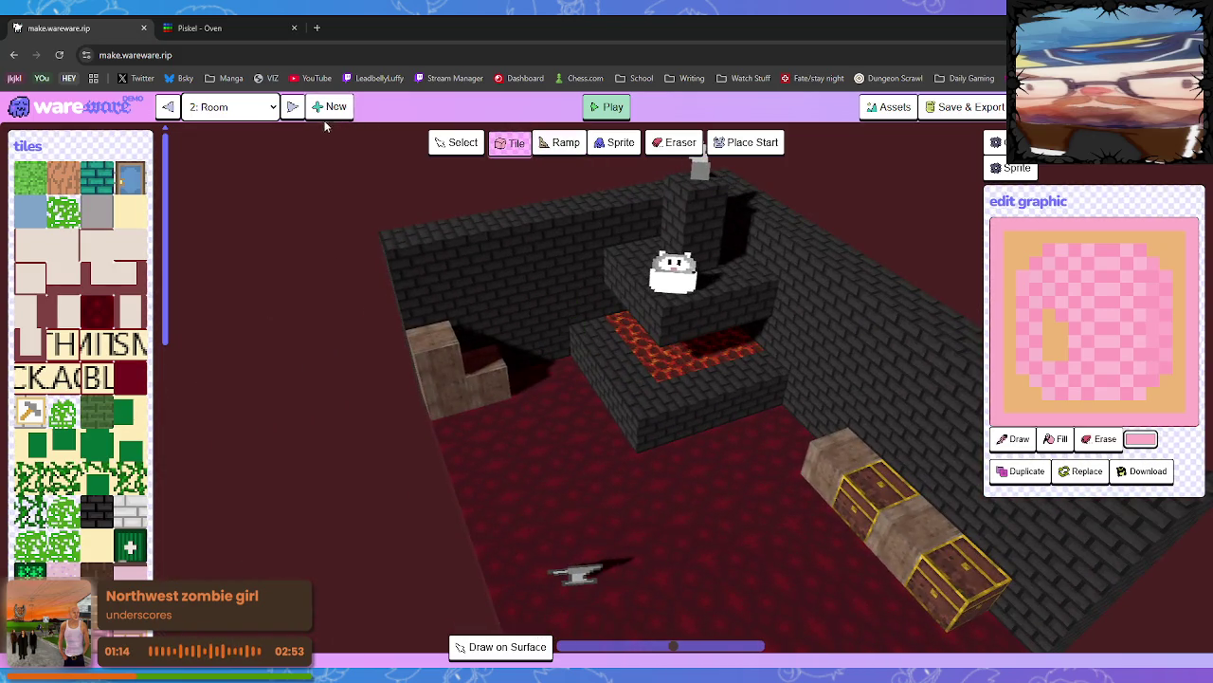
pyautogui.click(293, 106)
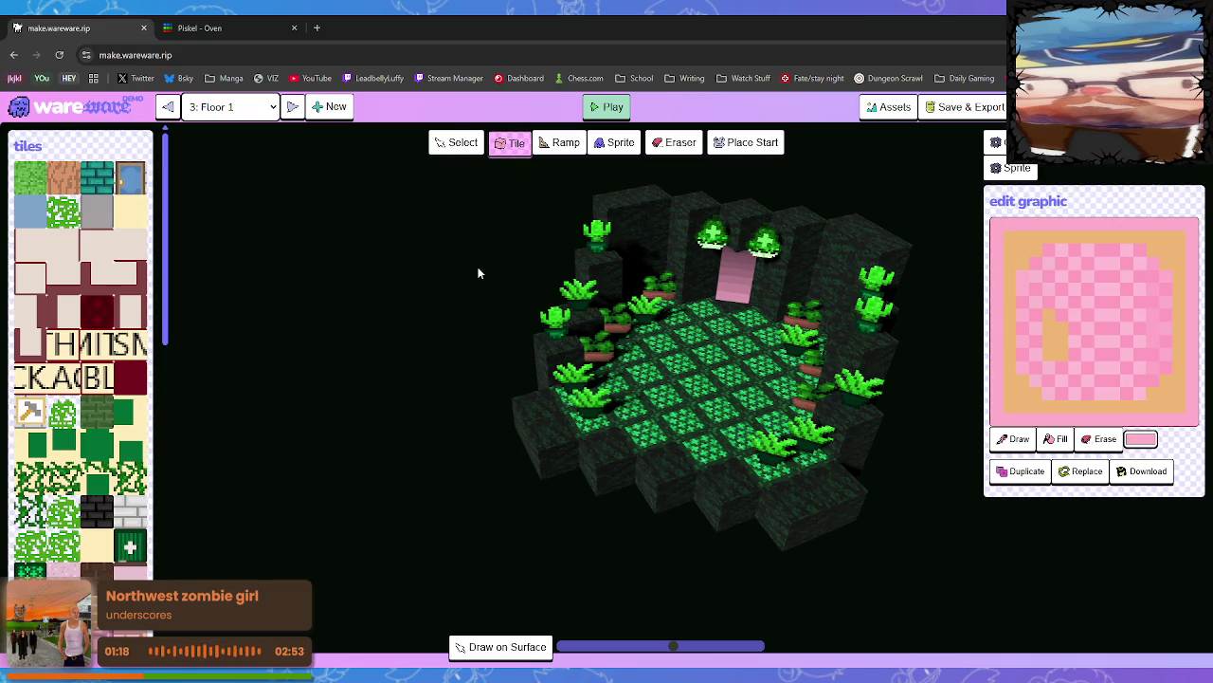
pyautogui.click(293, 107)
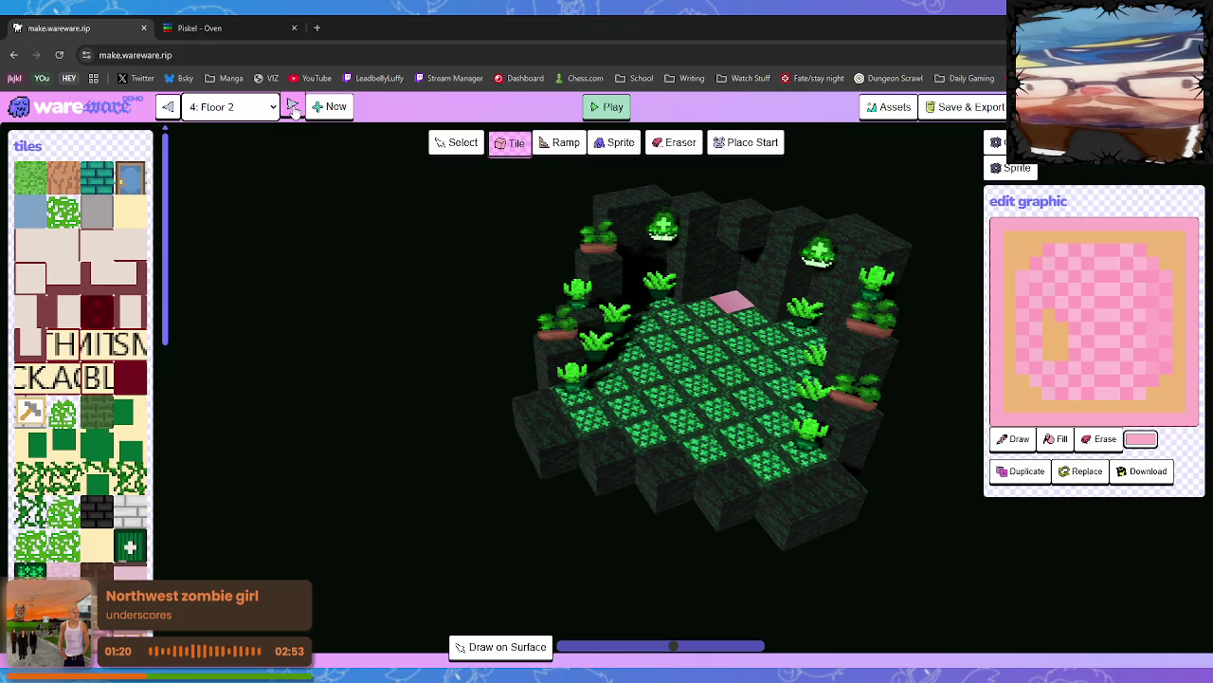
pyautogui.click(292, 107)
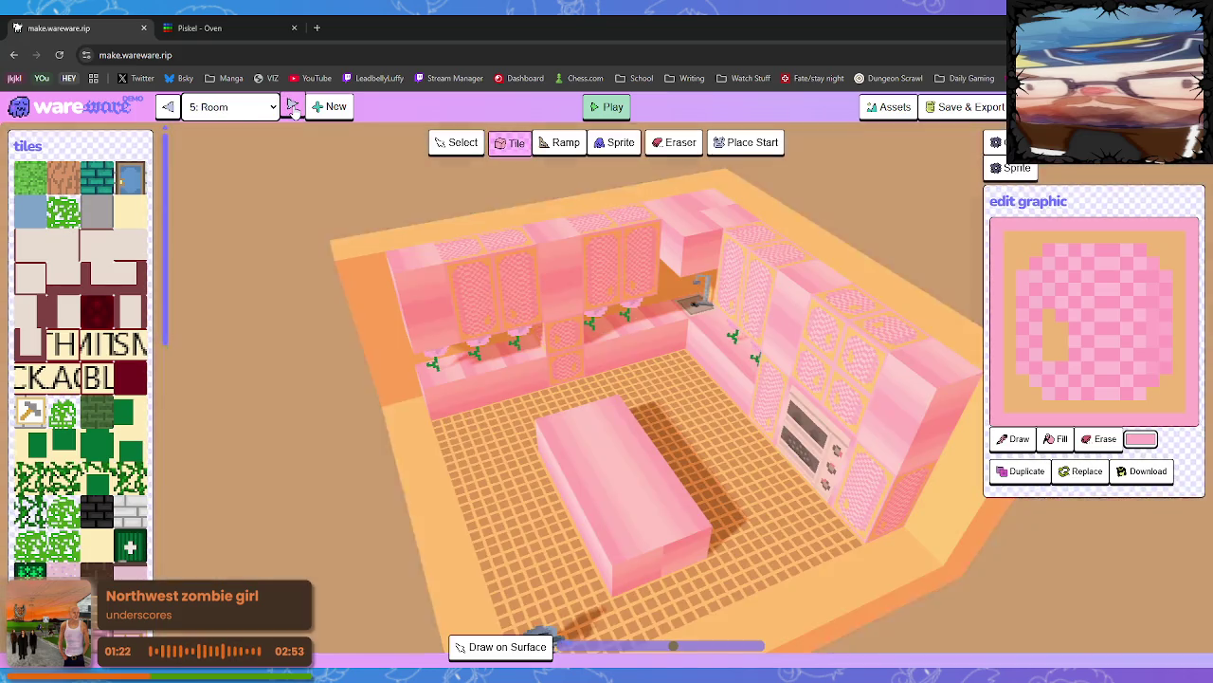
# Look down into the pink room, return to Floor 2, and close the wareware tab
pyautogui.scroll(1, 637, 408)
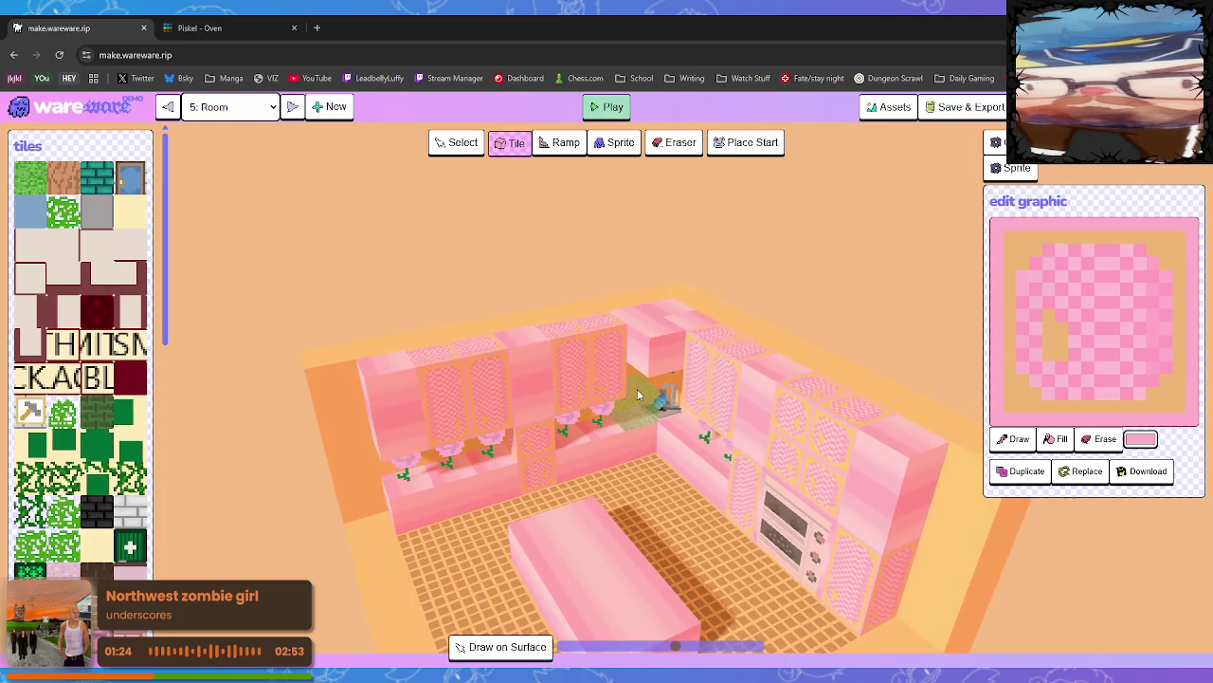
pyautogui.scroll(3, 689, 471)
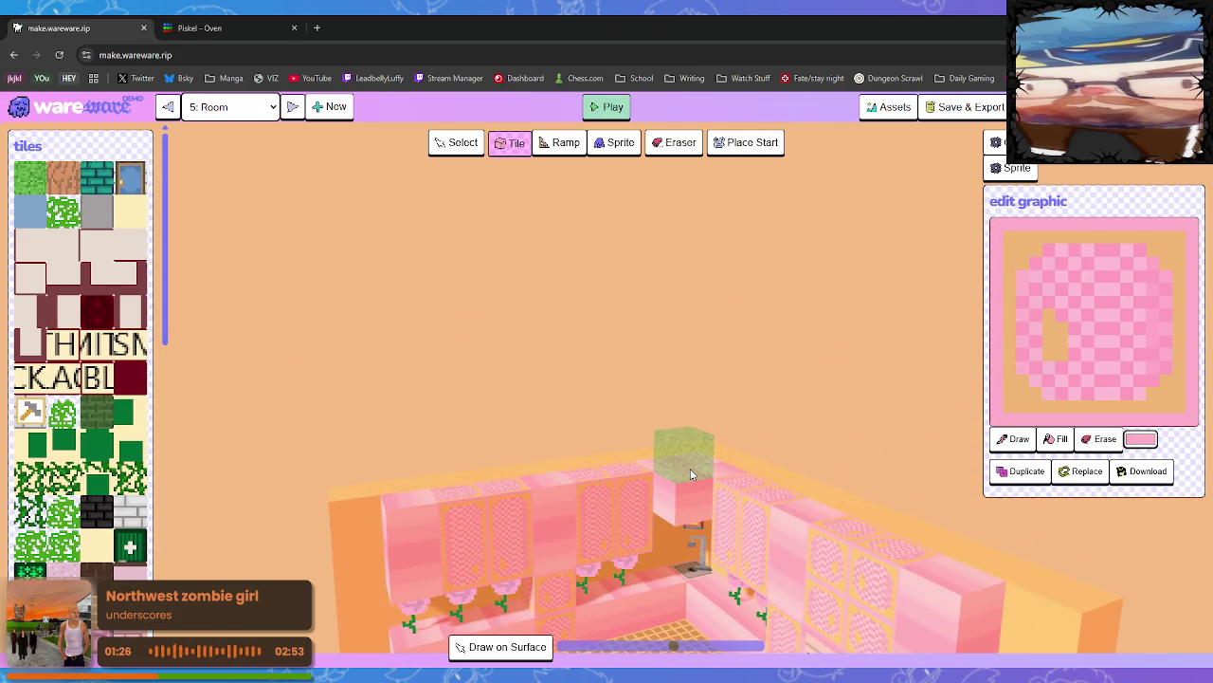
pyautogui.moveTo(688, 466)
pyautogui.mouseDown()
pyautogui.moveTo(723, 618)
pyautogui.moveTo(683, 620)
pyautogui.mouseUp()
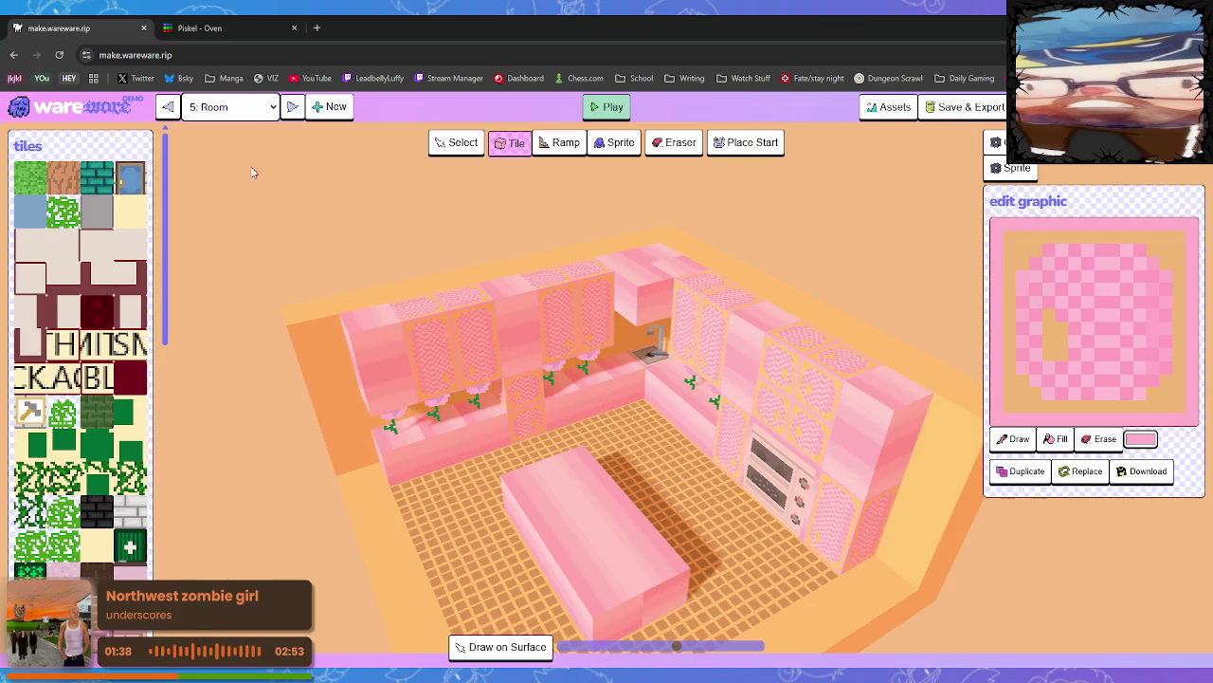
pyautogui.click(167, 108)
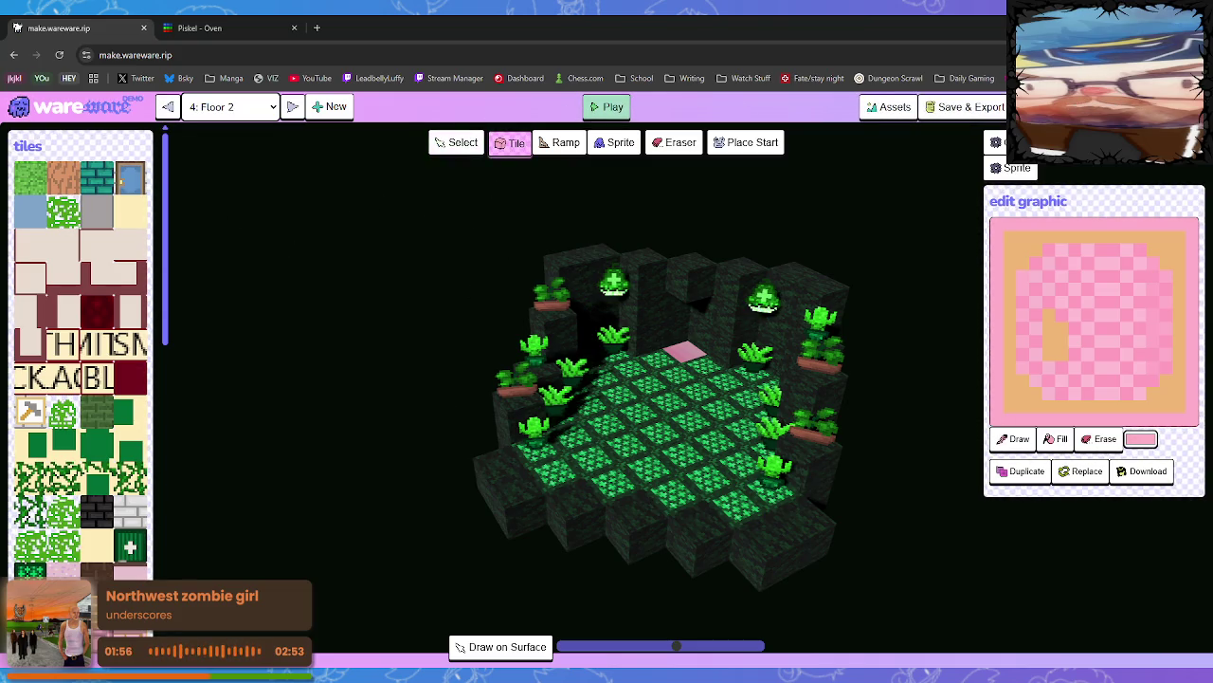
pyautogui.click(144, 29)
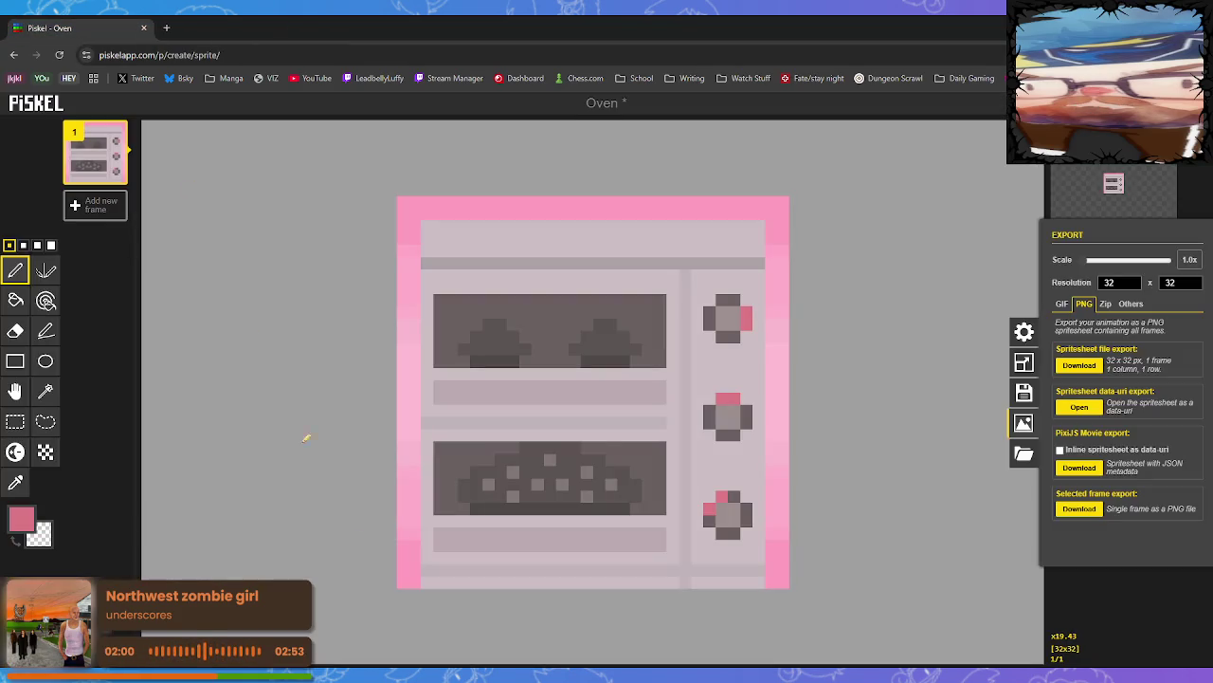
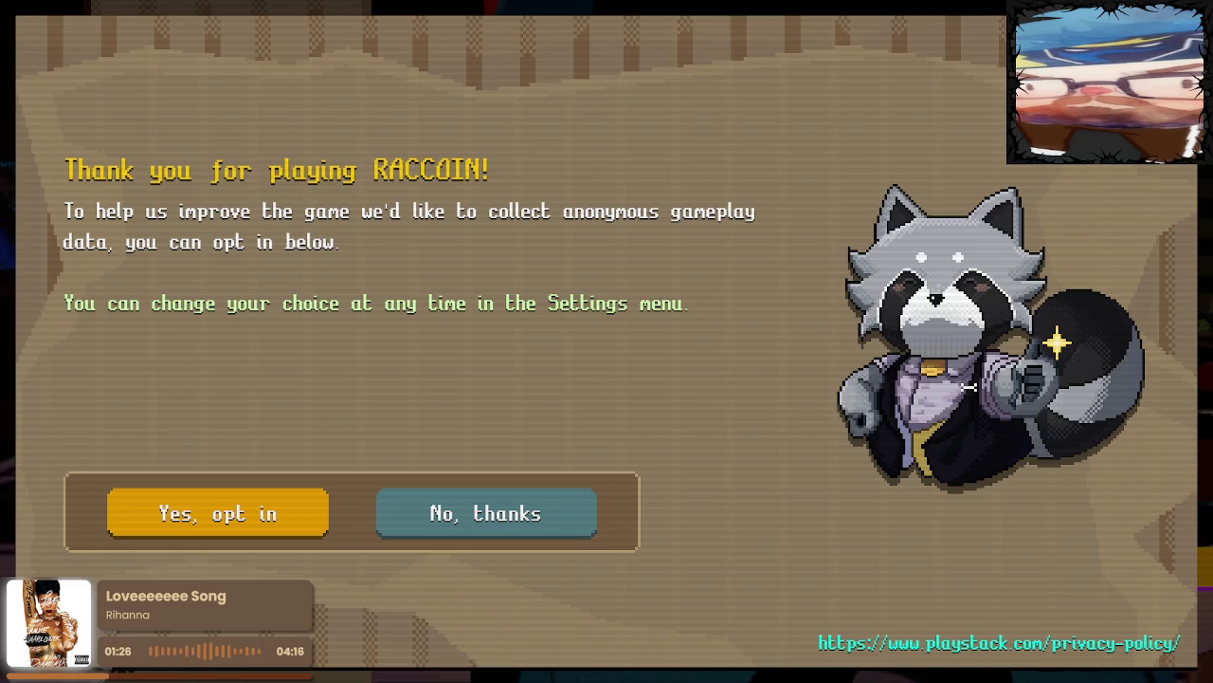
# Answer the gameplay-data prompt, set Pixel Size to Super High, and finish first-time setup
pyautogui.click(220, 502)
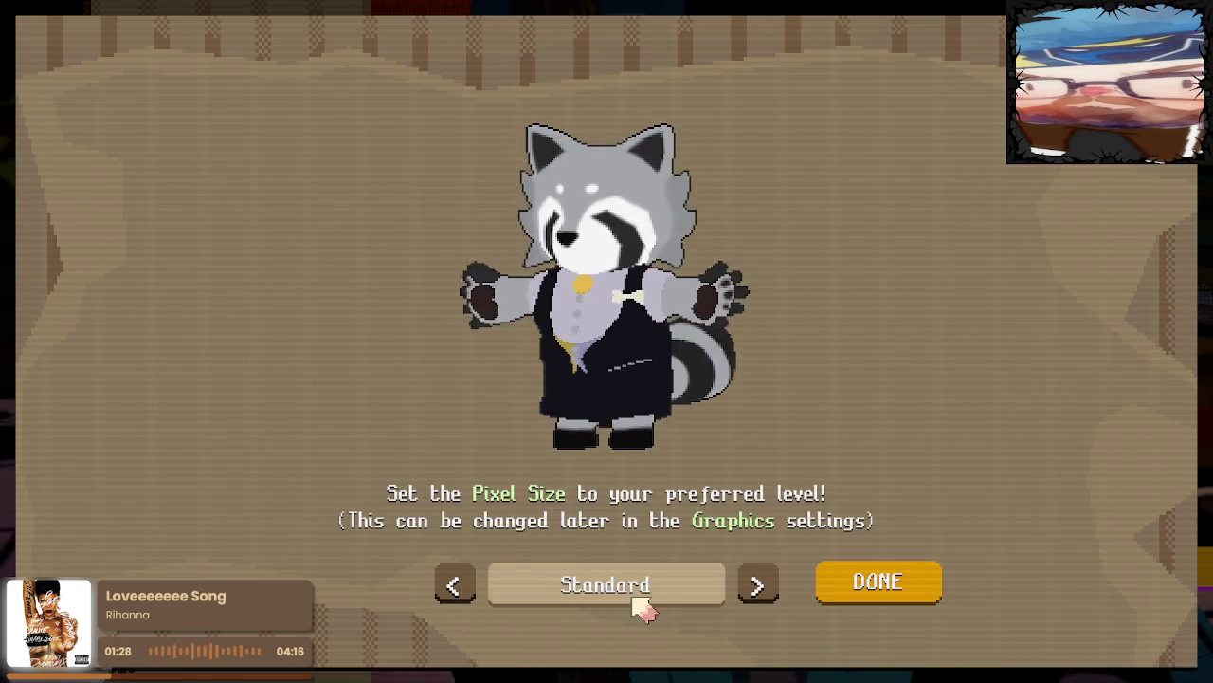
pyautogui.click(759, 585)
pyautogui.click(759, 584)
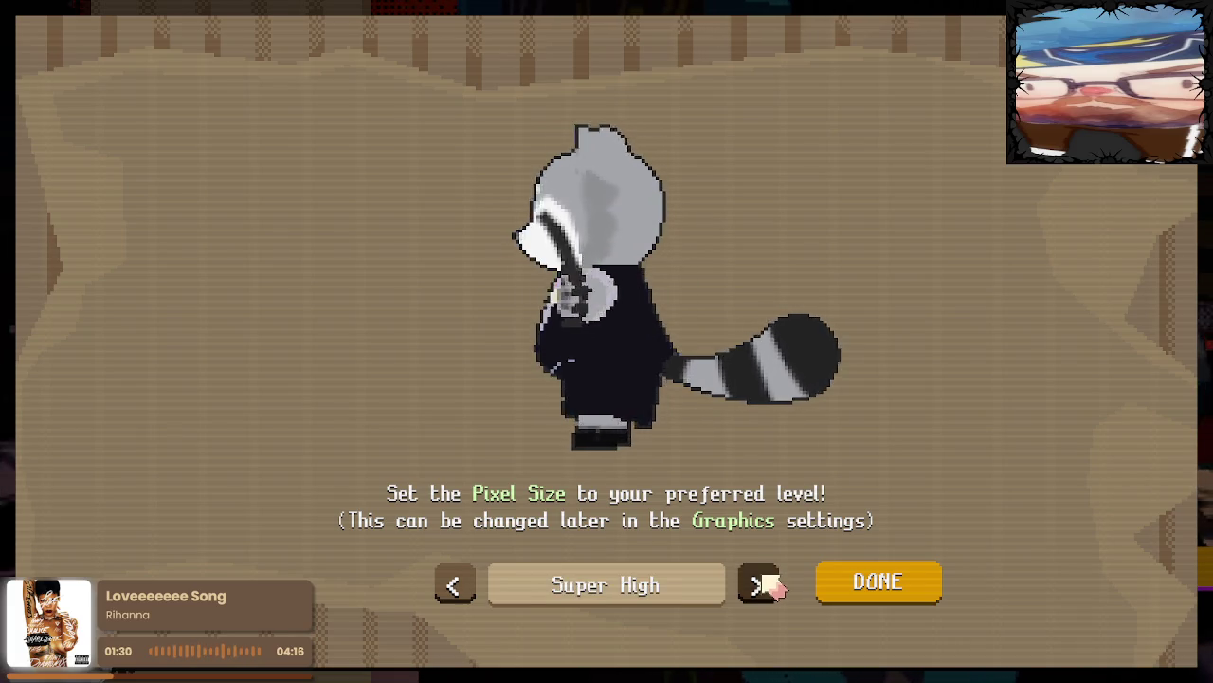
pyautogui.click(758, 584)
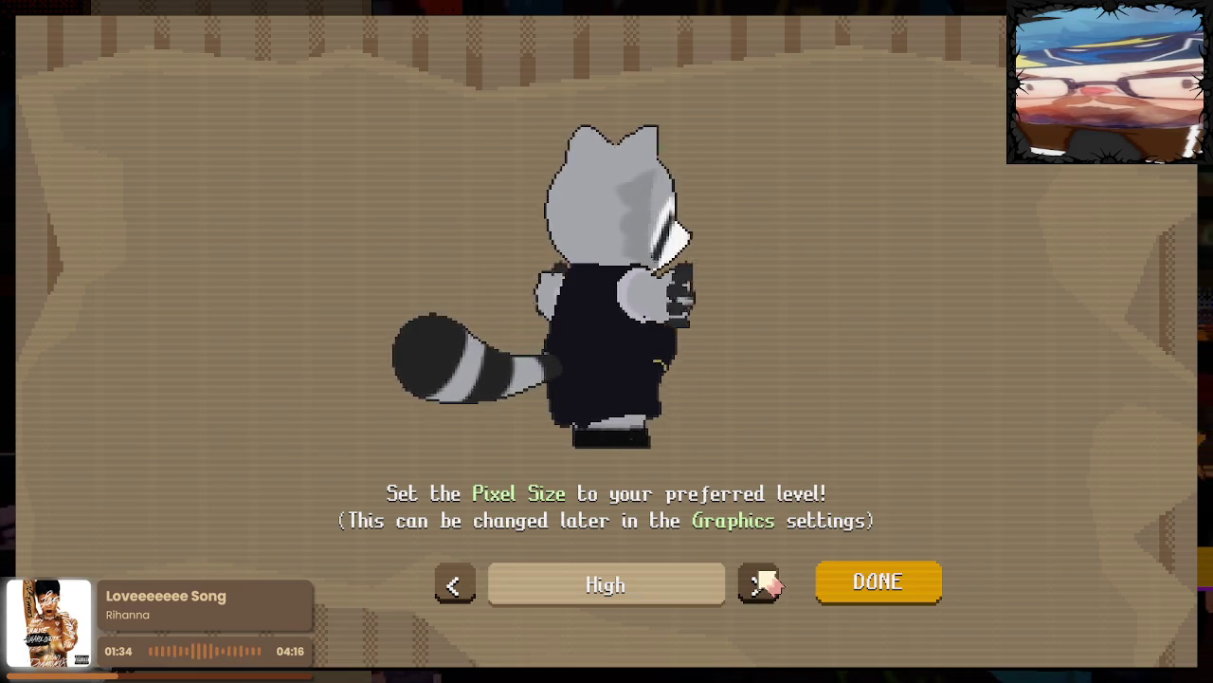
pyautogui.click(764, 585)
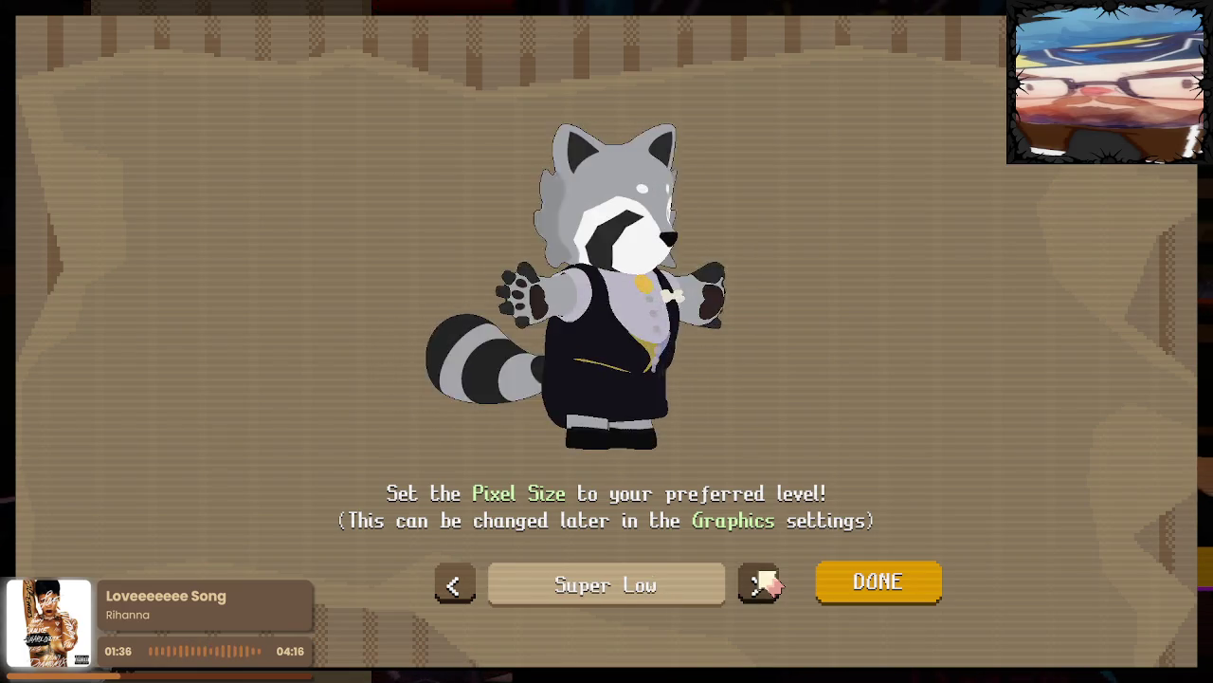
pyautogui.click(764, 585)
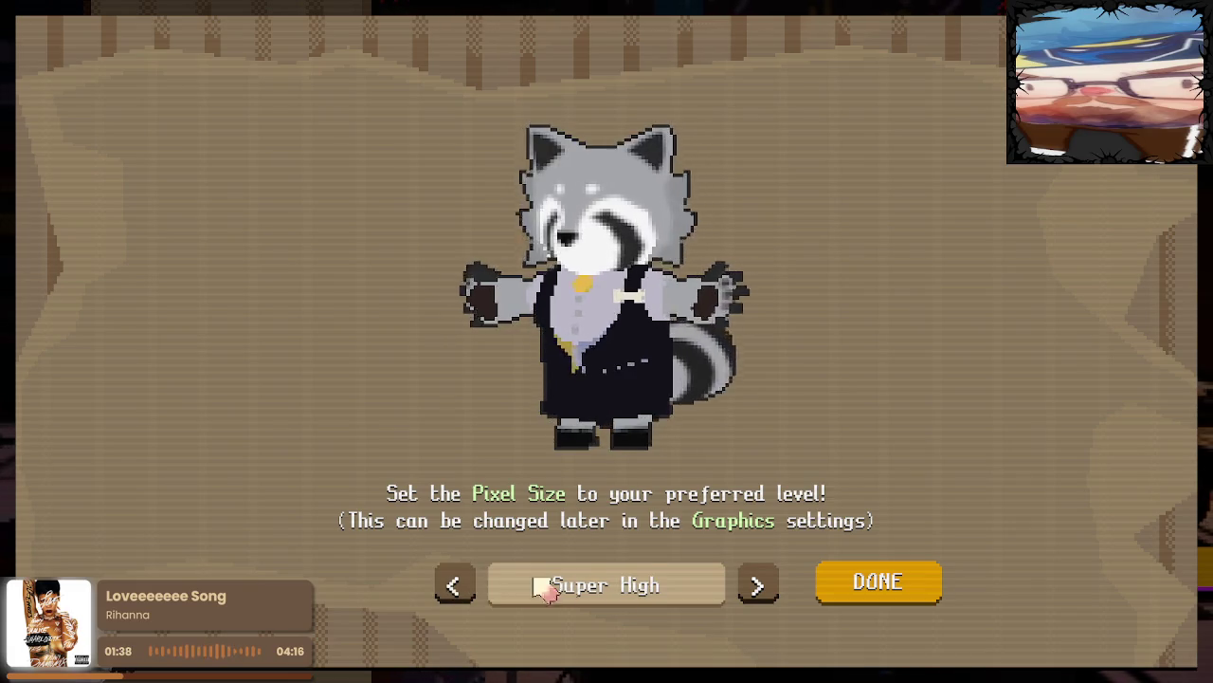
pyautogui.click(881, 593)
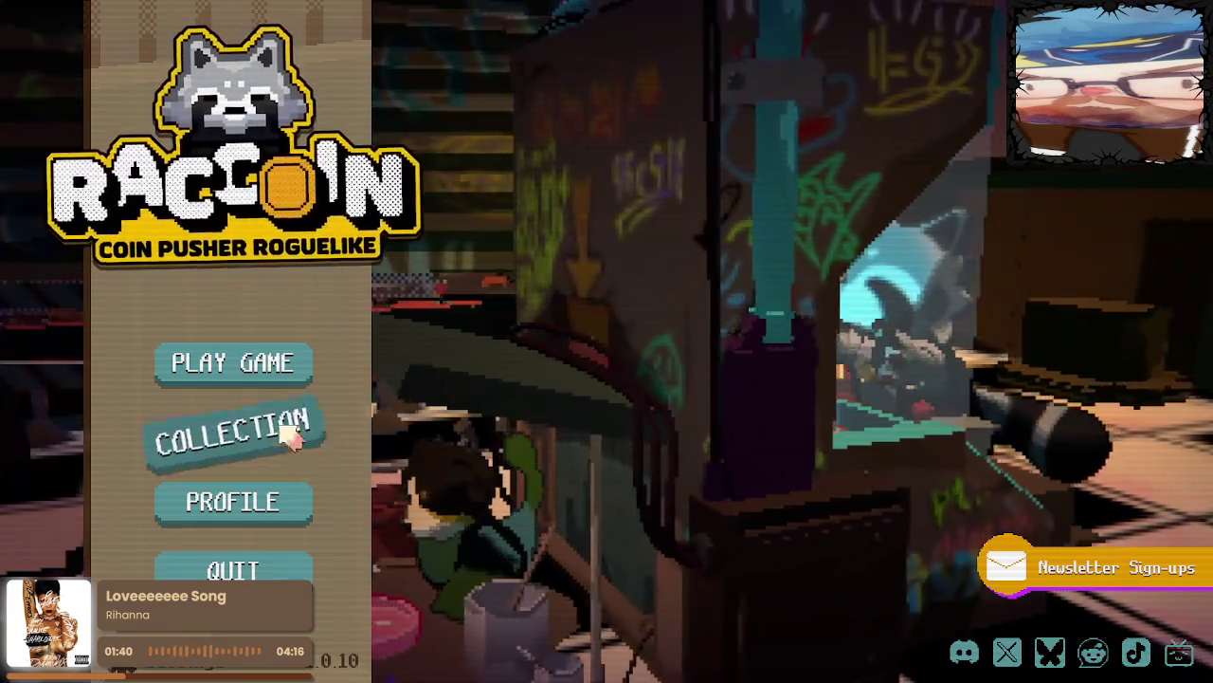
# Turn the music volume down in Audio settings, return to the main menu, and reopen Play Game
pyautogui.click(272, 379)
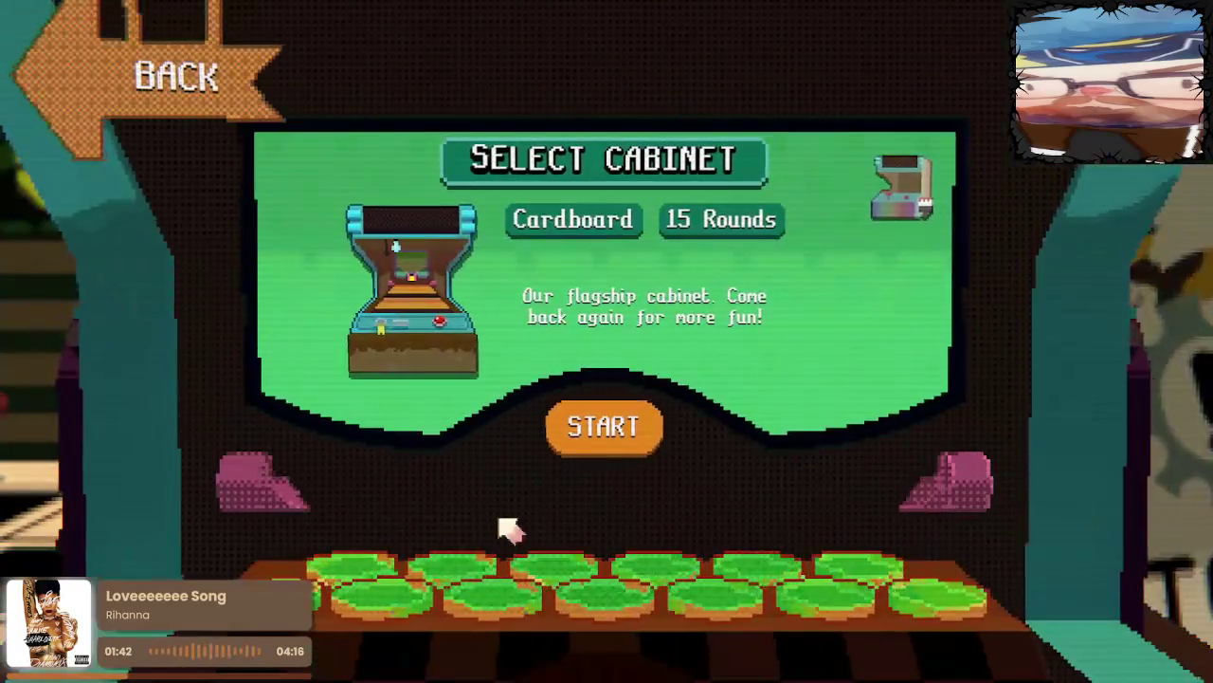
pyautogui.click(142, 76)
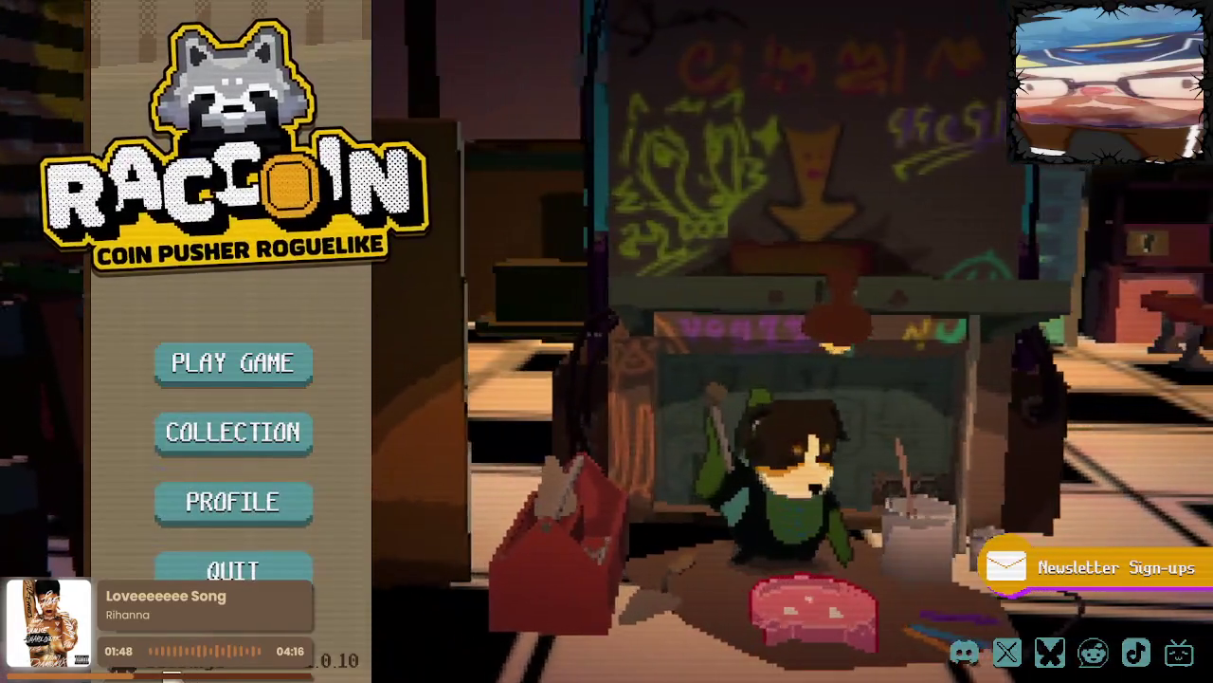
pyautogui.click(258, 509)
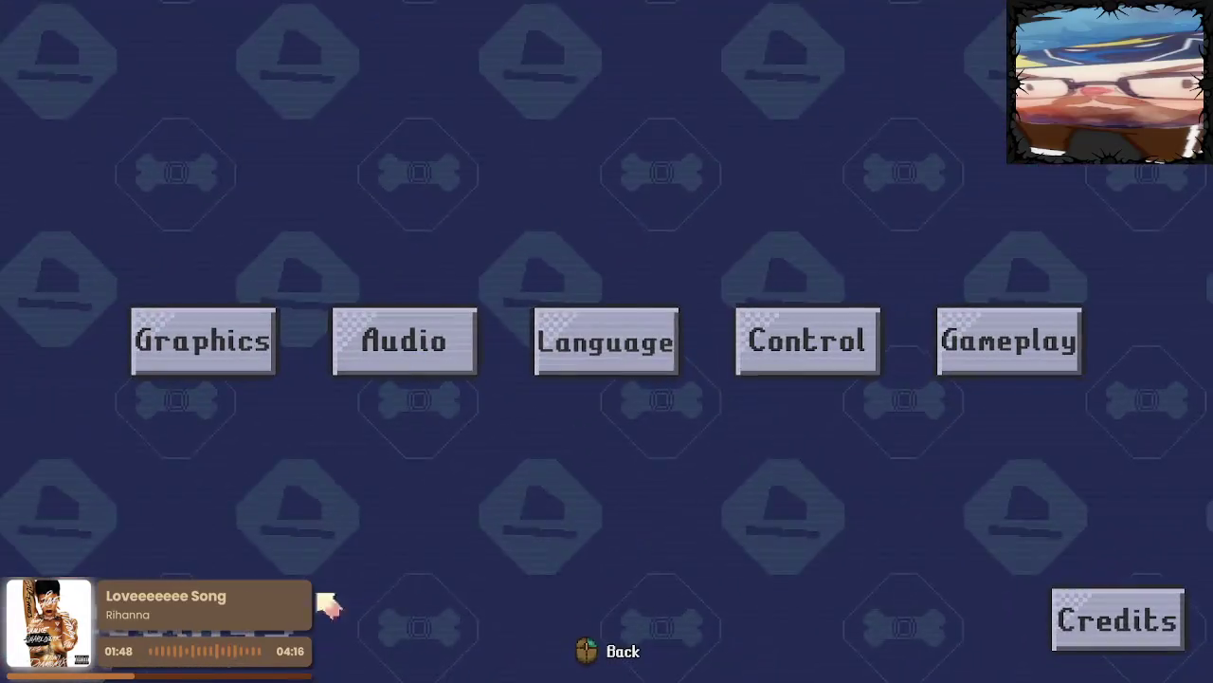
pyautogui.click(368, 372)
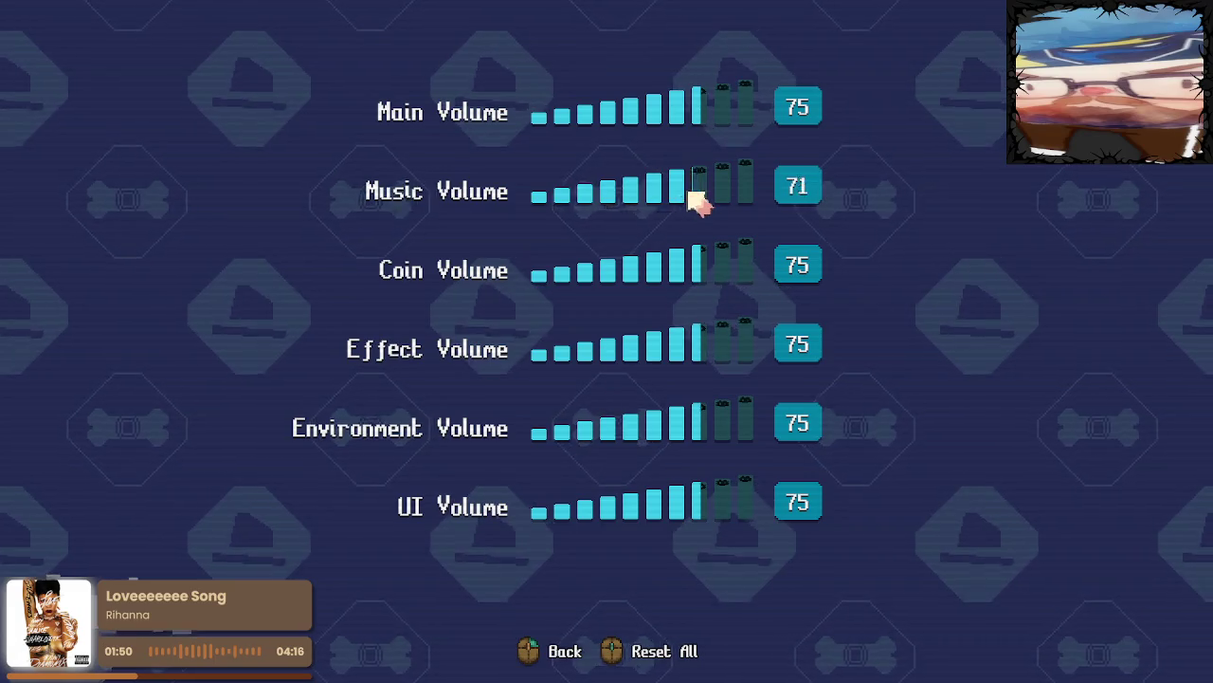
pyautogui.moveTo(699, 190); pyautogui.dragTo(537, 195)
pyautogui.press('Escape')
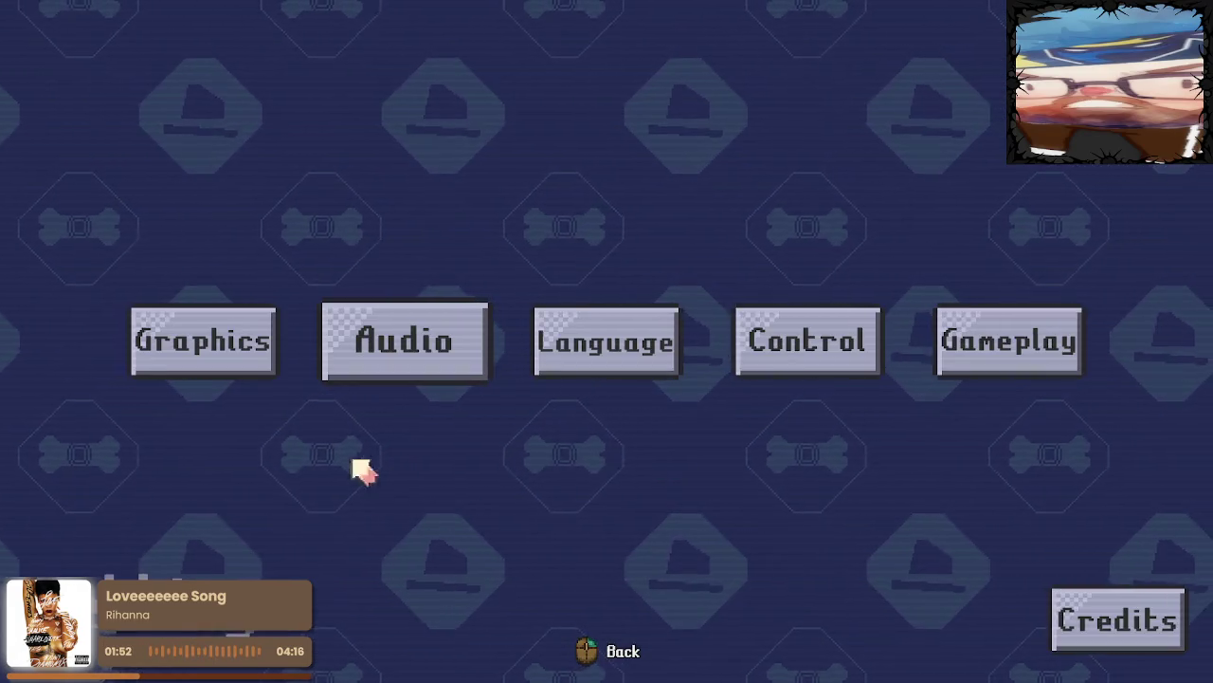
pyautogui.press('Escape')
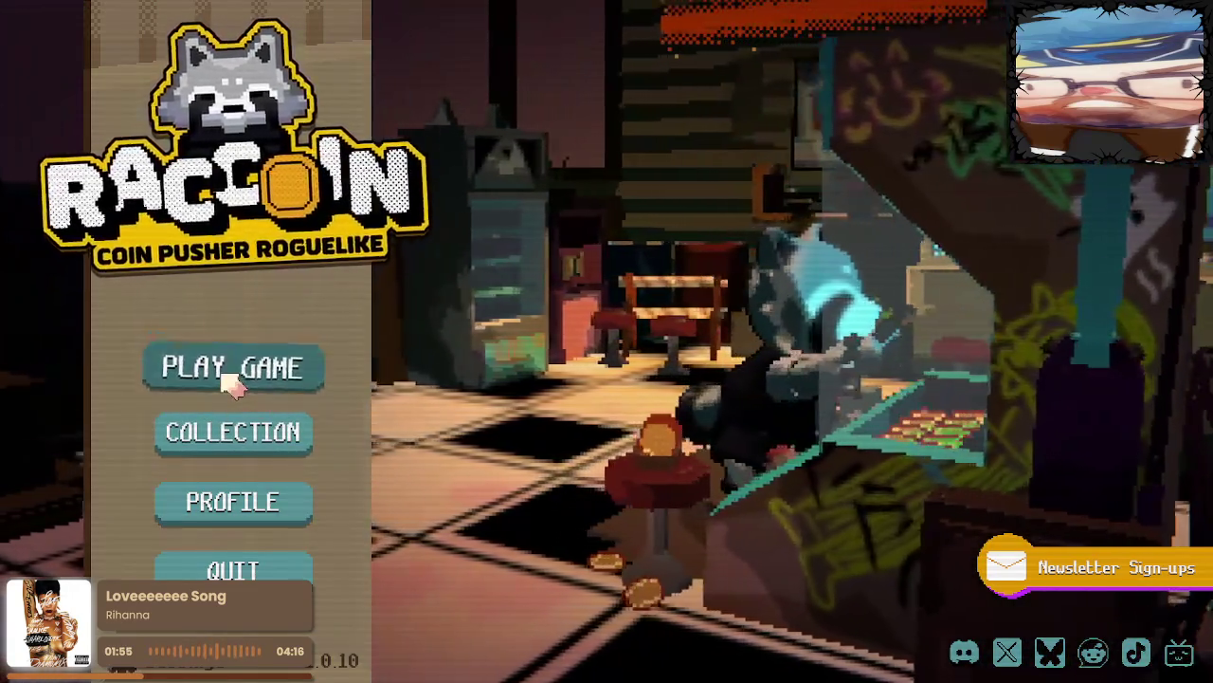
pyautogui.click(242, 381)
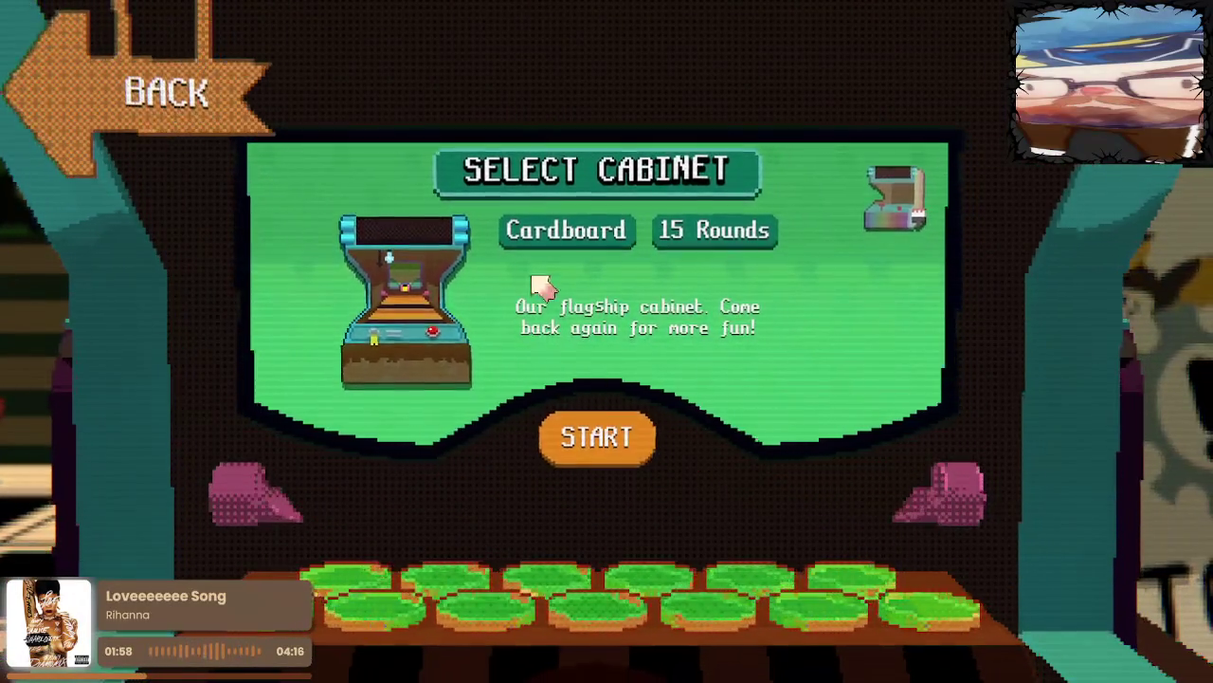
# Start the Cardboard cabinet run and select the Manager as the character
pyautogui.click(622, 434)
pyautogui.click(1173, 346)
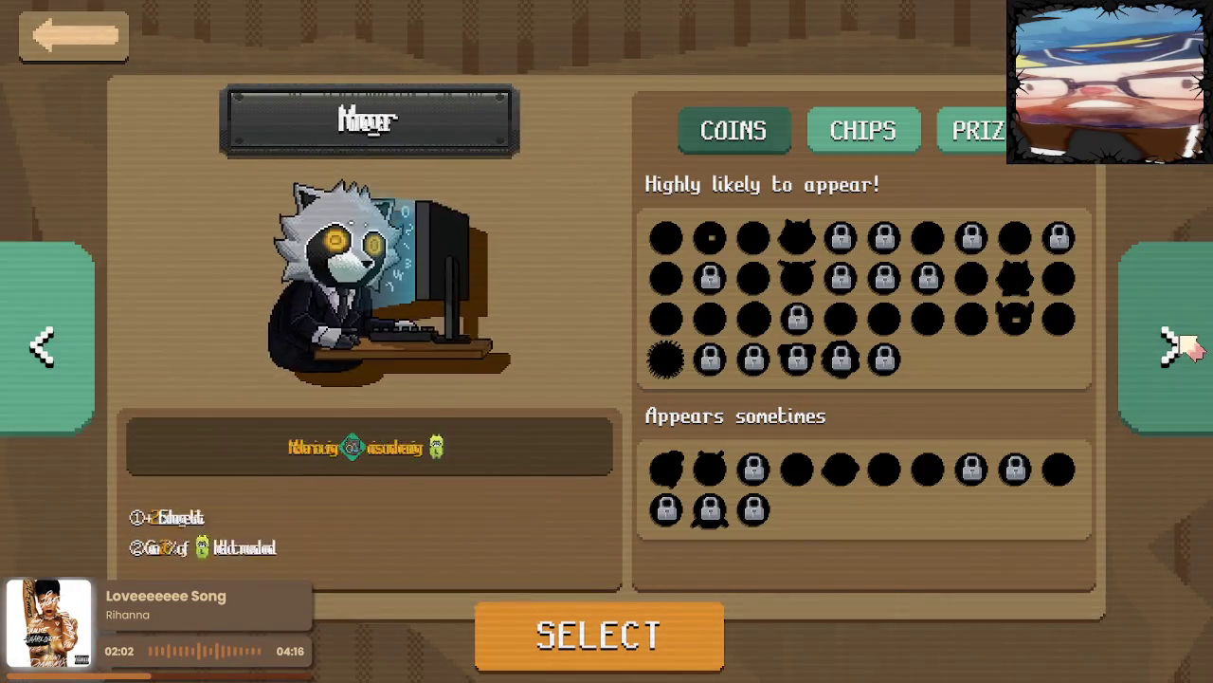
pyautogui.click(600, 652)
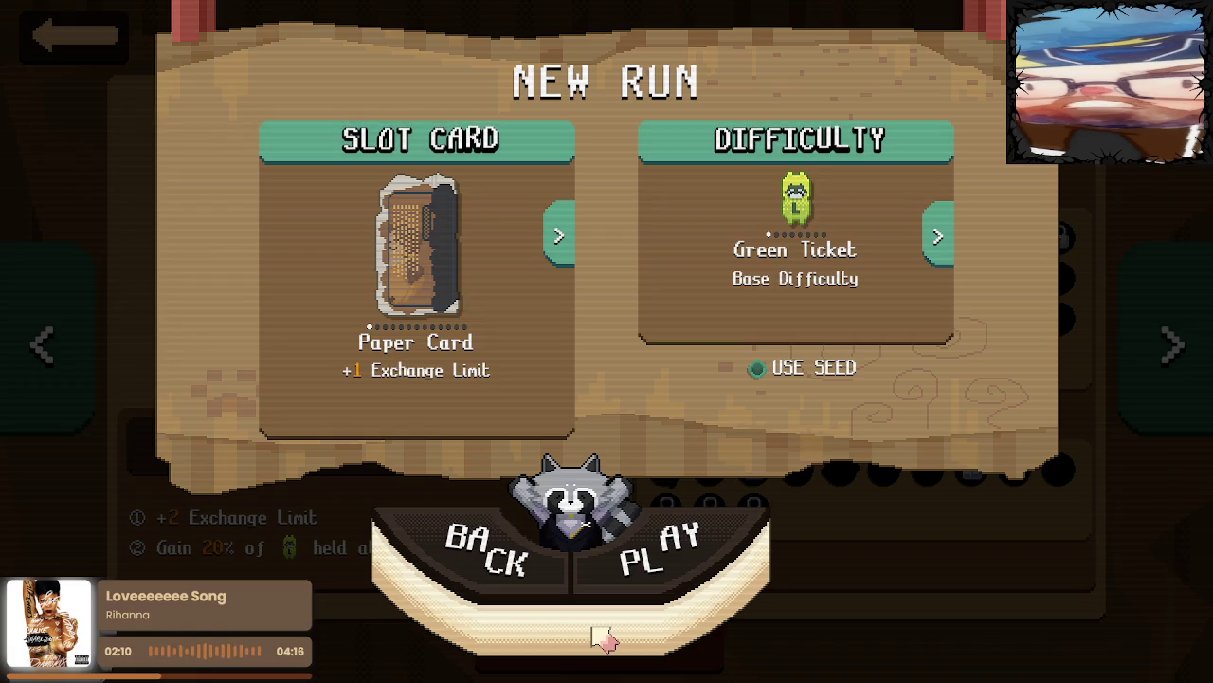
# Browse the slot cards back to Paper Card and begin the Green Ticket run
pyautogui.click(558, 237)
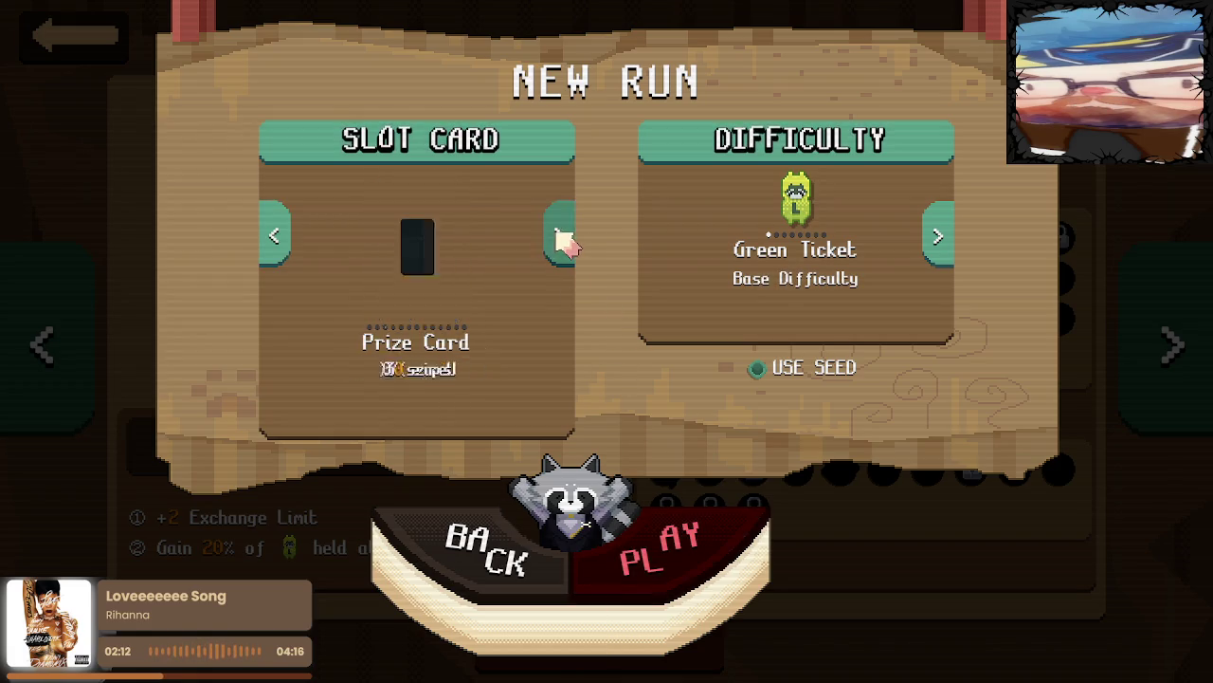
pyautogui.click(275, 242)
pyautogui.click(275, 242)
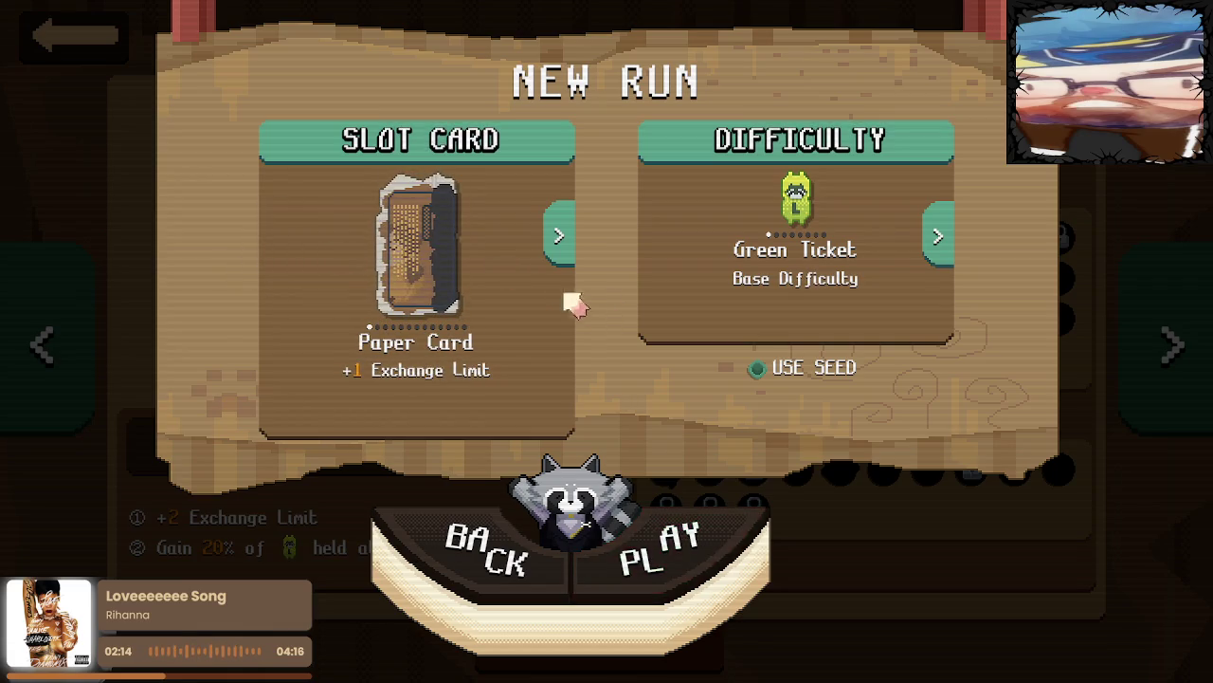
pyautogui.click(561, 237)
pyautogui.click(275, 241)
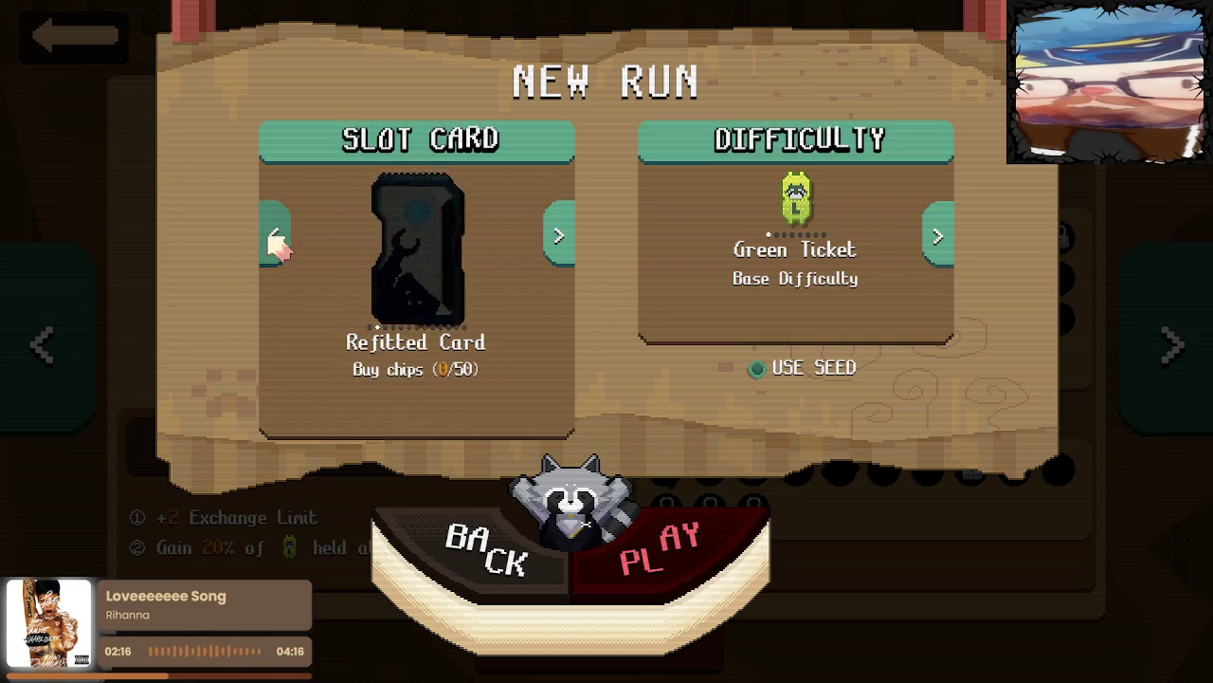
pyautogui.click(690, 536)
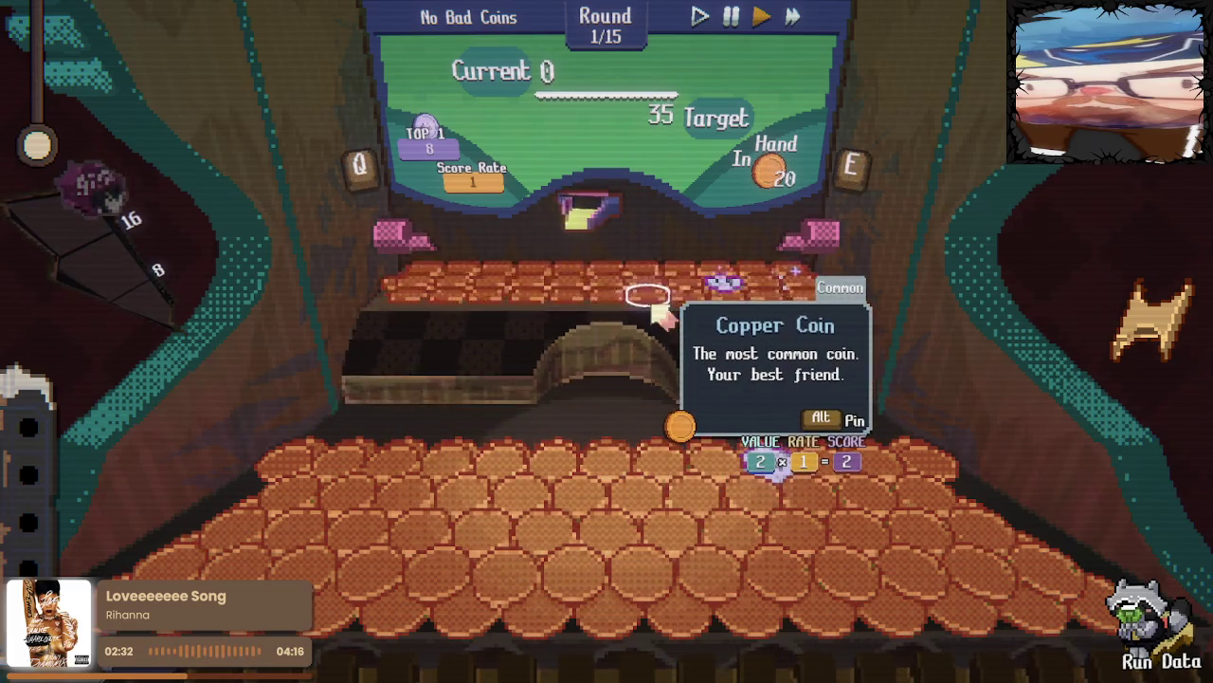
# Drop coins until the score reaches 47 against the 35 target, then enter the shop
pyautogui.click(777, 427)
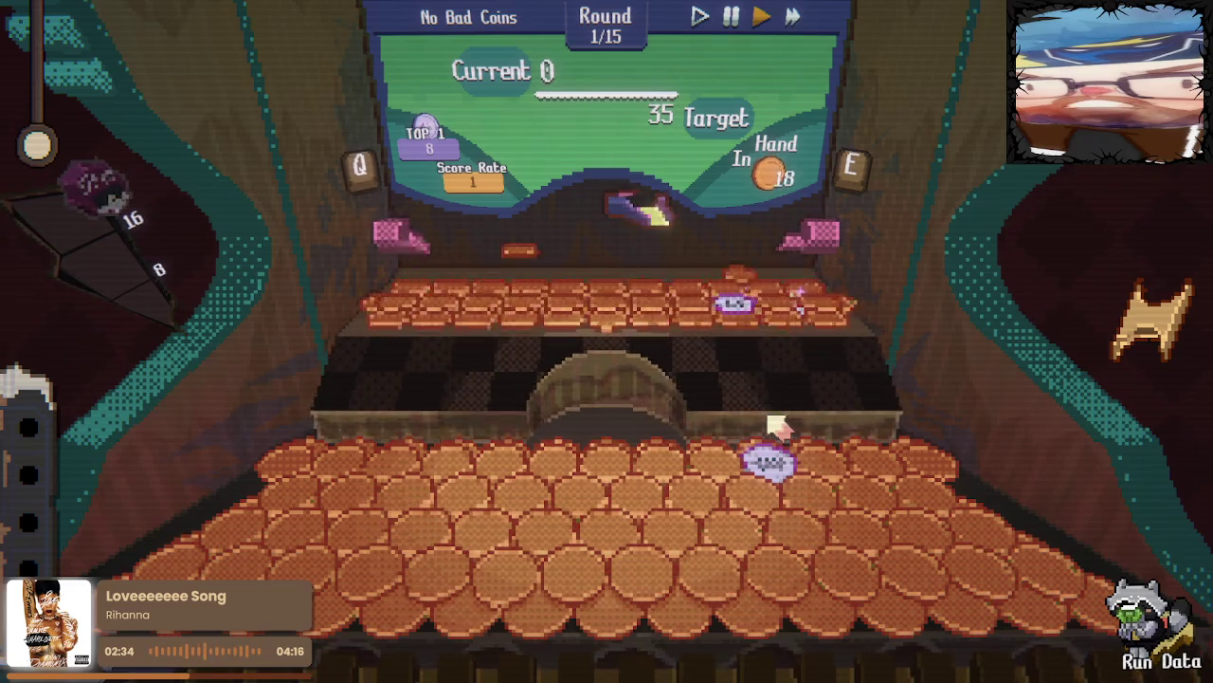
pyautogui.click(778, 427)
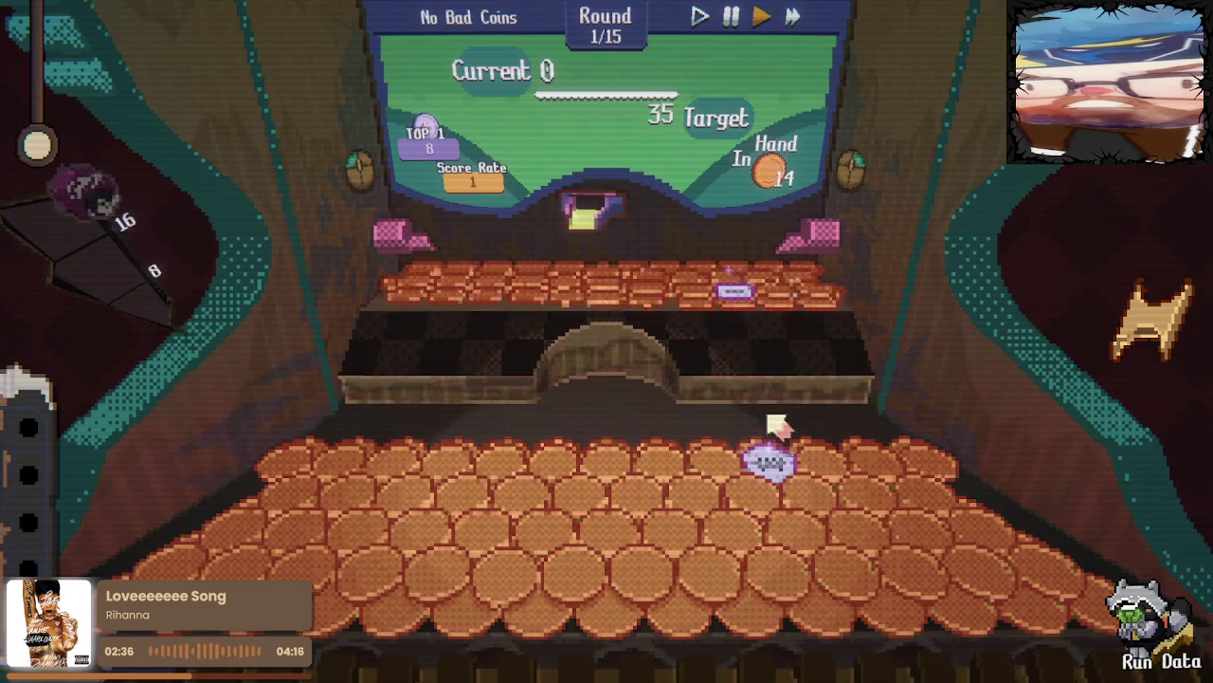
pyautogui.click(777, 426)
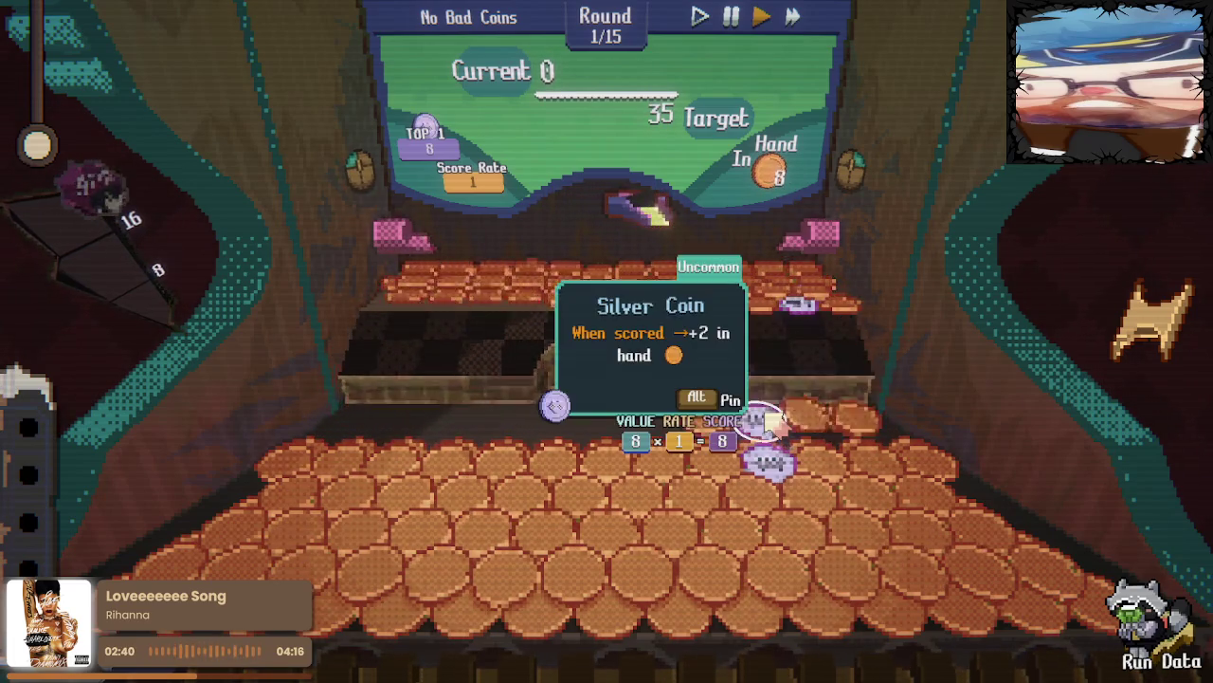
pyautogui.click(773, 422)
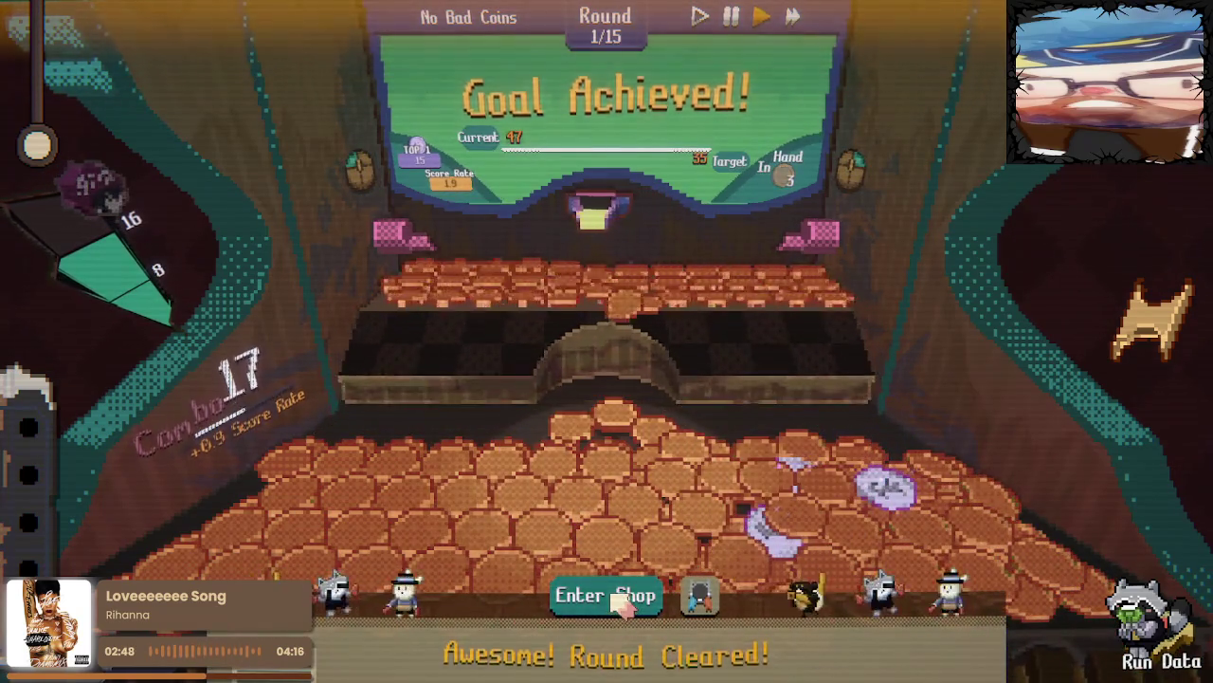
pyautogui.click(626, 594)
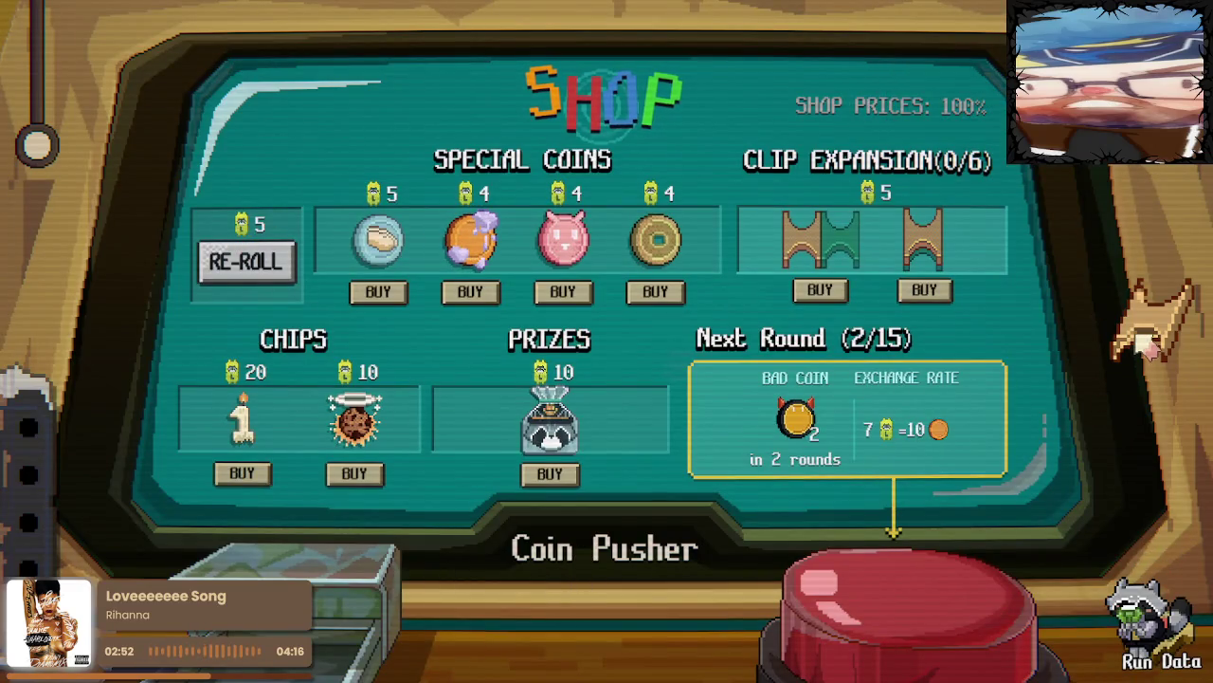
# Lower the main volume from the pause menu's audio settings and back out to the shop
pyautogui.press('Escape')
pyautogui.click(948, 161)
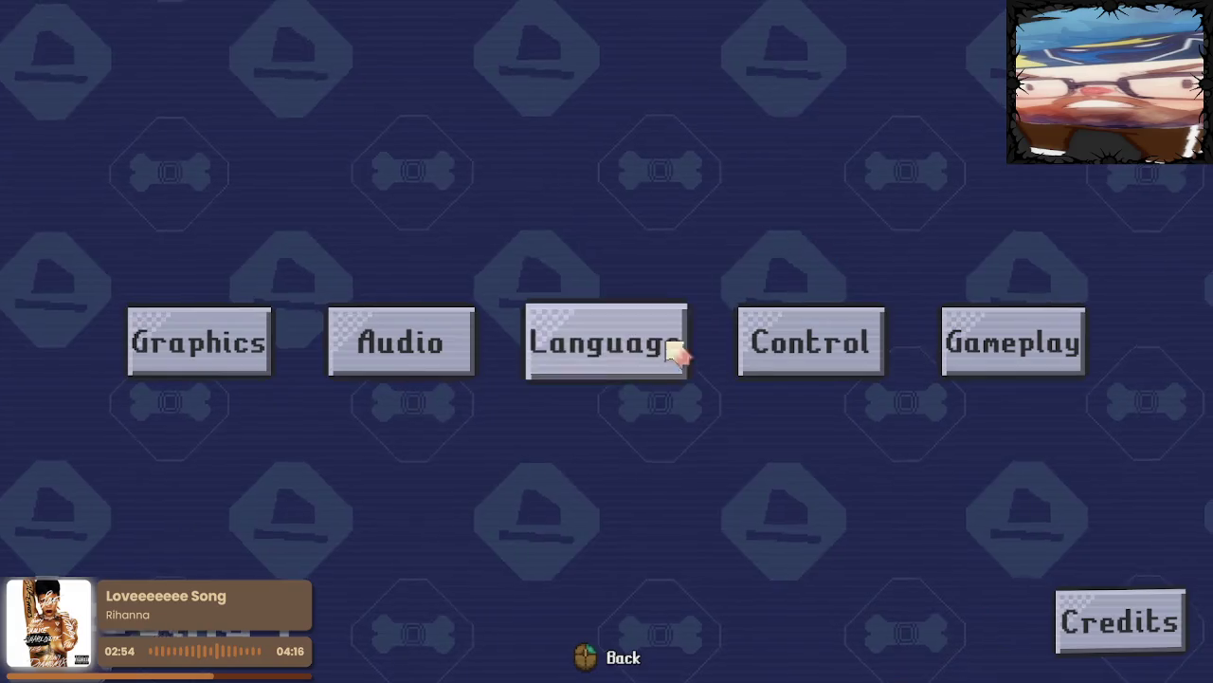
pyautogui.click(380, 347)
pyautogui.click(630, 110)
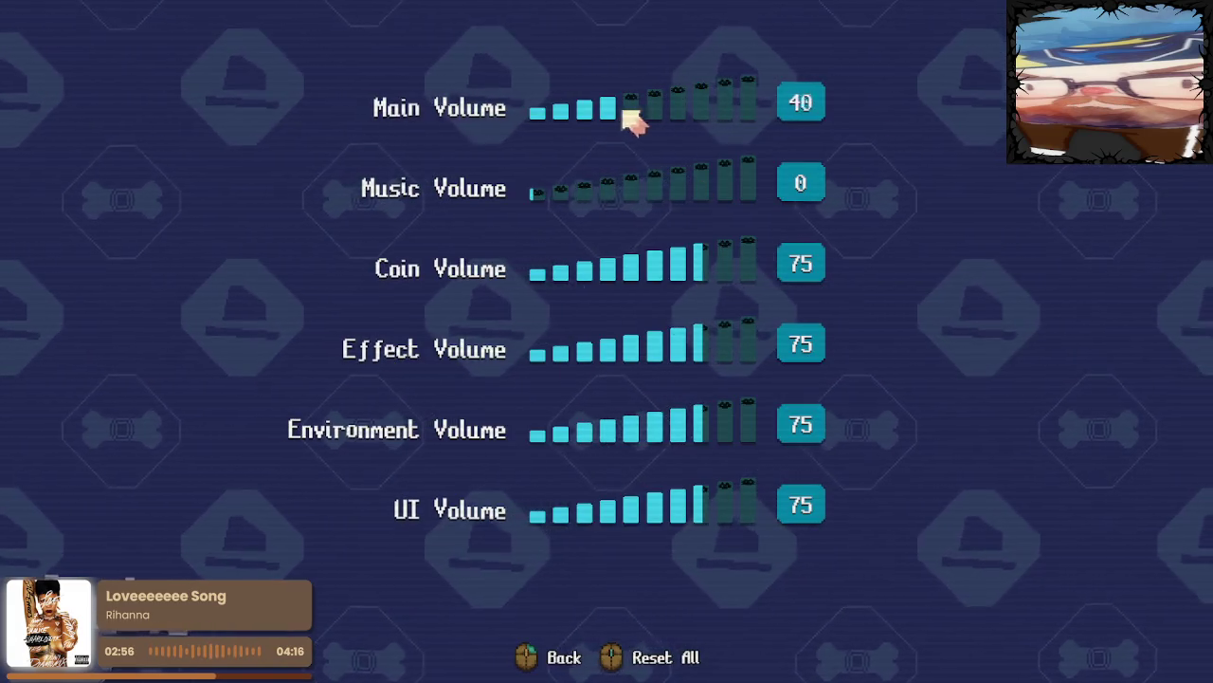
pyautogui.press('Escape')
pyautogui.press('Escape')
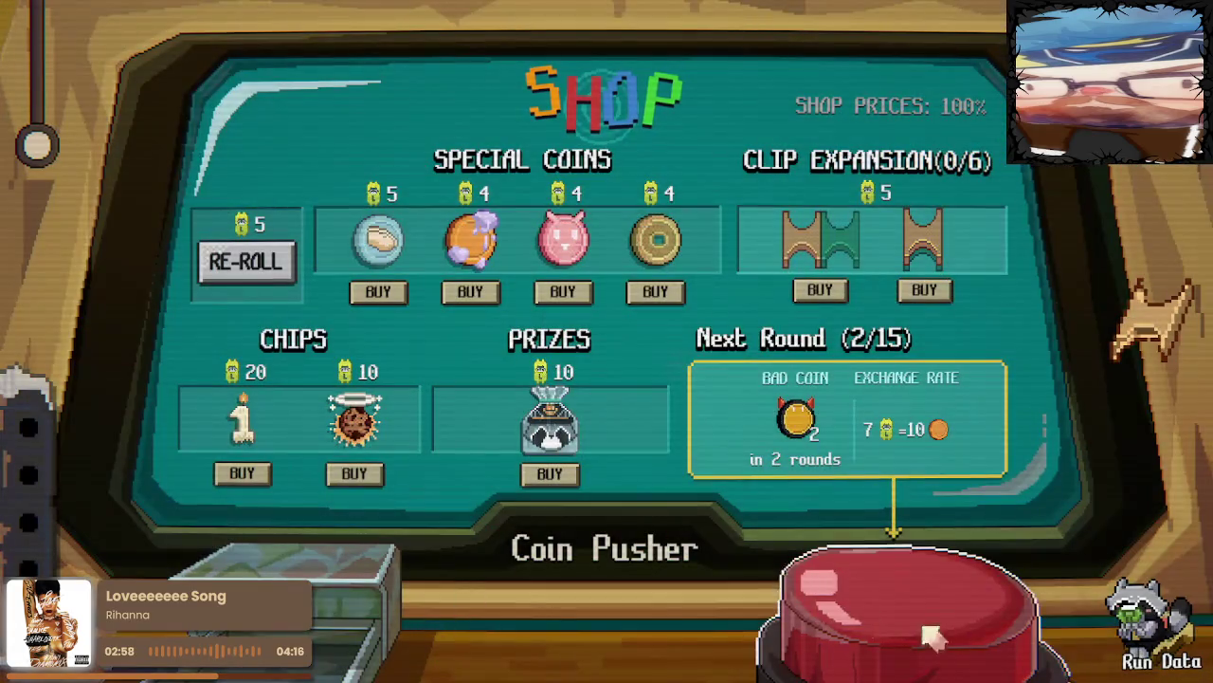
pyautogui.press('Escape')
# Set Effect volume to 50, Environment 42, UI 43 and Coin 44, then return to the shop
pyautogui.click(939, 114)
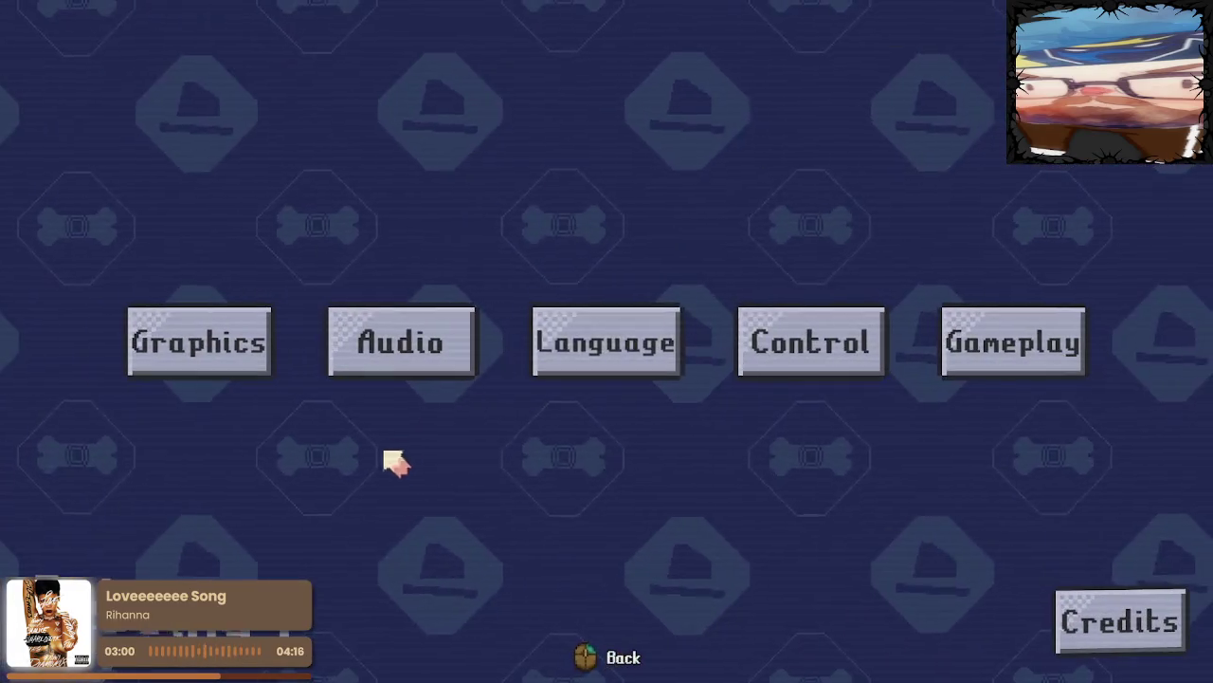
pyautogui.click(427, 343)
pyautogui.click(693, 346)
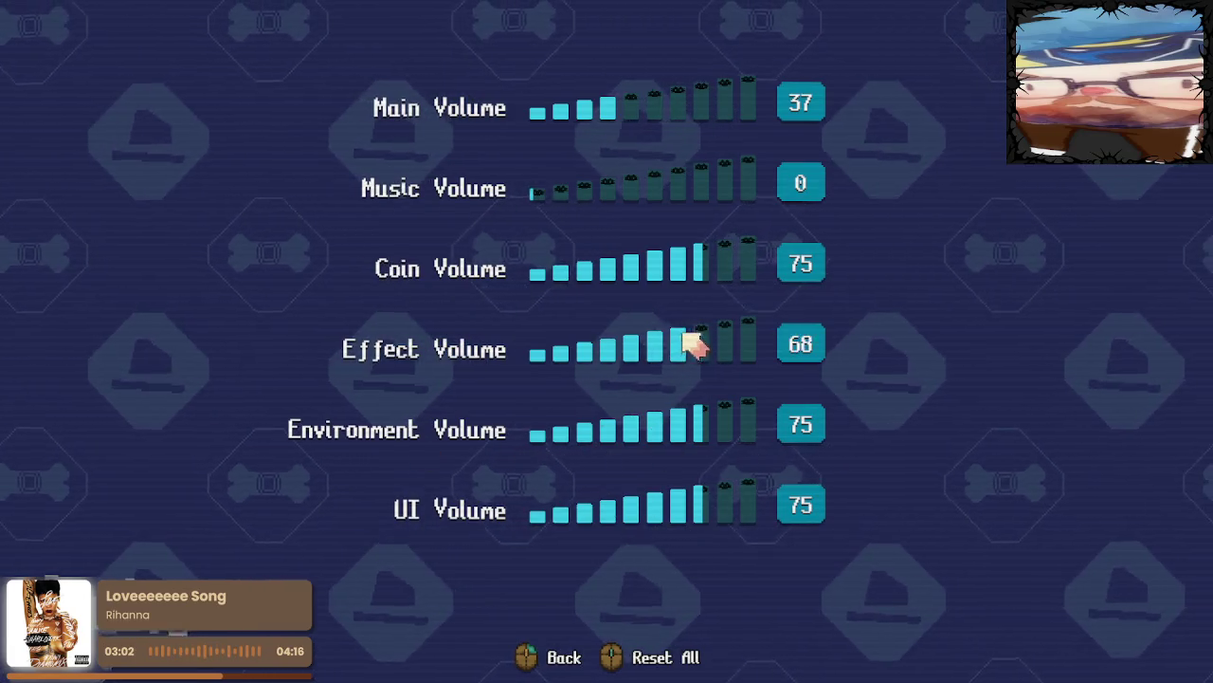
pyautogui.click(632, 349)
pyautogui.click(627, 428)
pyautogui.click(664, 507)
pyautogui.click(628, 512)
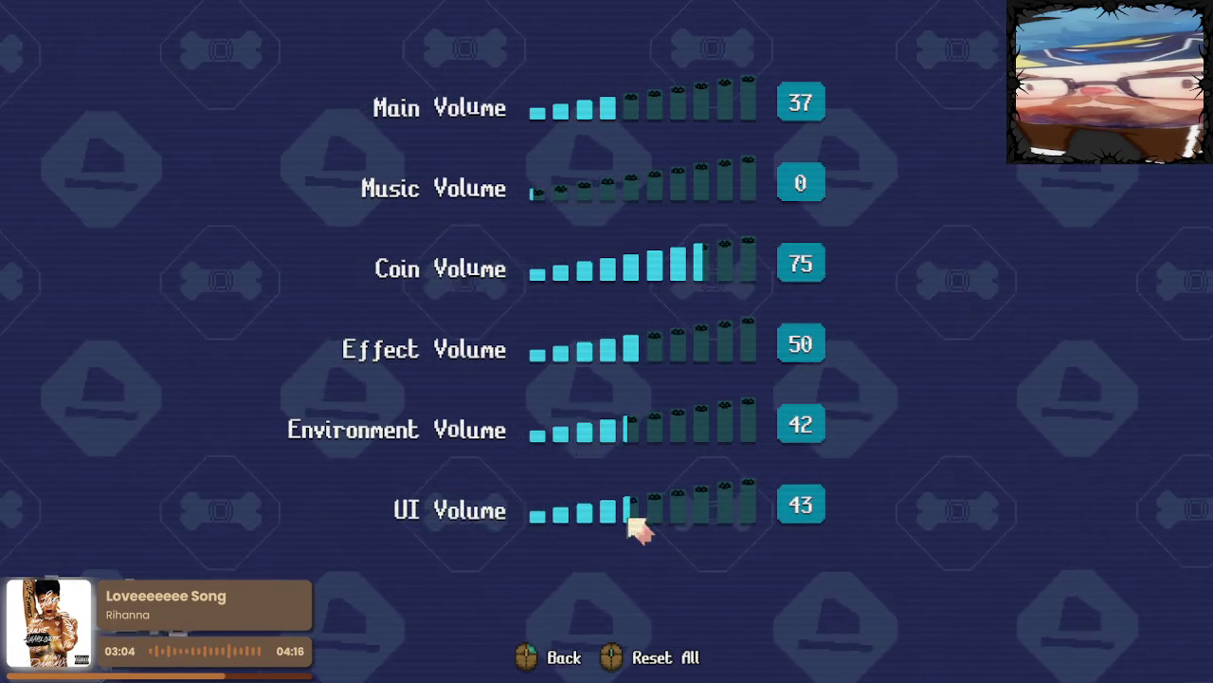
pyautogui.click(671, 268)
pyautogui.click(633, 269)
pyautogui.press('Escape')
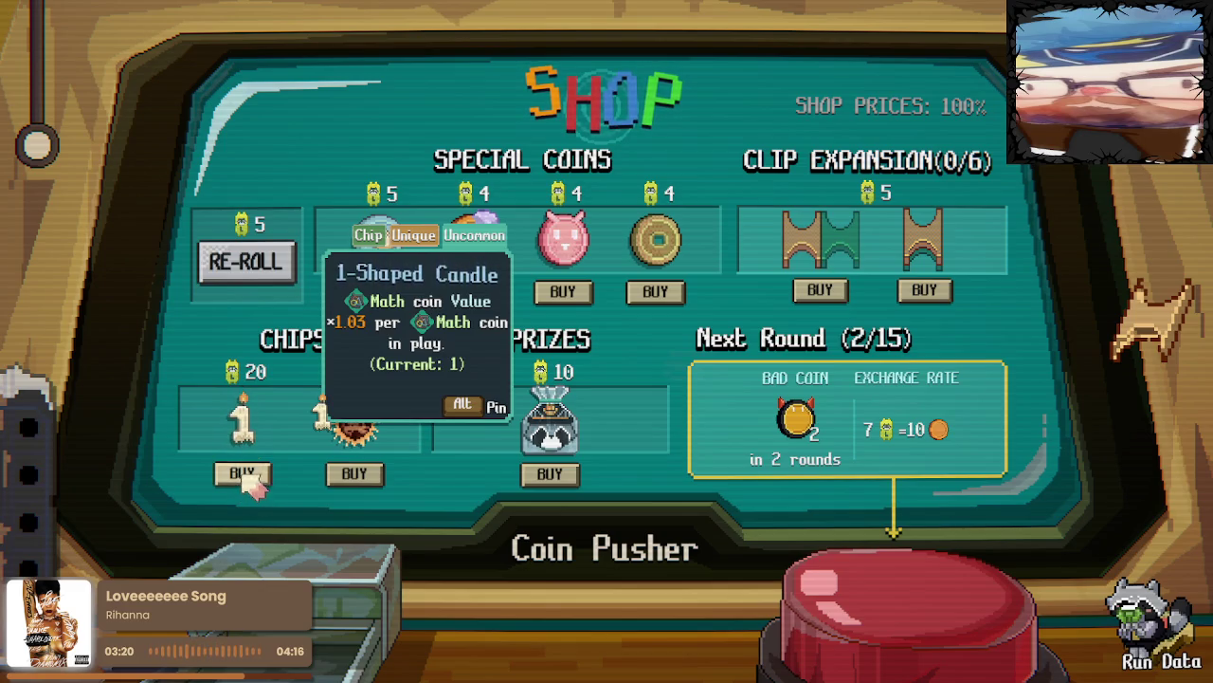
# Buy the 1-Shaped Candle chip and start round 2
pyautogui.click(248, 480)
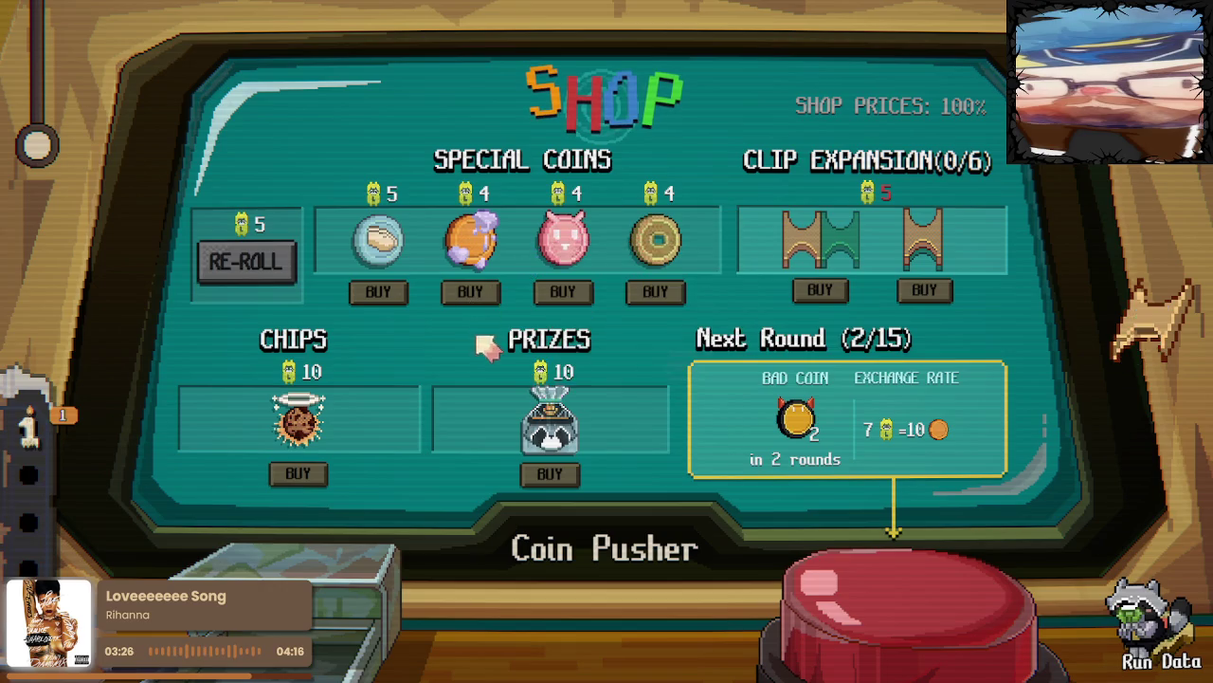
pyautogui.click(915, 599)
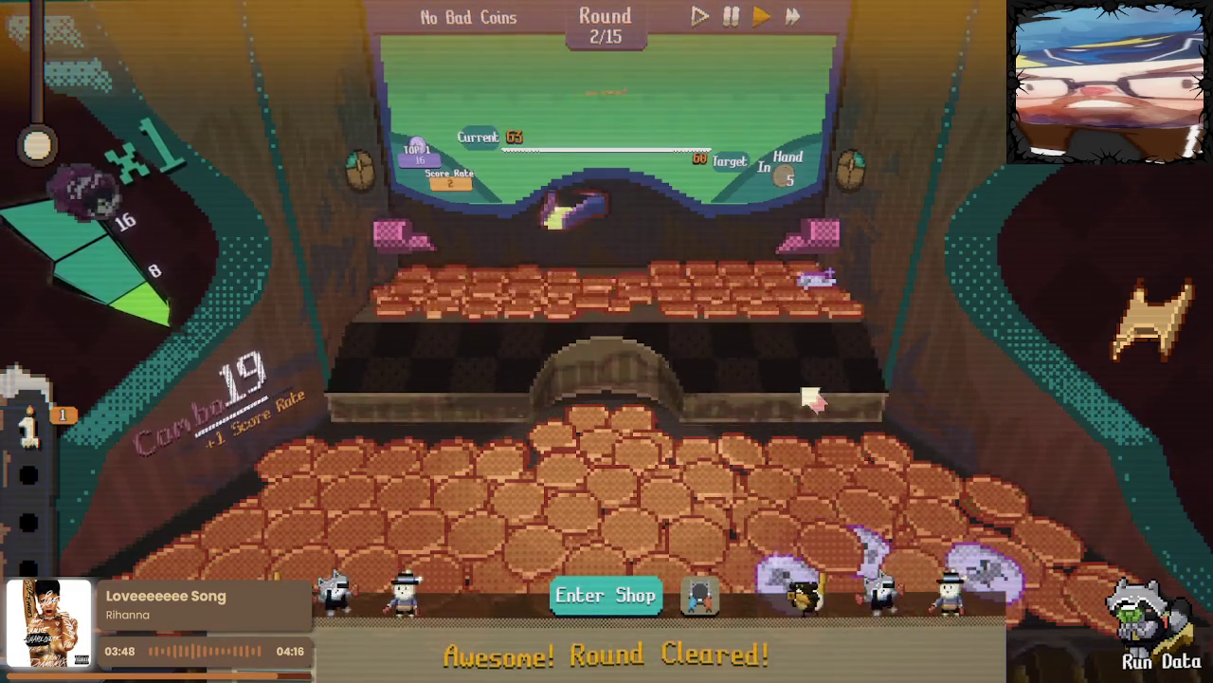
# Enter the shop after clearing round 2 with 71 of 60 points
pyautogui.click(624, 599)
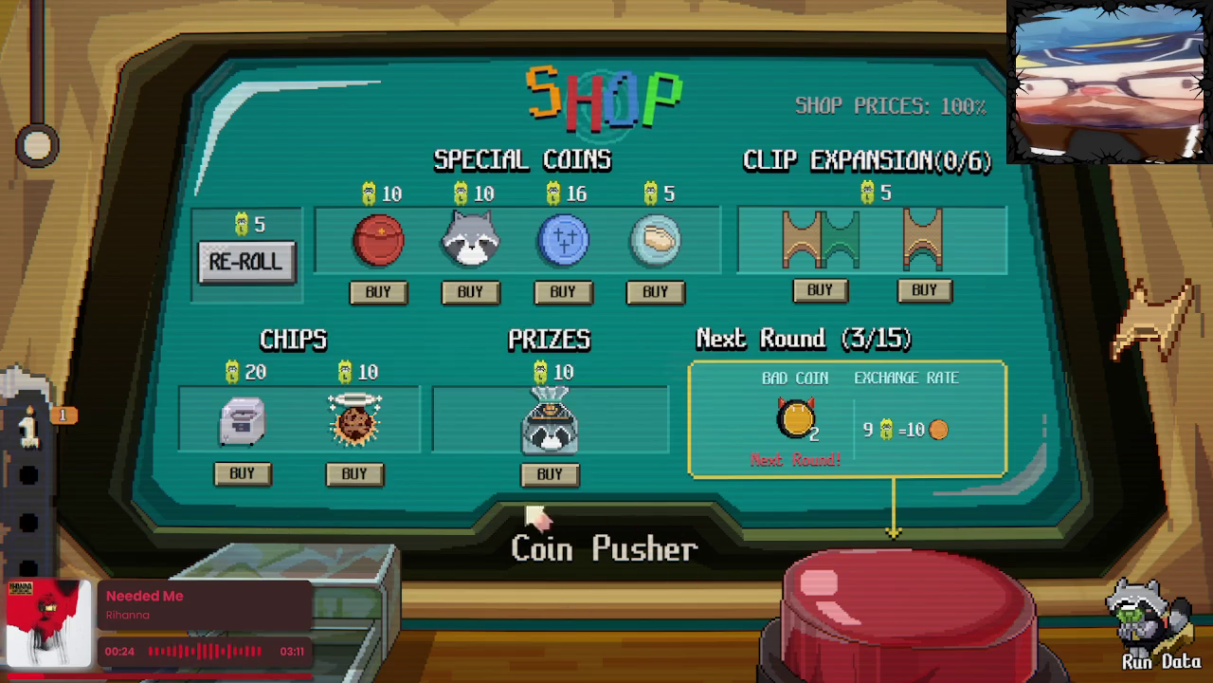
# Buy the Silver Polishing Machine chip, re-roll, buy the Glue Coin, and start round 3
pyautogui.click(242, 473)
pyautogui.click(245, 262)
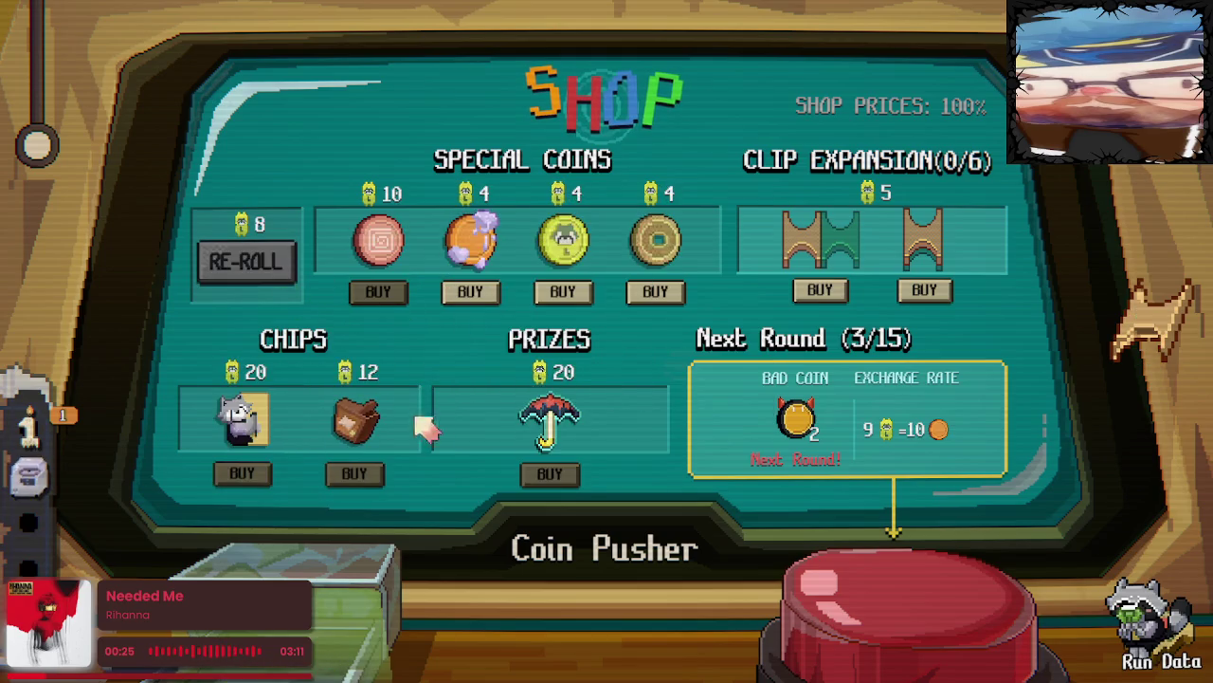
pyautogui.click(470, 291)
pyautogui.click(905, 588)
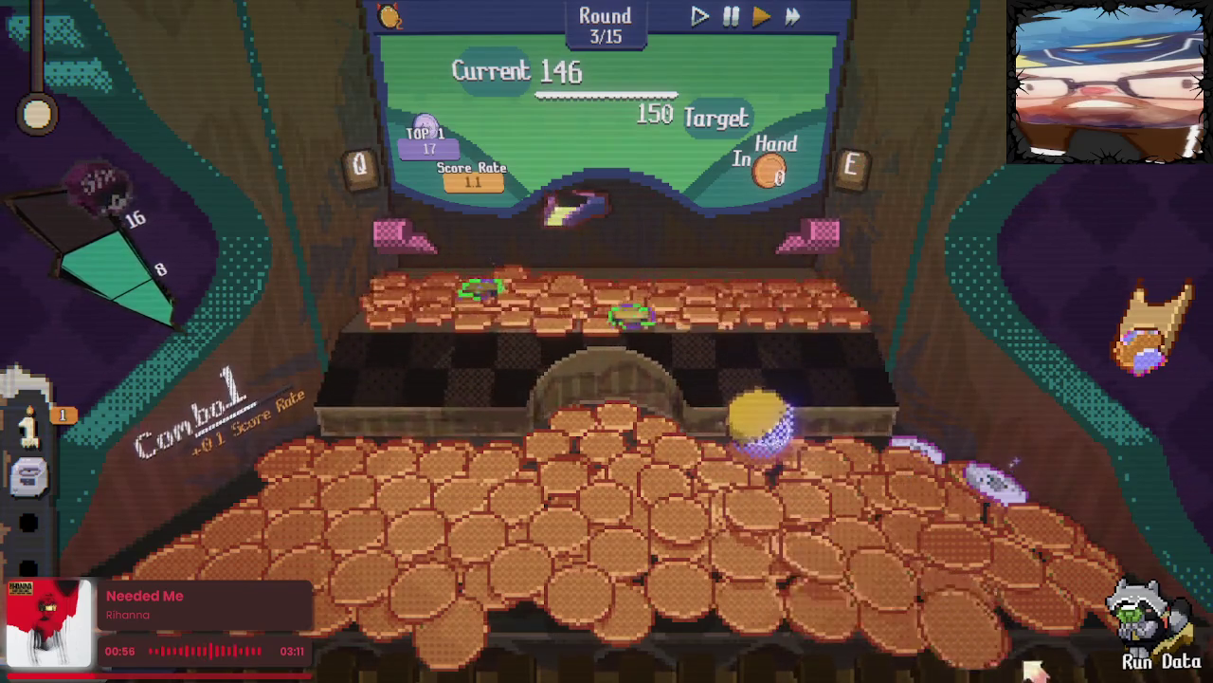
# Enter the round 4 shop after clearing round 3's 150-point target
pyautogui.click(606, 597)
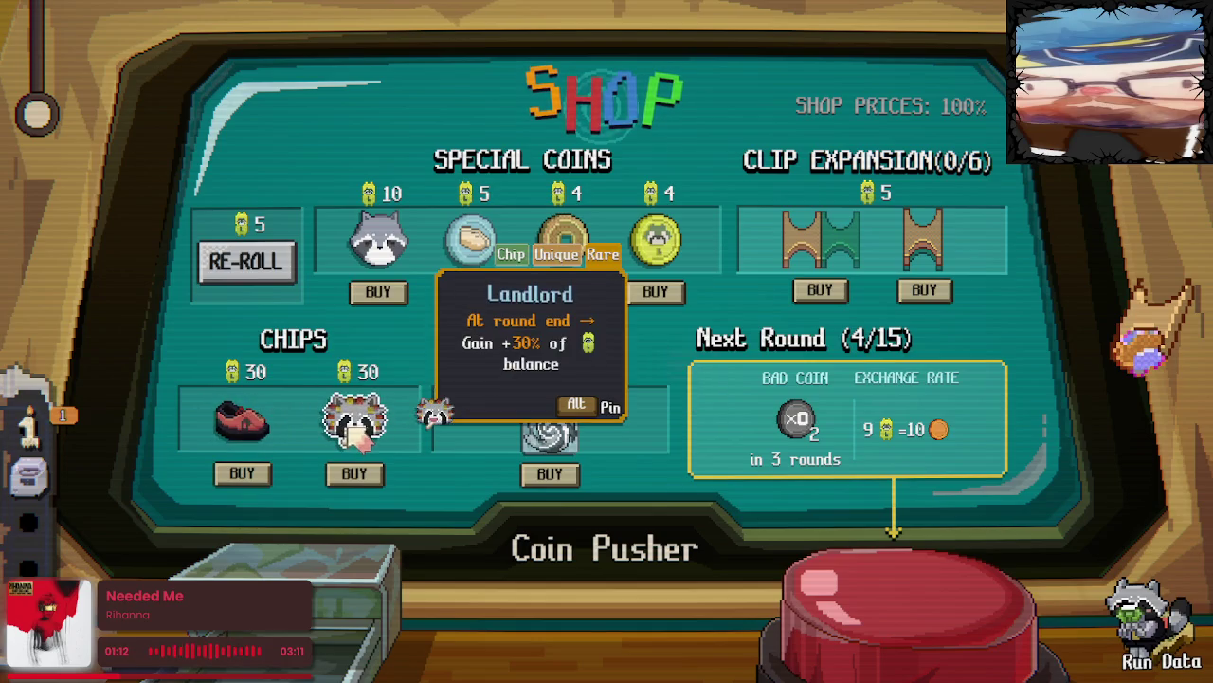
pyautogui.moveTo(242, 422)
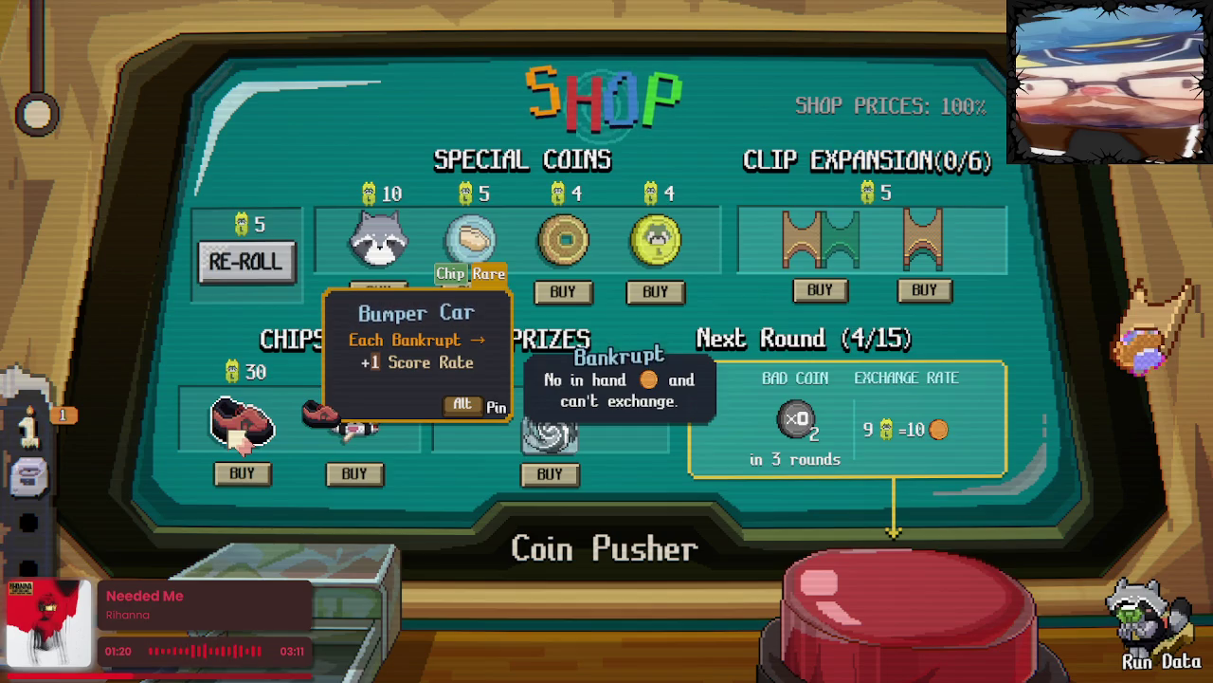
# Buy Bumper Car and Chummy Coin, re-roll, try the 5-cost special coin, and start round 4
pyautogui.click(243, 434)
pyautogui.moveTo(563, 239)
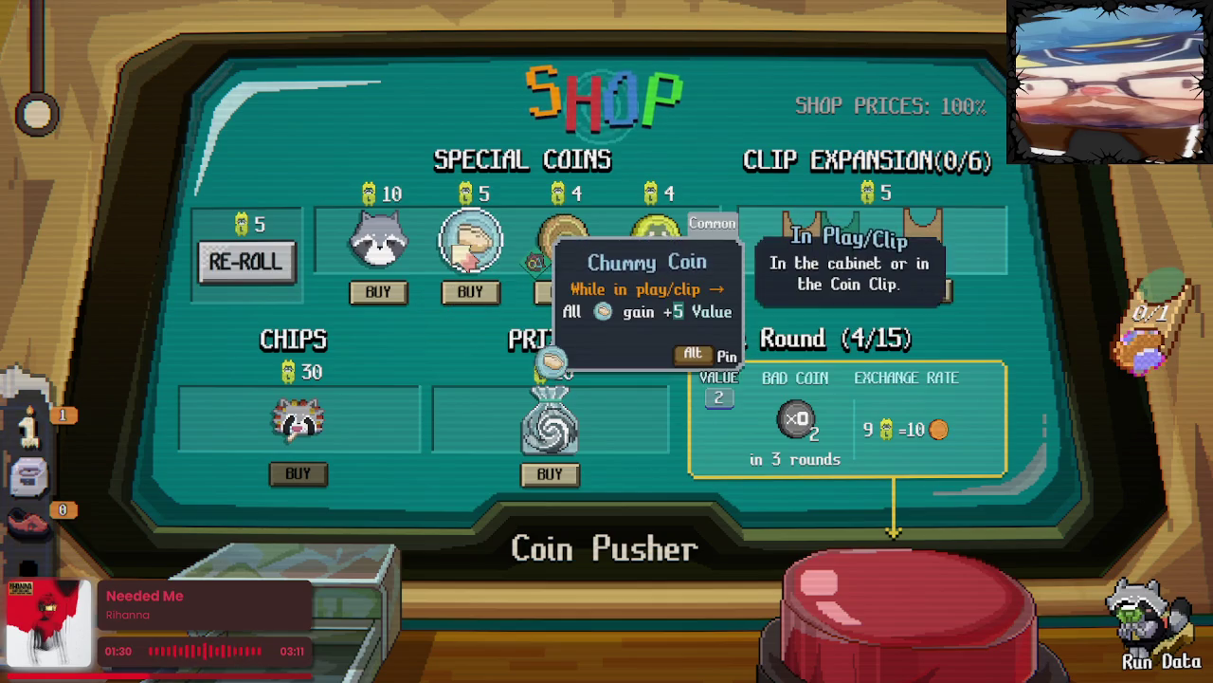
pyautogui.click(470, 291)
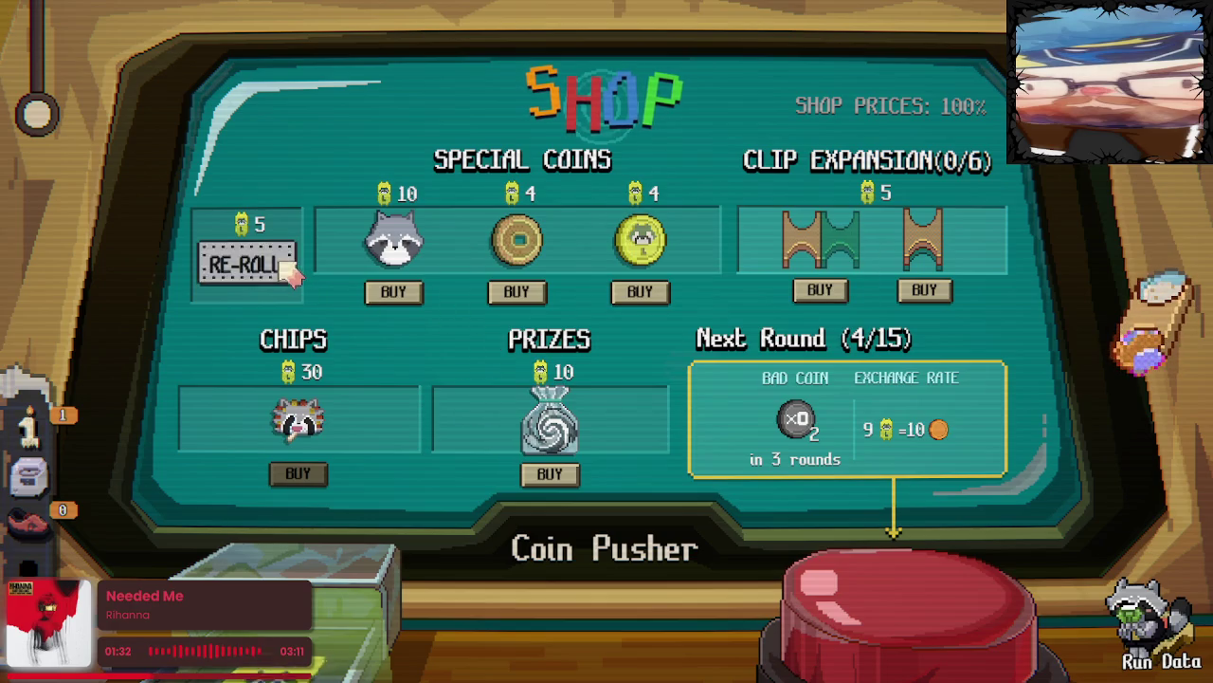
pyautogui.click(246, 262)
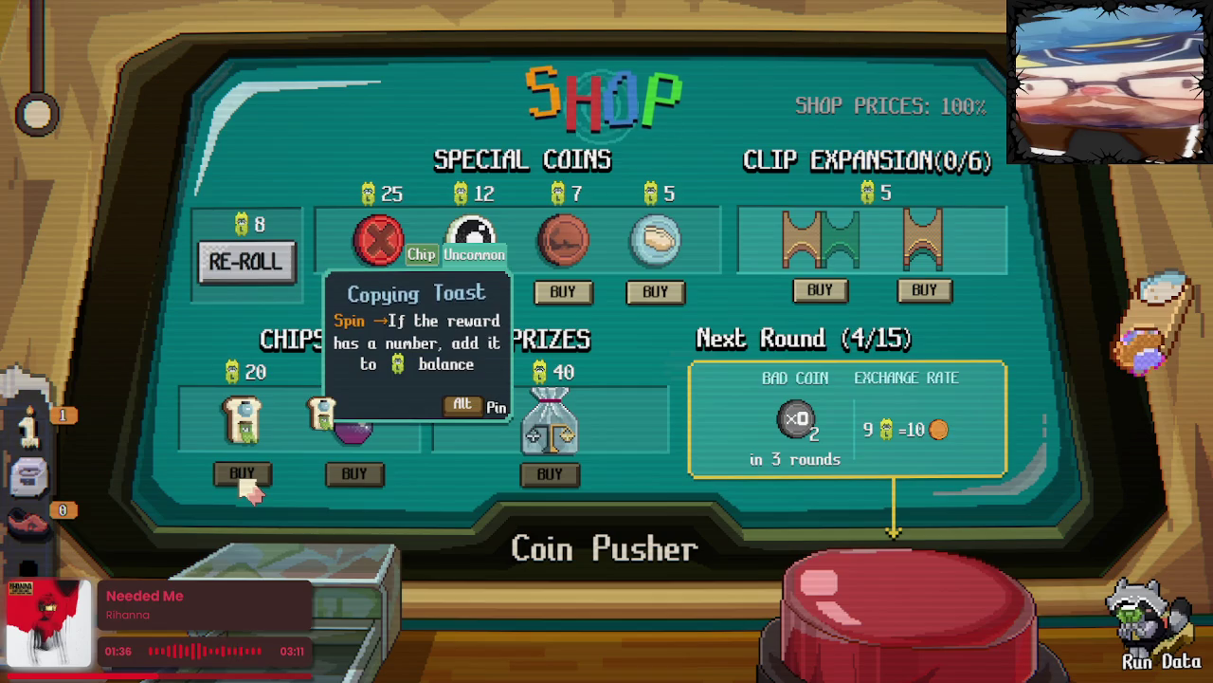
pyautogui.moveTo(355, 422)
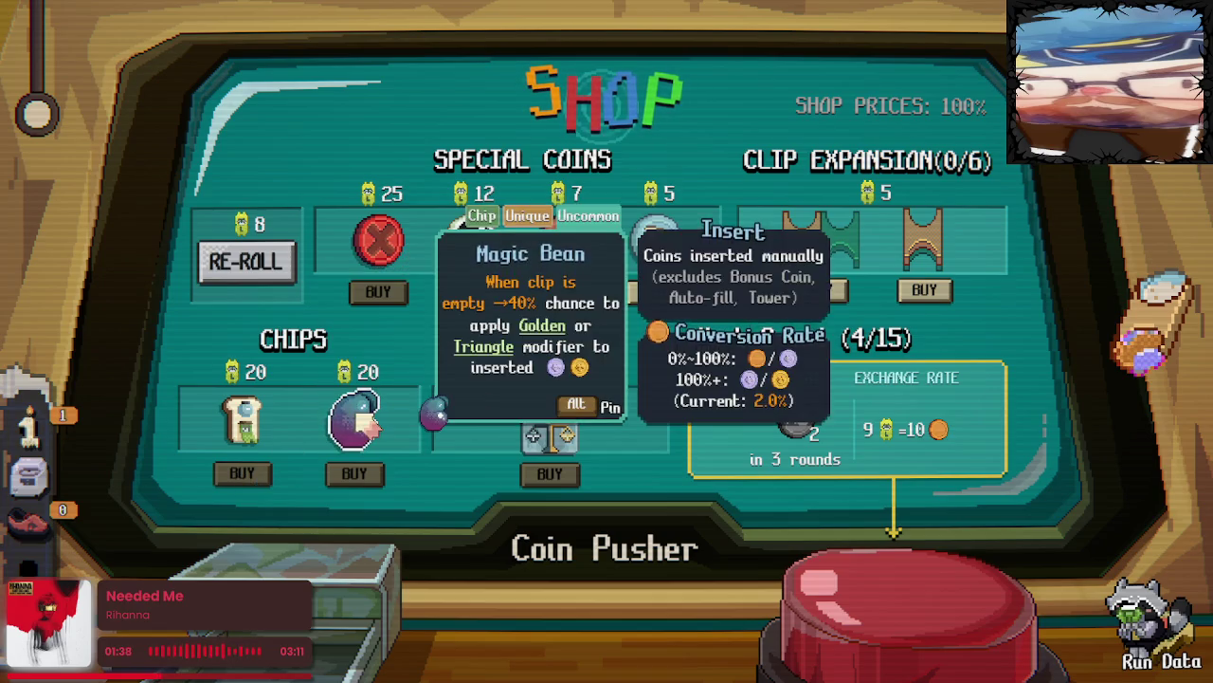
pyautogui.click(648, 296)
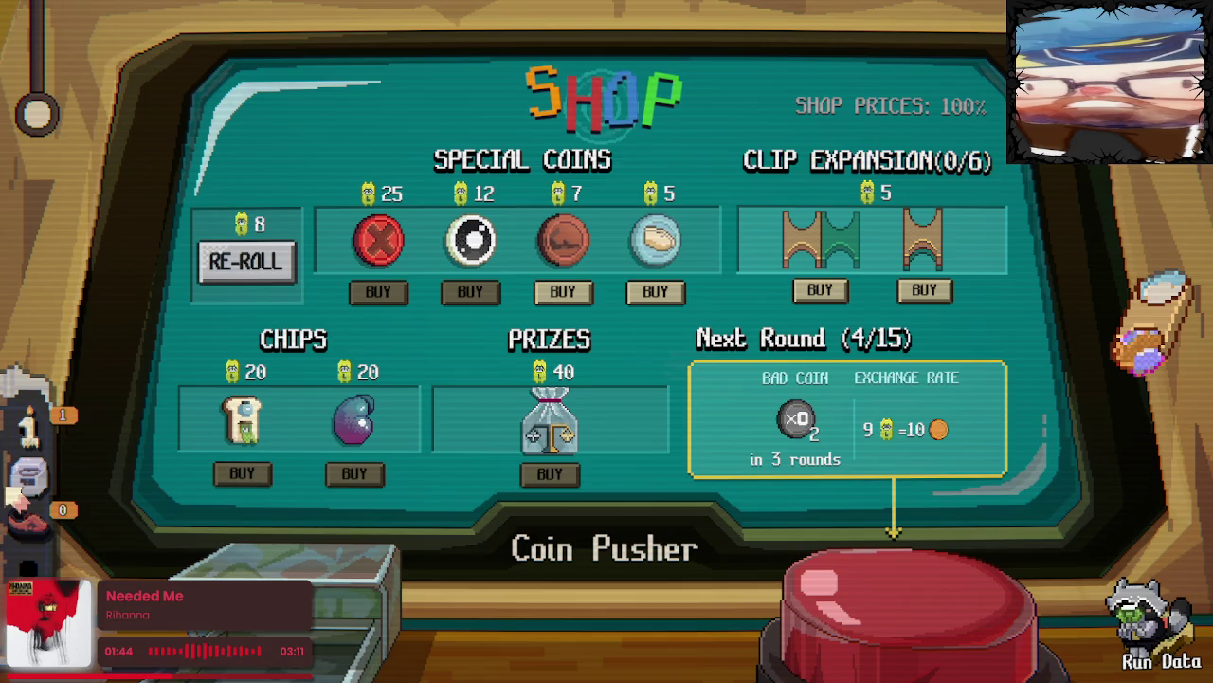
pyautogui.click(860, 630)
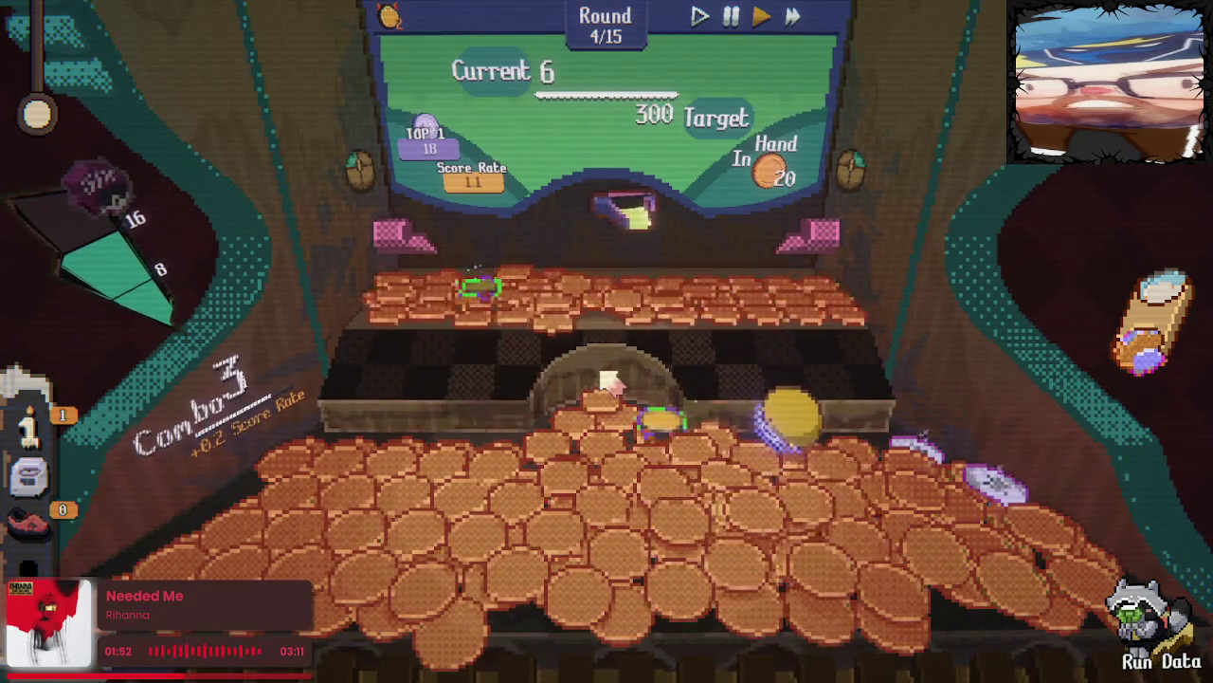
# Drop all coins in hand plus the Glue Coin, lifting round 4's score to 80 of 300
pyautogui.click(697, 417)
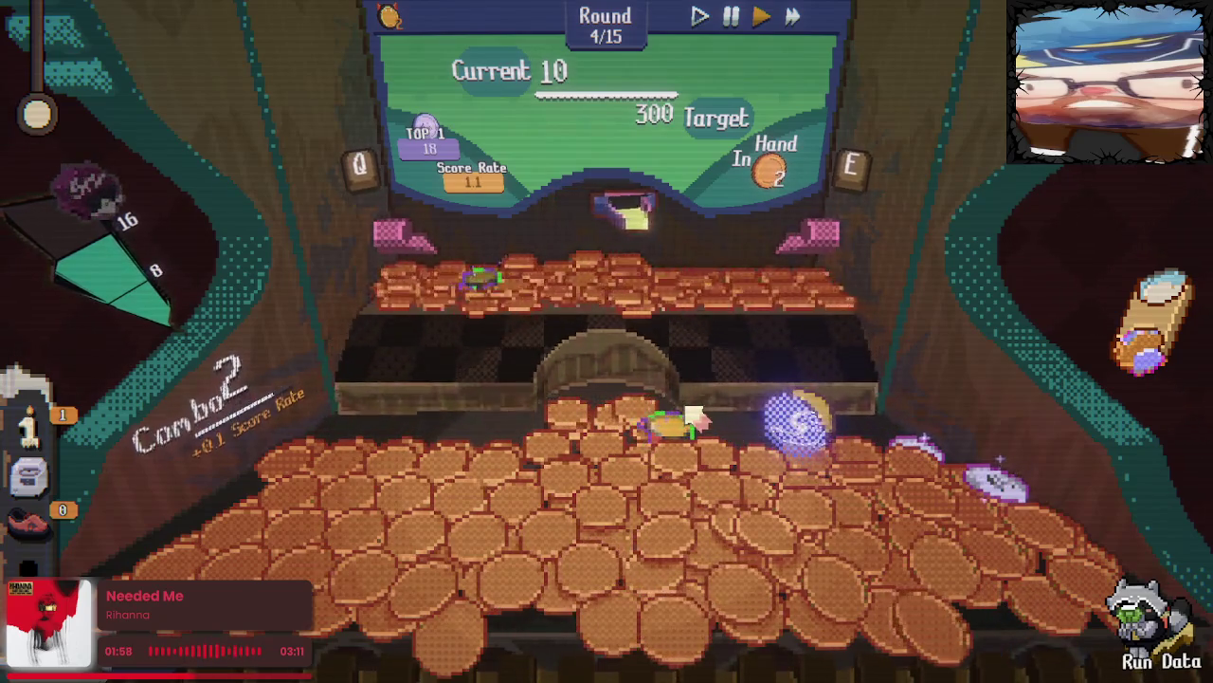
pyautogui.click(696, 417)
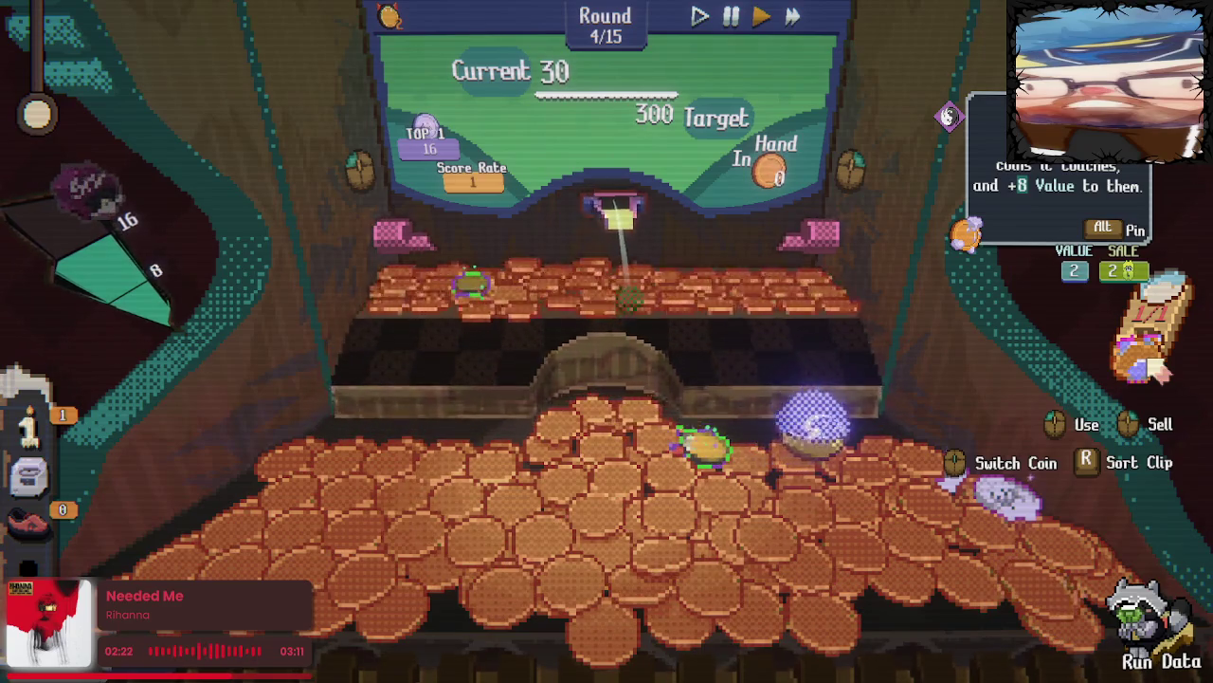
pyautogui.click(1157, 370)
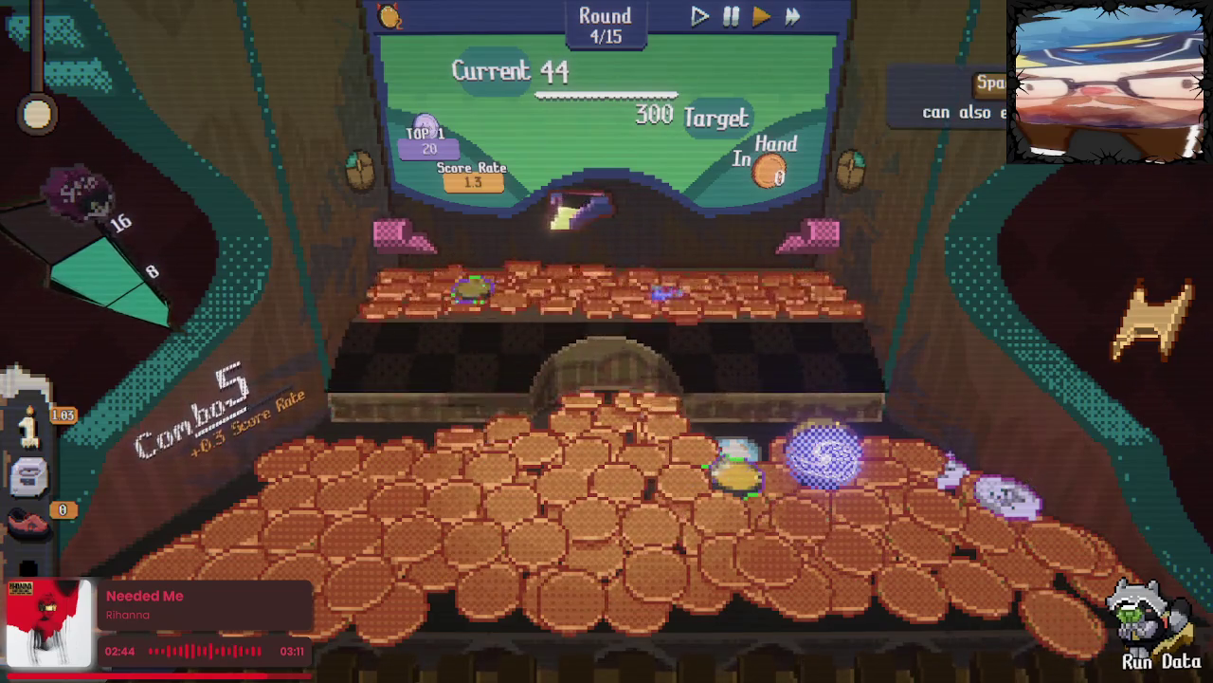
pyautogui.moveTo(754, 386); pyautogui.dragTo(751, 376)
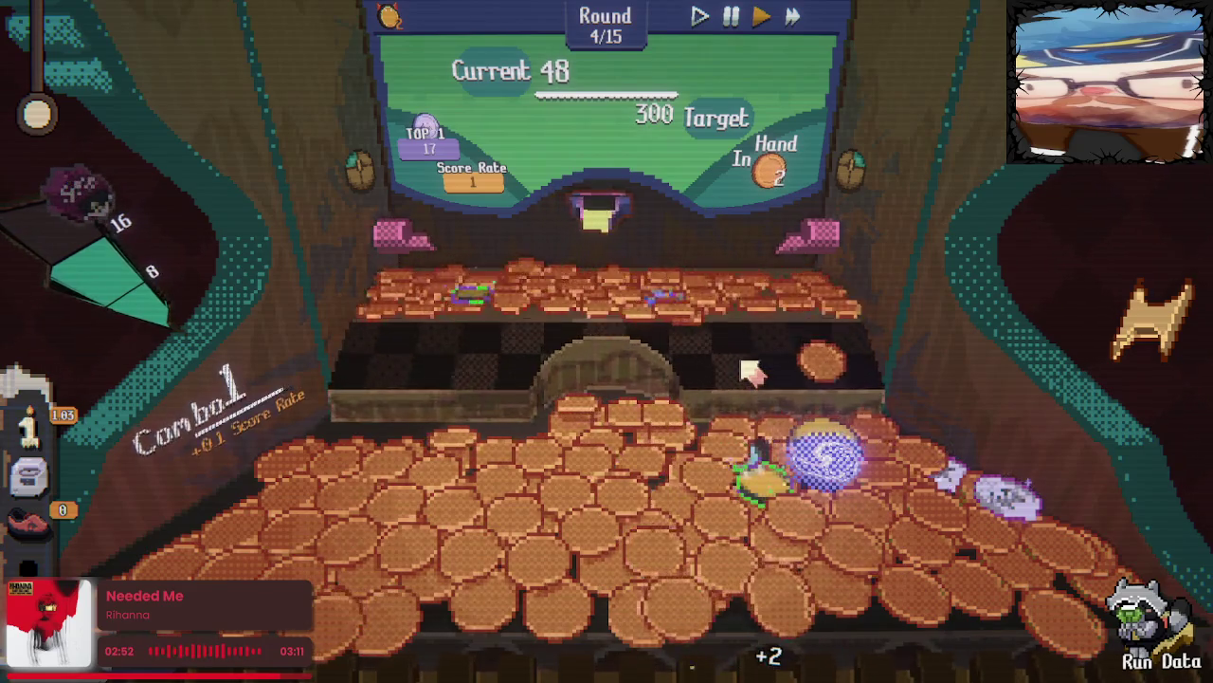
pyautogui.click(751, 372)
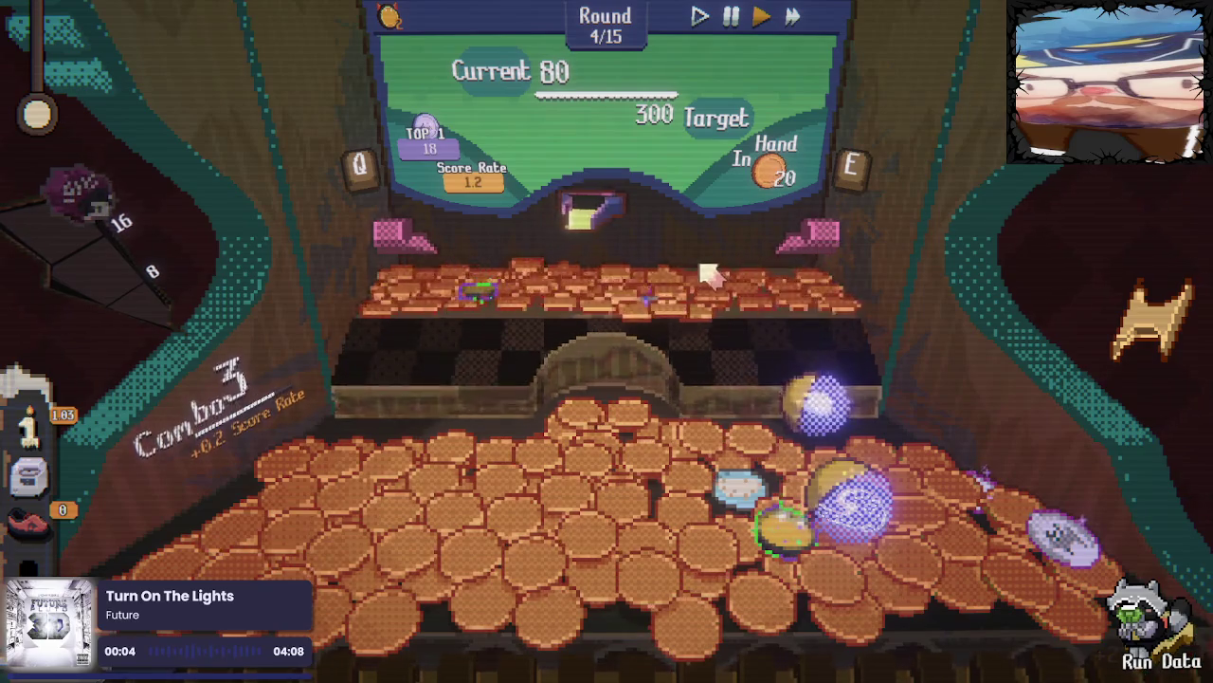
# Drop every remaining coin, shifting the dropper left, to reach 163 points and a Blackhole Doll
pyautogui.moveTo(770, 273); pyautogui.dragTo(814, 270)
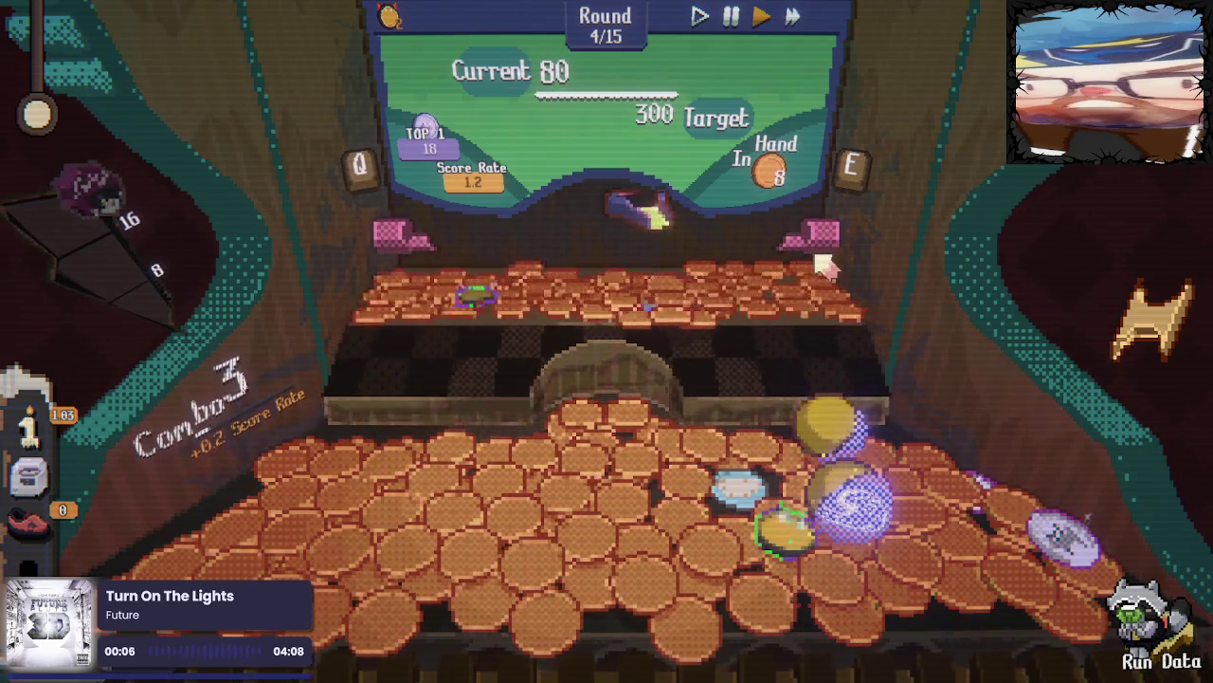
pyautogui.moveTo(839, 287); pyautogui.dragTo(870, 302)
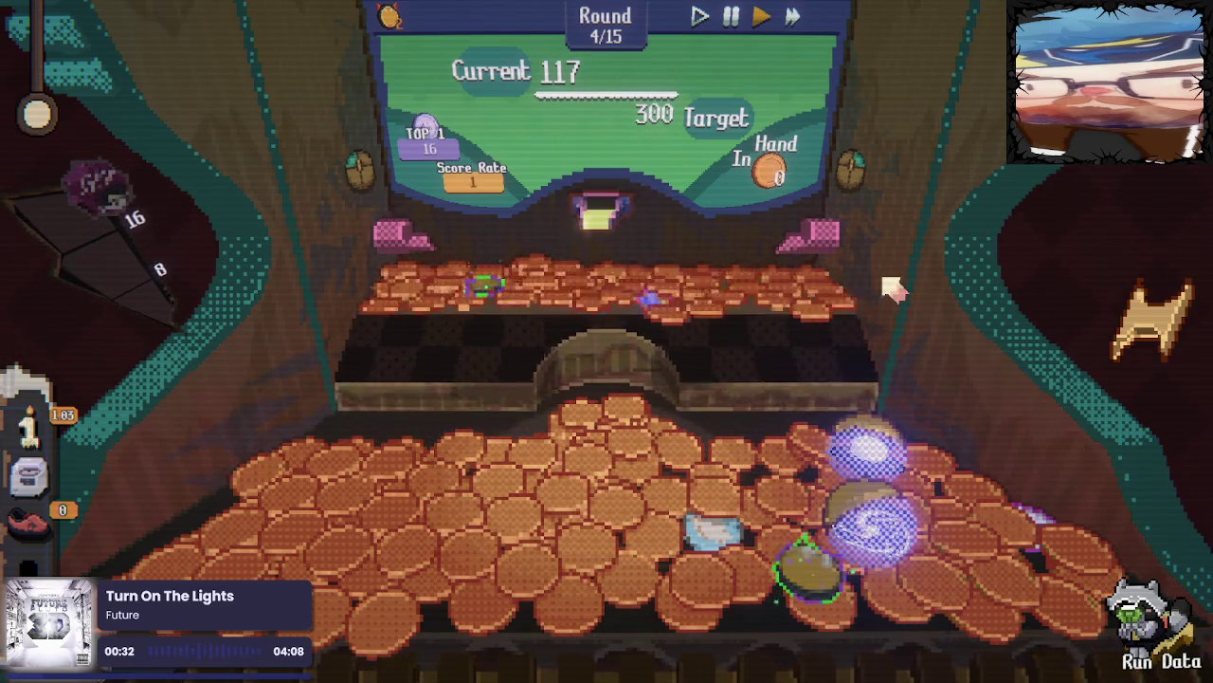
pyautogui.press('q')
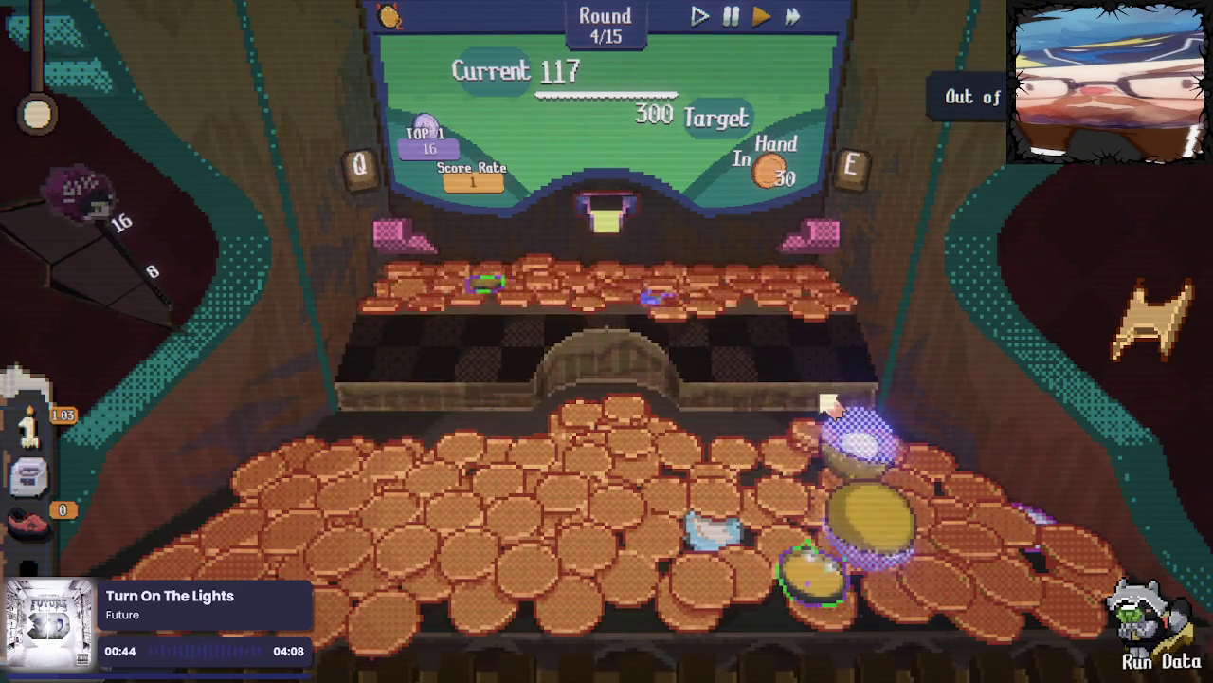
pyautogui.press('q')
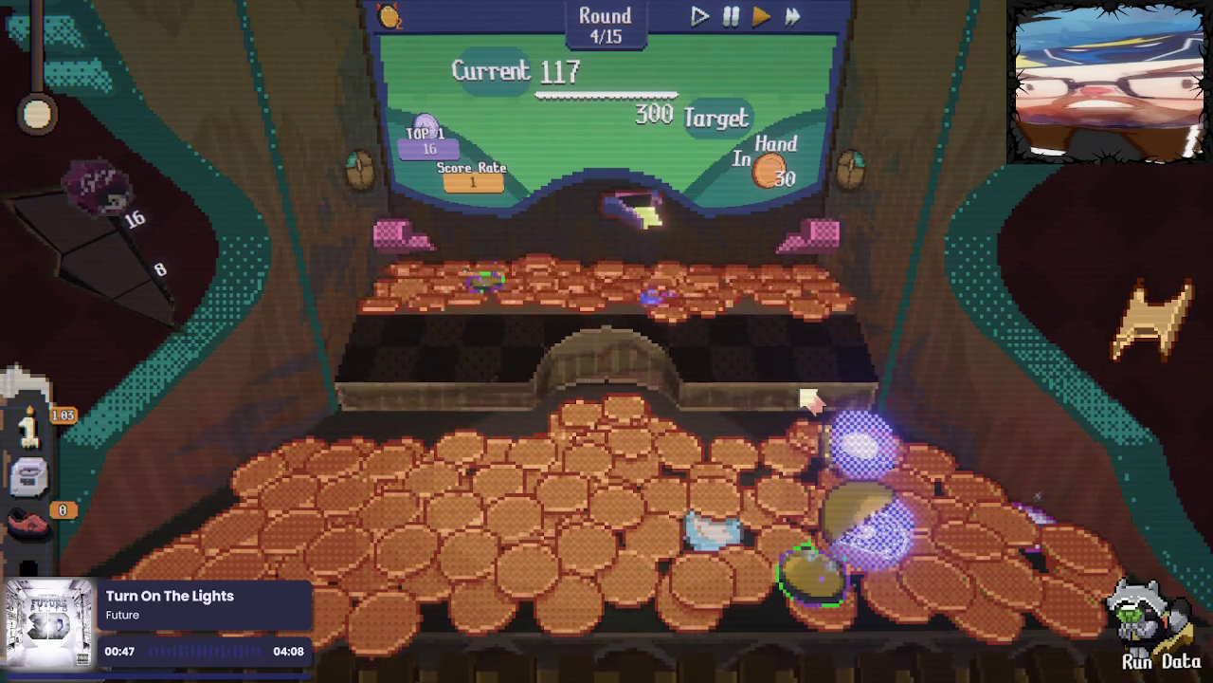
pyautogui.click(807, 398)
pyautogui.click(820, 397)
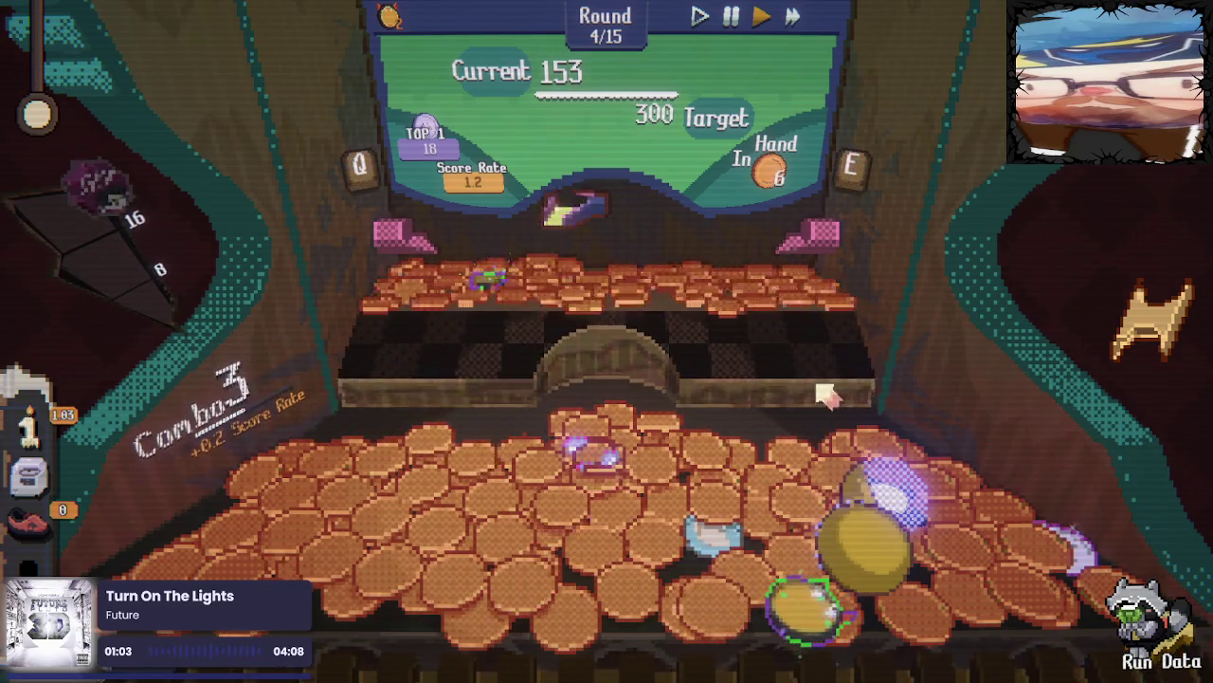
pyautogui.click(826, 397)
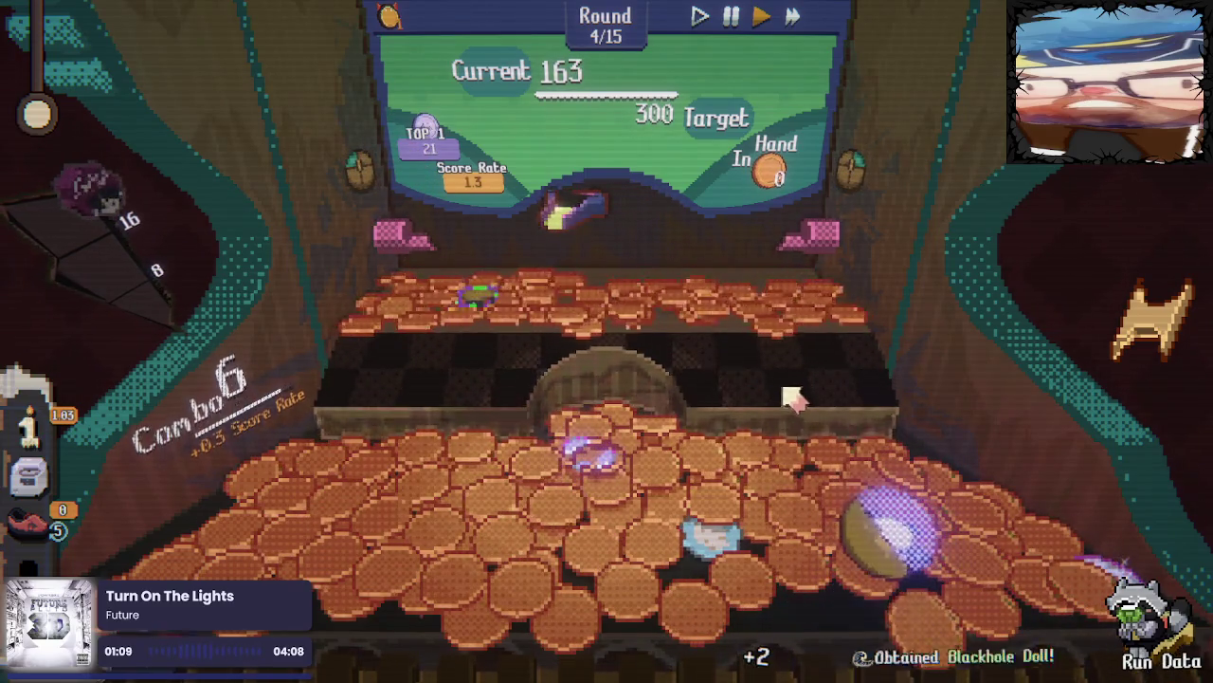
# Place the Blackhole Doll over the coin pile to clear round 4 and enter the round 5 shop
pyautogui.click(214, 567)
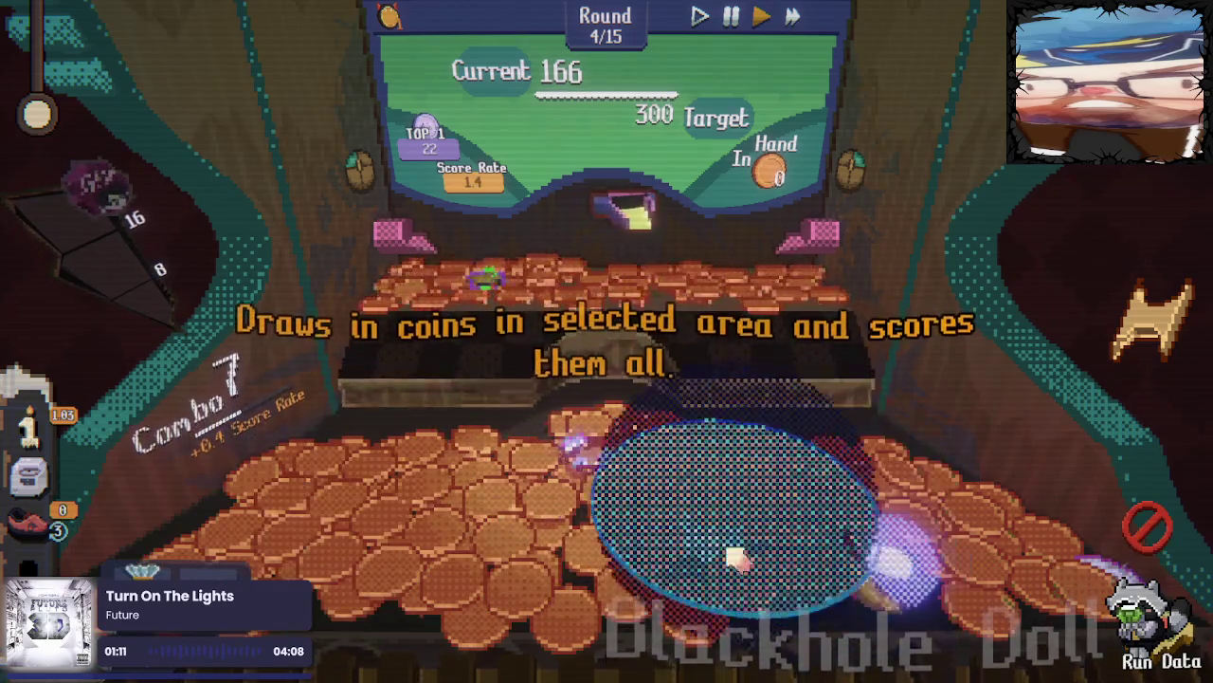
pyautogui.click(644, 474)
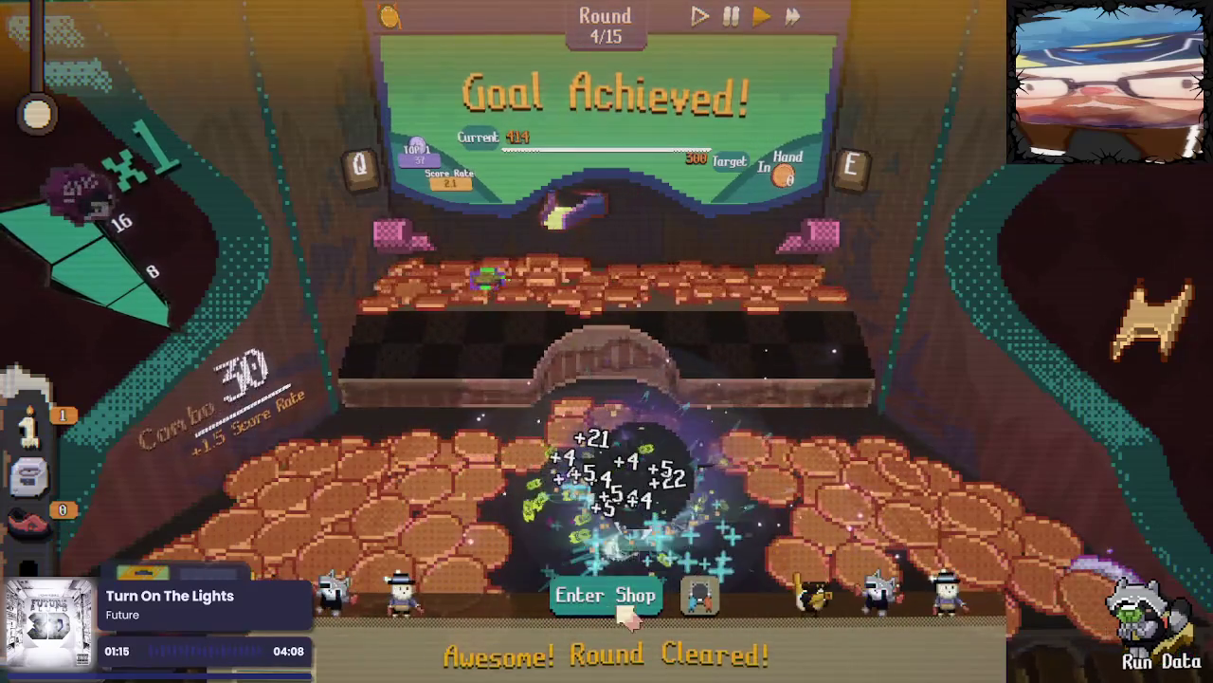
pyautogui.click(626, 597)
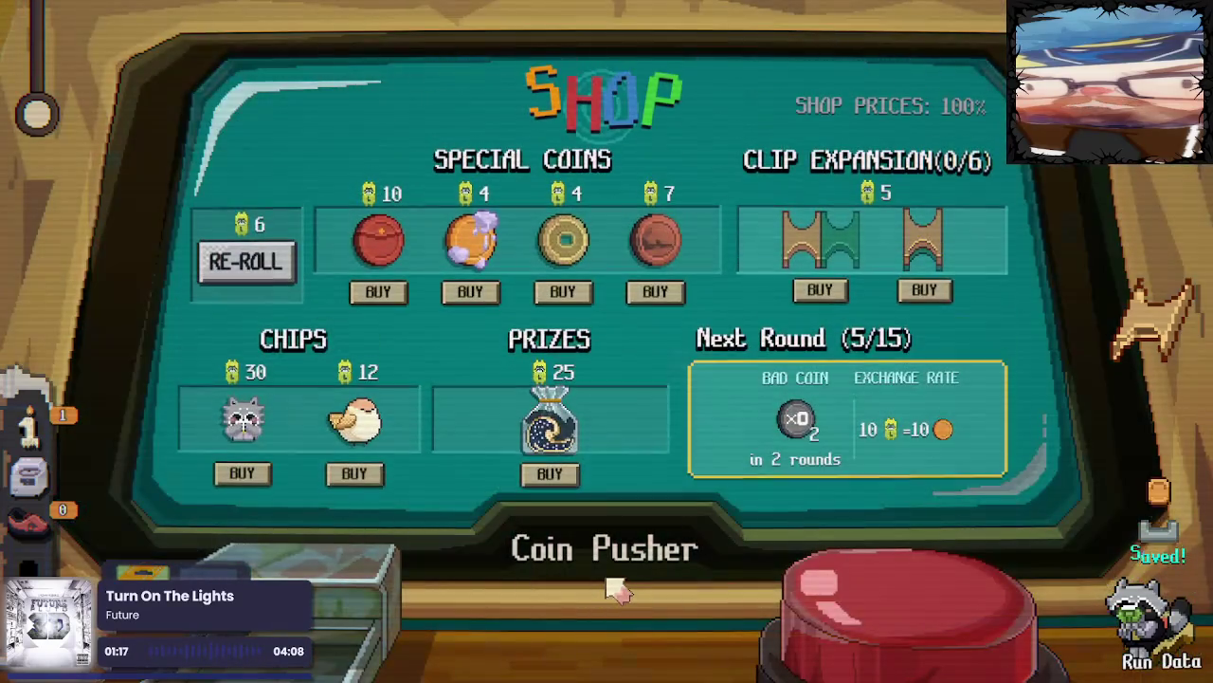